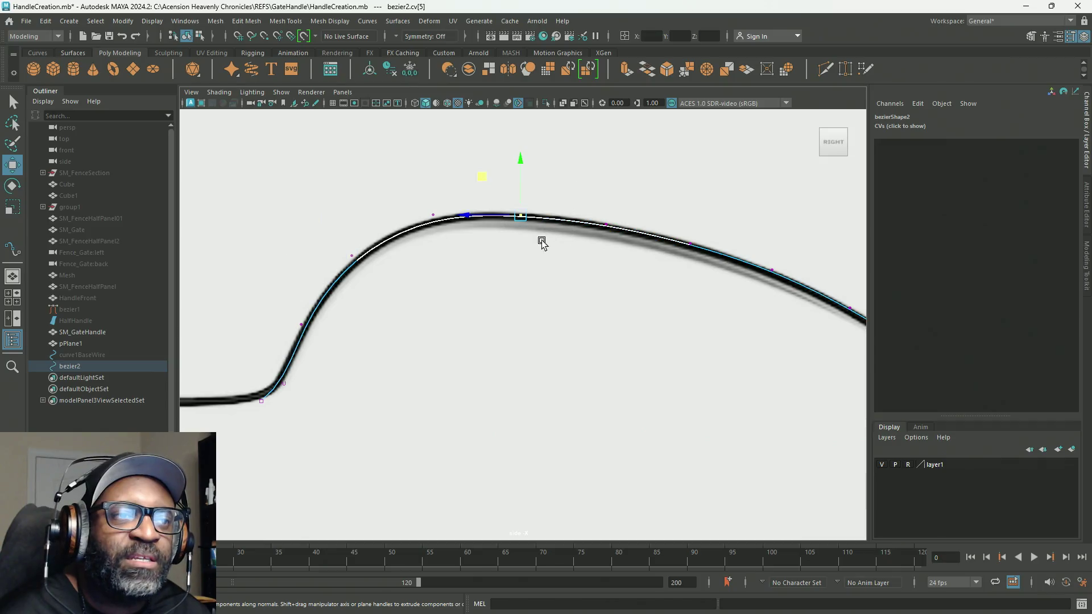
# Step: Refine the tangents along bezier2's crest while stepping to the next control vertex
pyautogui.moveTo(489, 177); pyautogui.dragTo(489, 176, button='middle')
pyautogui.keyDown('alt'); pyautogui.moveTo(661, 364); pyautogui.dragTo(539, 372, button='middle'); pyautogui.keyUp('alt')
pyautogui.press('Right')
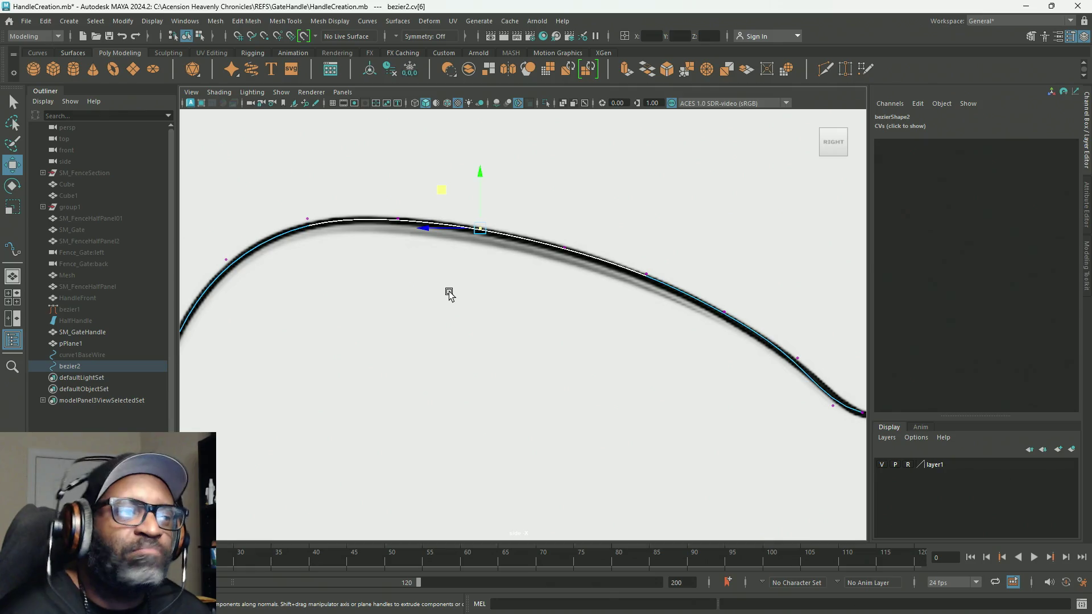
pyautogui.moveTo(429, 200)
pyautogui.keyDown('alt'); pyautogui.mouseDown(button='right')
pyautogui.moveTo(553, 344)
pyautogui.moveTo(484, 228)
pyautogui.mouseUp(button='right'); pyautogui.keyUp('alt')
pyautogui.moveTo(434, 142); pyautogui.dragTo(438, 154)
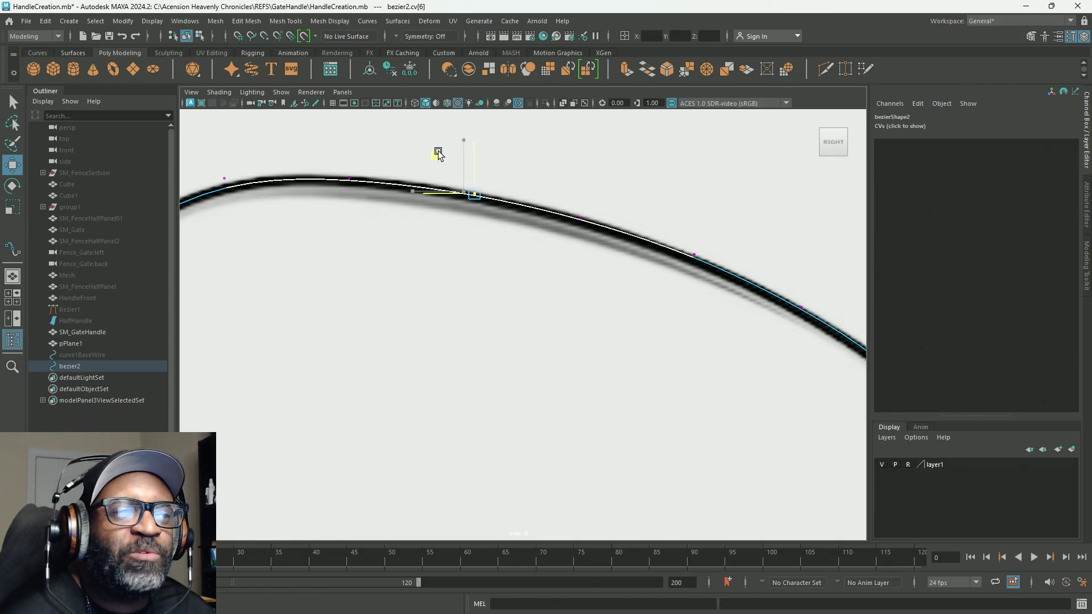
# Step: Pull cv[5]'s tangent handle to smooth the crest of the curve
pyautogui.moveTo(334, 156); pyautogui.dragTo(383, 231)
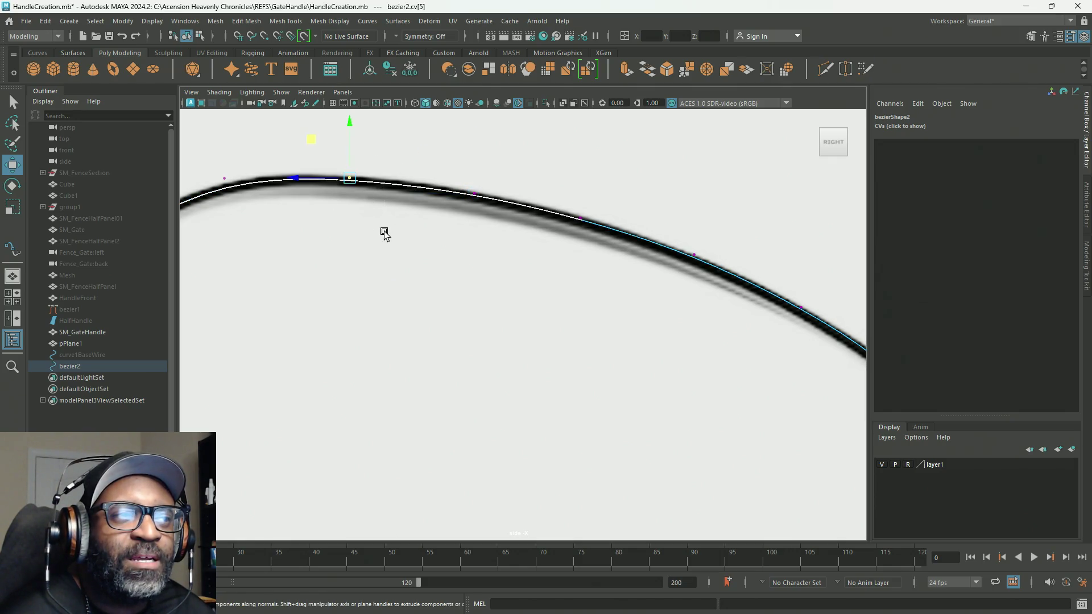
pyautogui.click(315, 140)
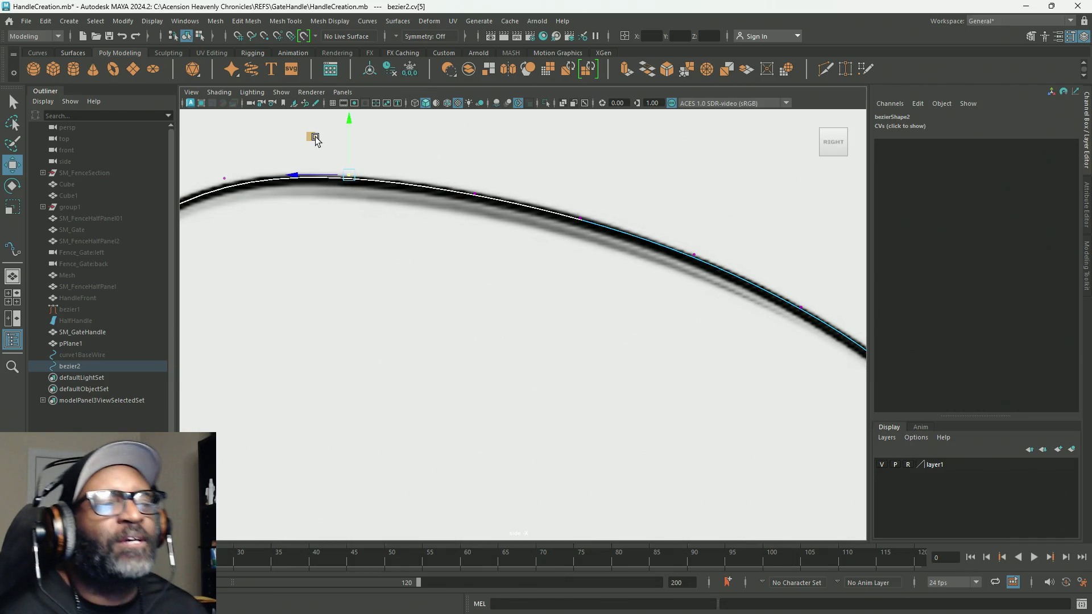
pyautogui.moveTo(316, 139); pyautogui.dragTo(318, 143)
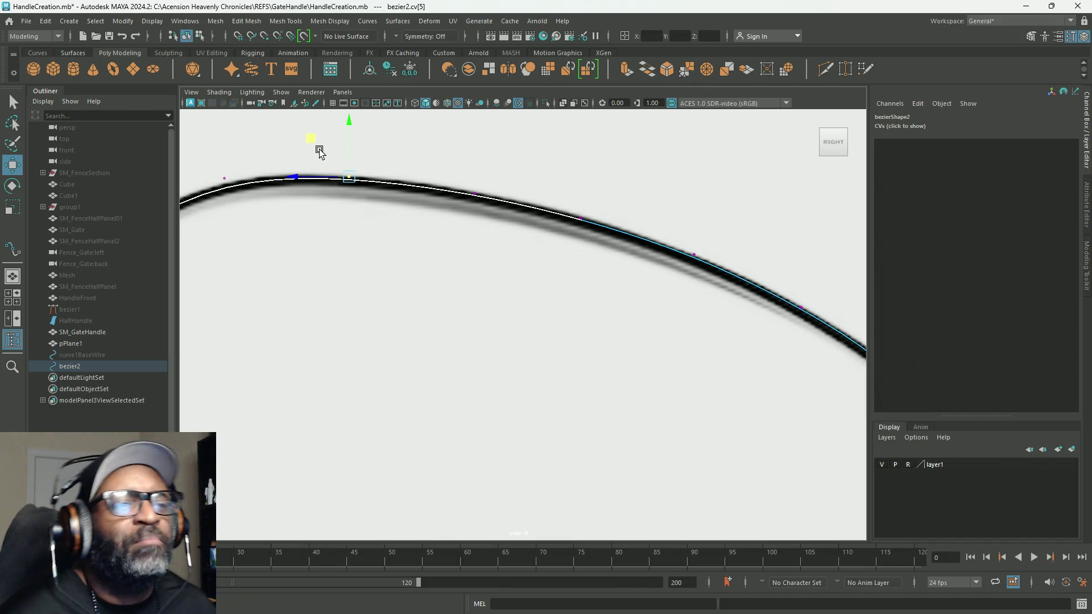
pyautogui.moveTo(630, 235)
pyautogui.keyDown('alt'); pyautogui.mouseDown(button='middle')
pyautogui.moveTo(627, 273)
pyautogui.moveTo(517, 246)
pyautogui.moveTo(528, 251)
pyautogui.mouseUp(button='middle'); pyautogui.keyUp('alt')
pyautogui.keyDown('alt'); pyautogui.moveTo(669, 275); pyautogui.dragTo(534, 259, button='middle'); pyautogui.keyUp('alt')
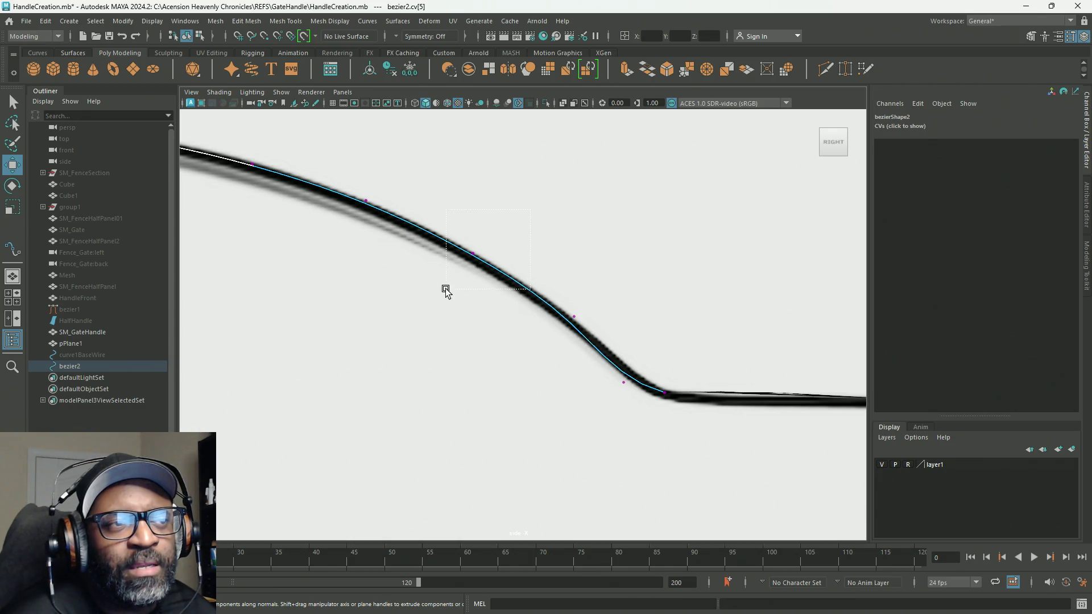
# Step: Switch bezier2 to Control Vertex mode and move cv[9] and cv[10] onto the handle outline
pyautogui.click(404, 175)
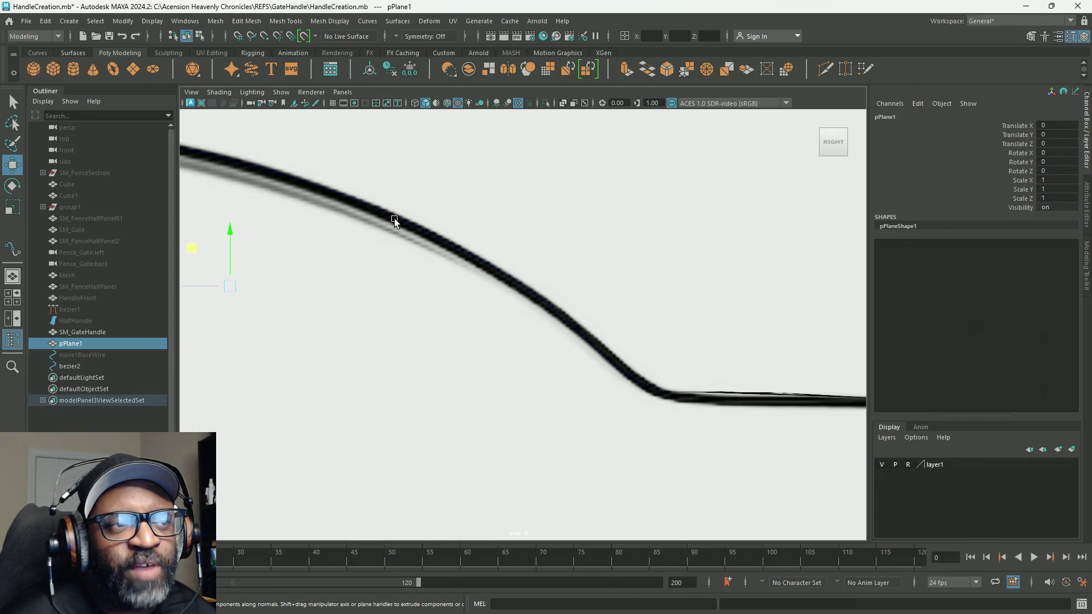
pyautogui.click(80, 366)
pyautogui.moveTo(429, 230)
pyautogui.mouseDown(button='right')
pyautogui.moveTo(391, 227)
pyautogui.moveTo(455, 186)
pyautogui.mouseUp(button='right')
pyautogui.click(365, 203)
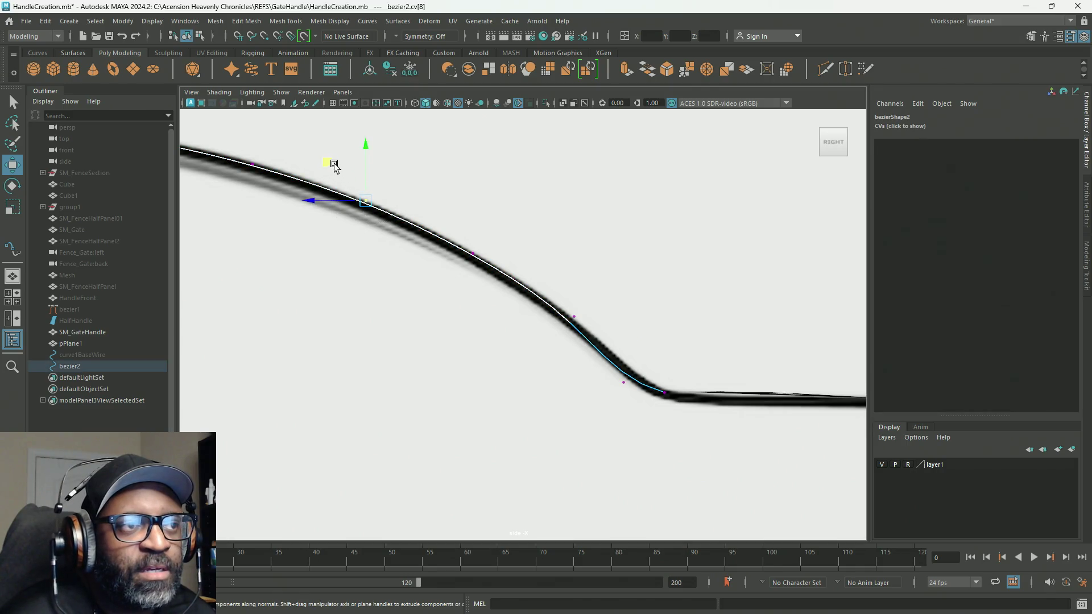
pyautogui.click(473, 254)
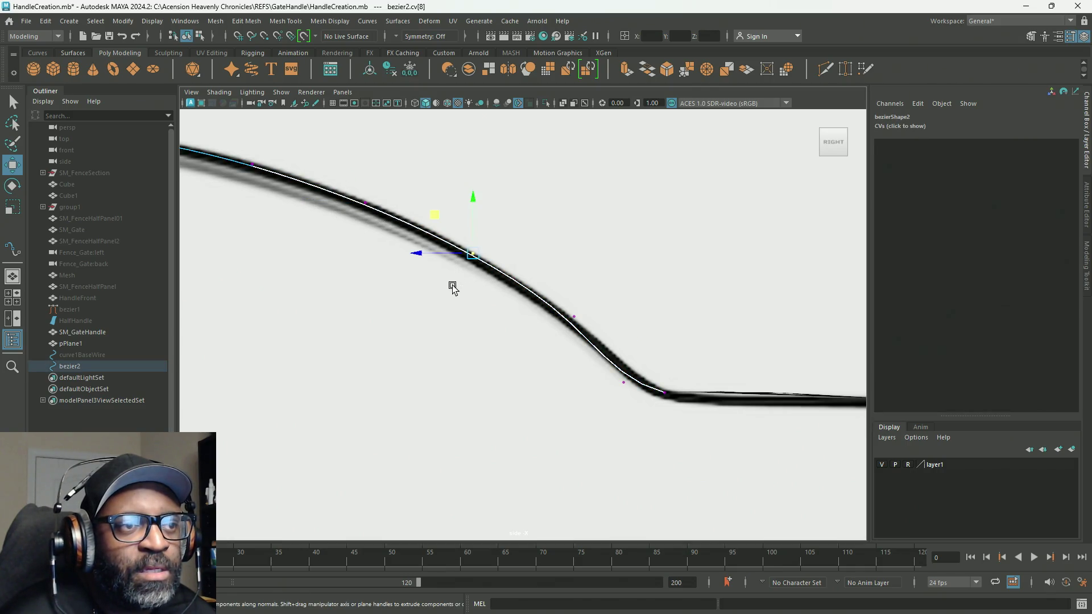
pyautogui.moveTo(443, 216); pyautogui.dragTo(432, 214, button='middle')
pyautogui.click(572, 317)
pyautogui.moveTo(534, 275); pyautogui.dragTo(530, 272, button='middle')
# Step: Fit cv[11], end vertex cv[12] and cv[10] tightly onto the outline's downward slope
pyautogui.click(624, 381)
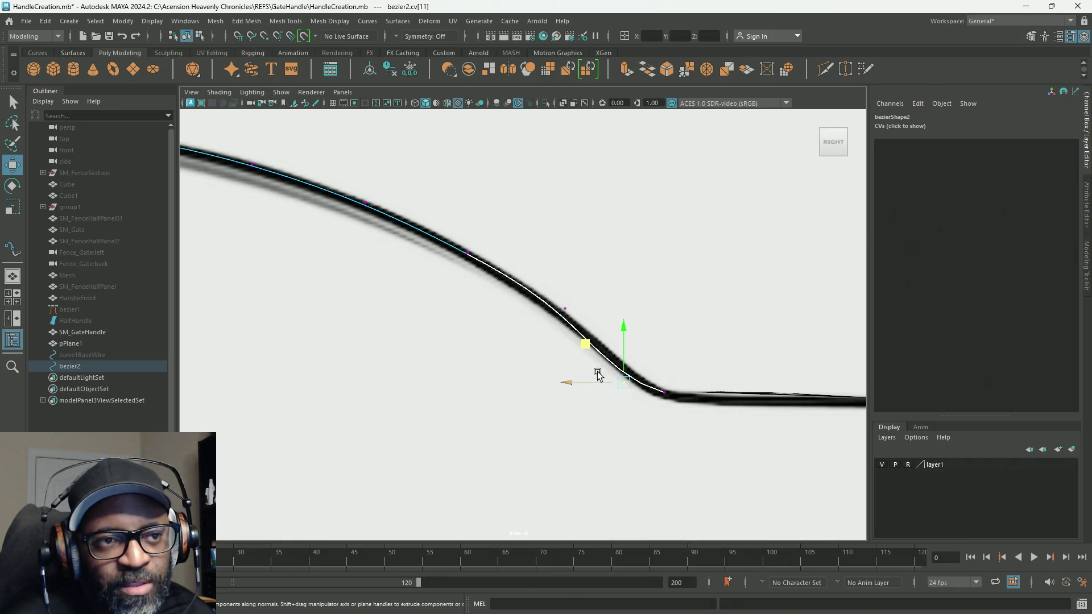
pyautogui.moveTo(586, 333); pyautogui.dragTo(583, 329, button='middle')
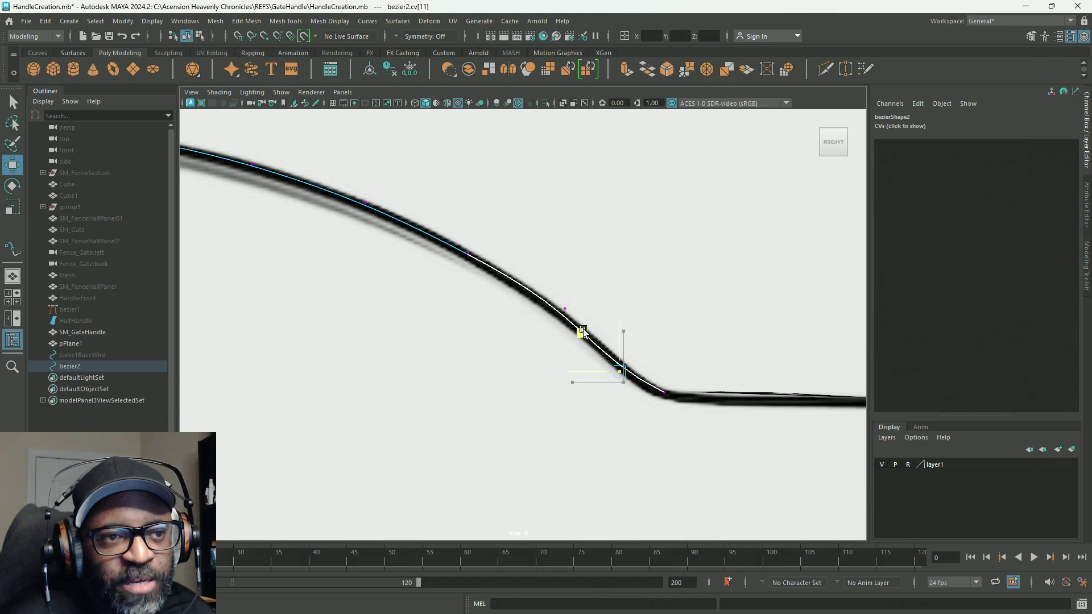
pyautogui.press('Right')
pyautogui.moveTo(626, 358); pyautogui.dragTo(630, 360, button='middle')
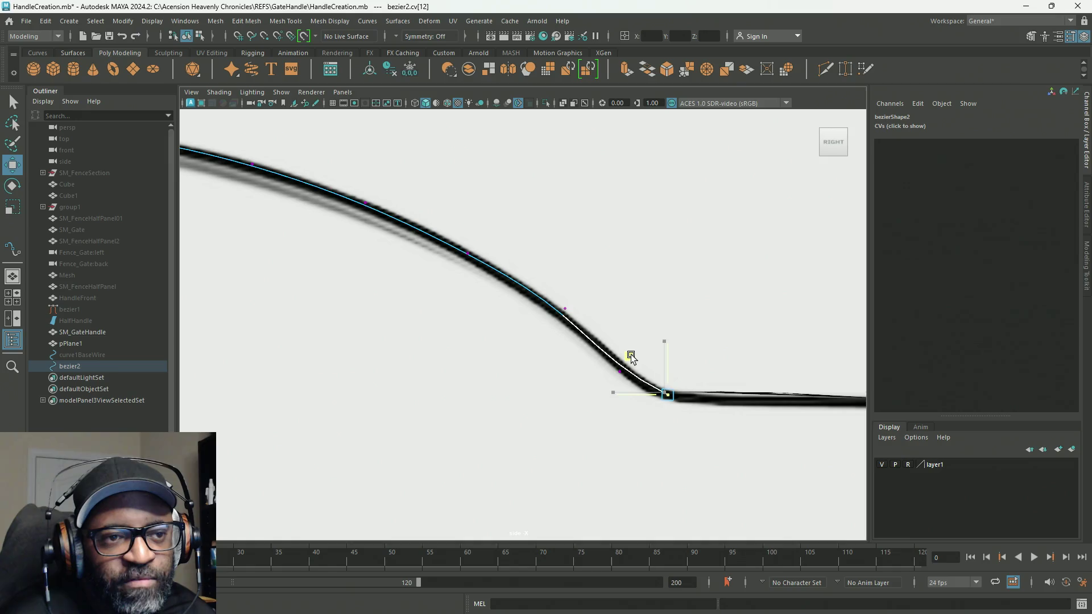
pyautogui.press('Left')
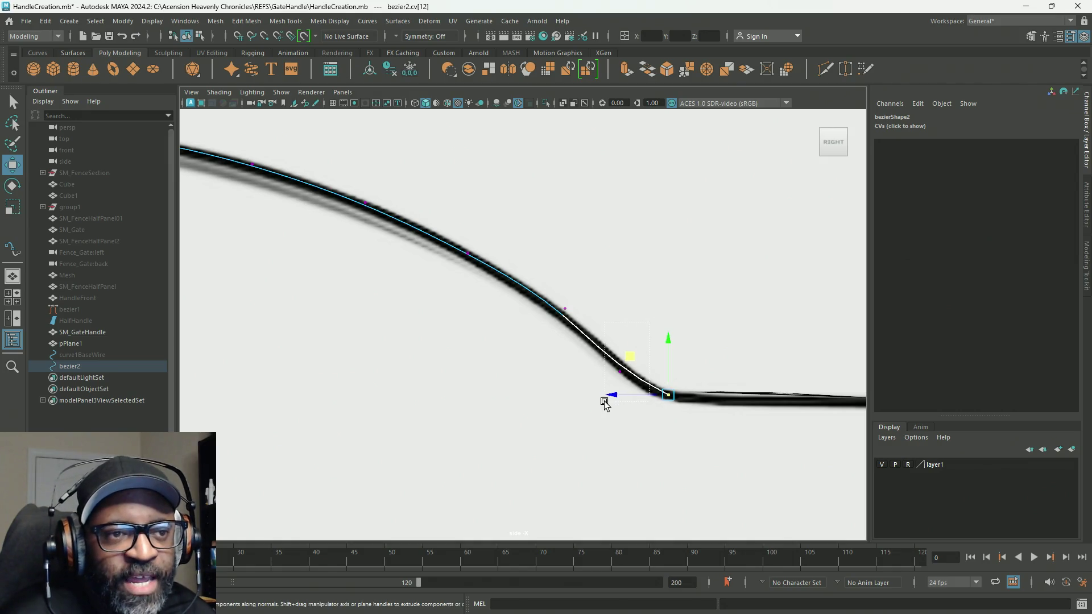
pyautogui.moveTo(581, 332); pyautogui.dragTo(580, 334)
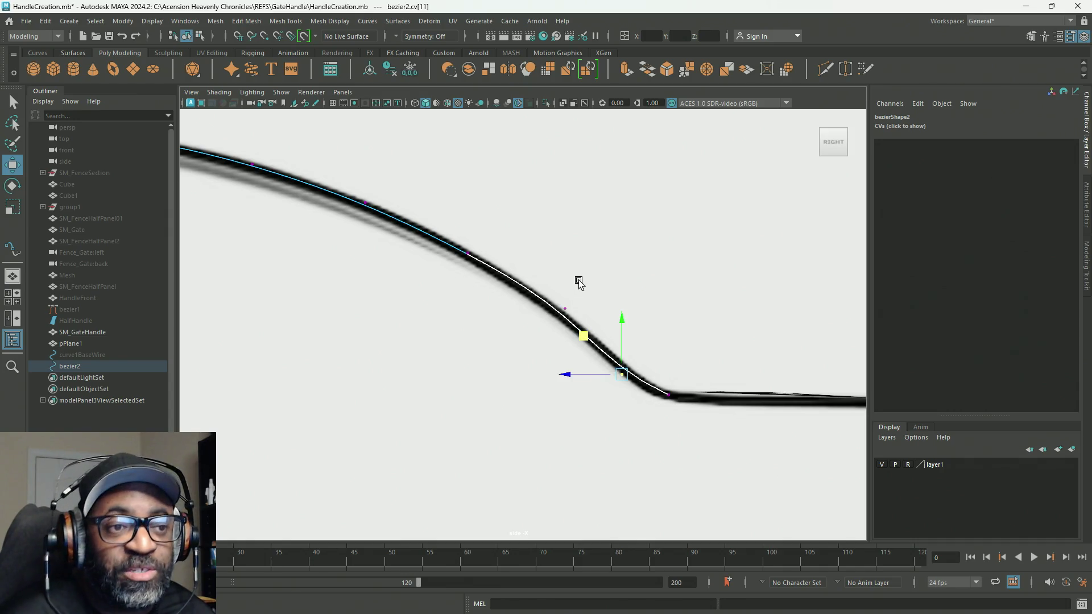
pyautogui.press('Left')
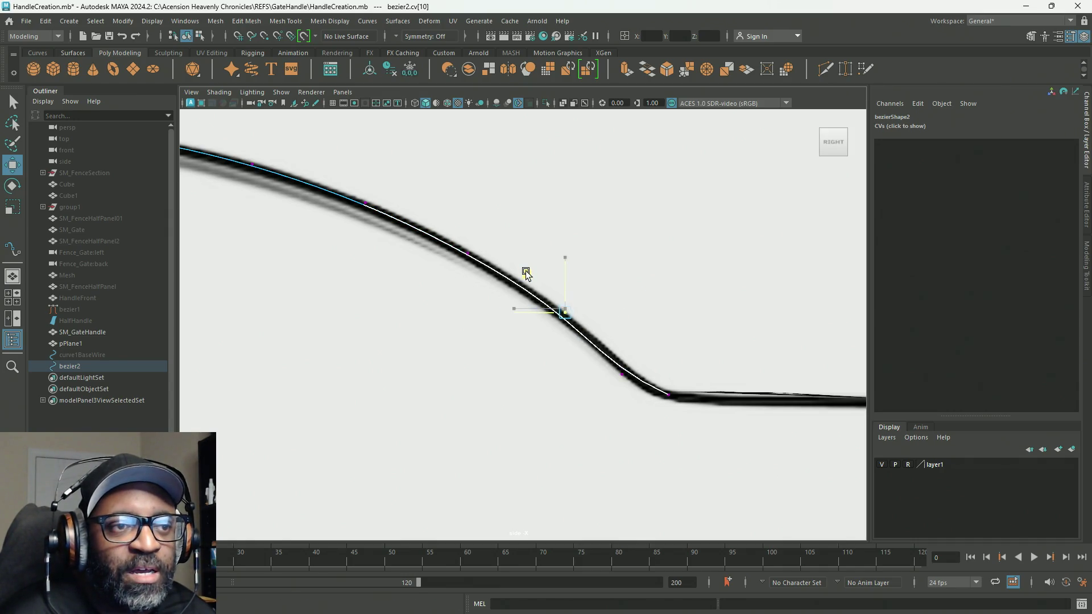
pyautogui.moveTo(526, 271); pyautogui.dragTo(523, 264, button='middle')
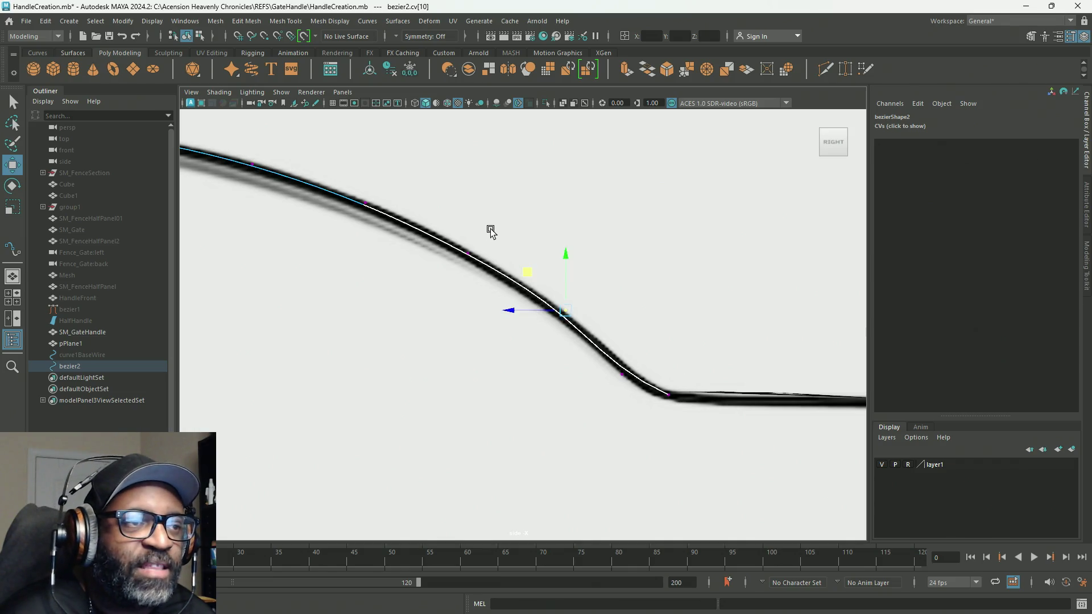
# Step: Return bezier2 to Object Mode
pyautogui.keyDown('alt'); pyautogui.moveTo(405, 178); pyautogui.dragTo(605, 232, button='middle'); pyautogui.keyUp('alt')
pyautogui.scroll(-1, 612, 254)
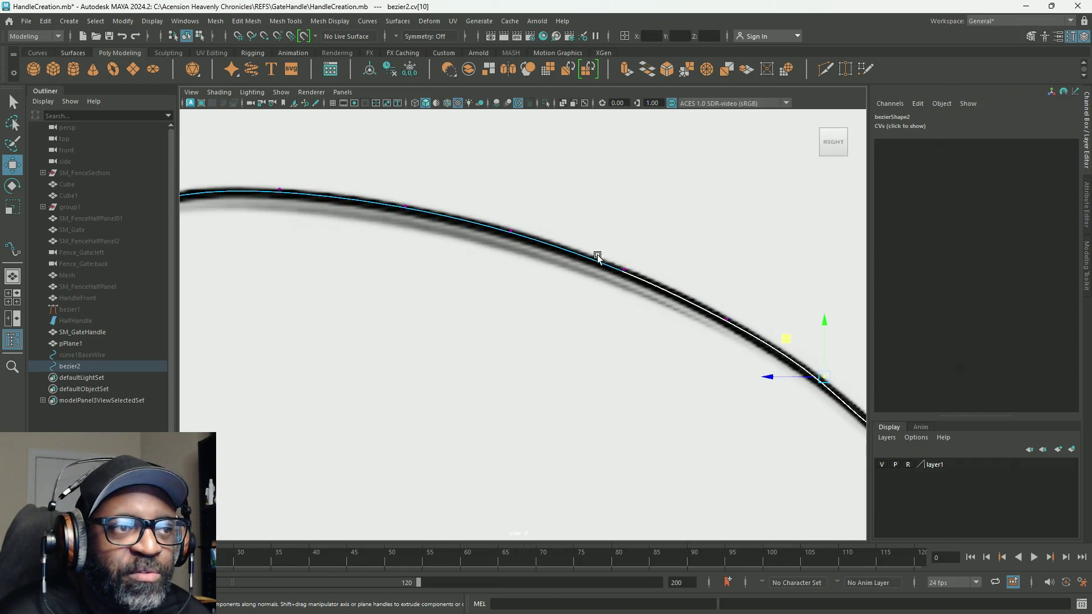
pyautogui.scroll(-10, 558, 339)
pyautogui.moveTo(345, 174); pyautogui.dragTo(399, 157, button='right')
pyautogui.scroll(3, 745, 308)
pyautogui.scroll(1, 847, 381)
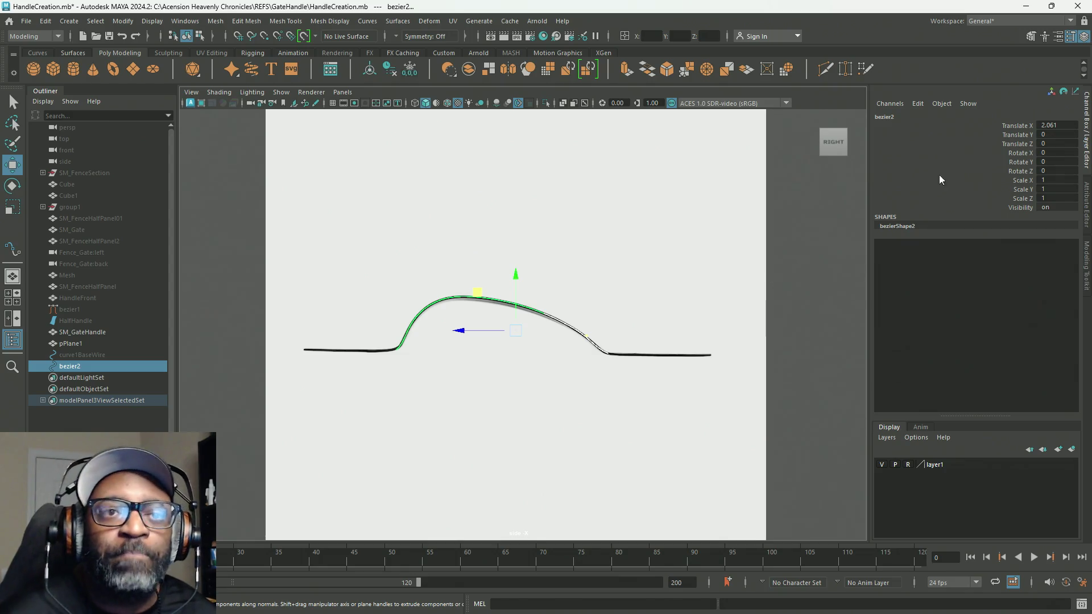
# Step: Open the Channel Box menu for bezier2's channels
pyautogui.keyDown('alt'); pyautogui.moveTo(705, 310); pyautogui.dragTo(532, 317, button='middle'); pyautogui.keyUp('alt')
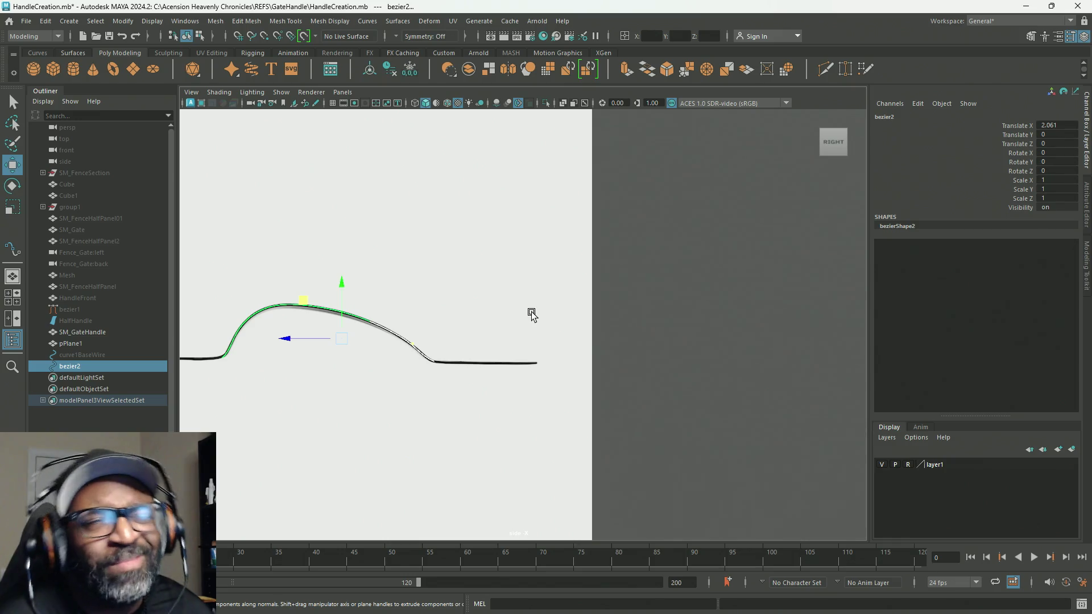
pyautogui.rightClick(930, 172)
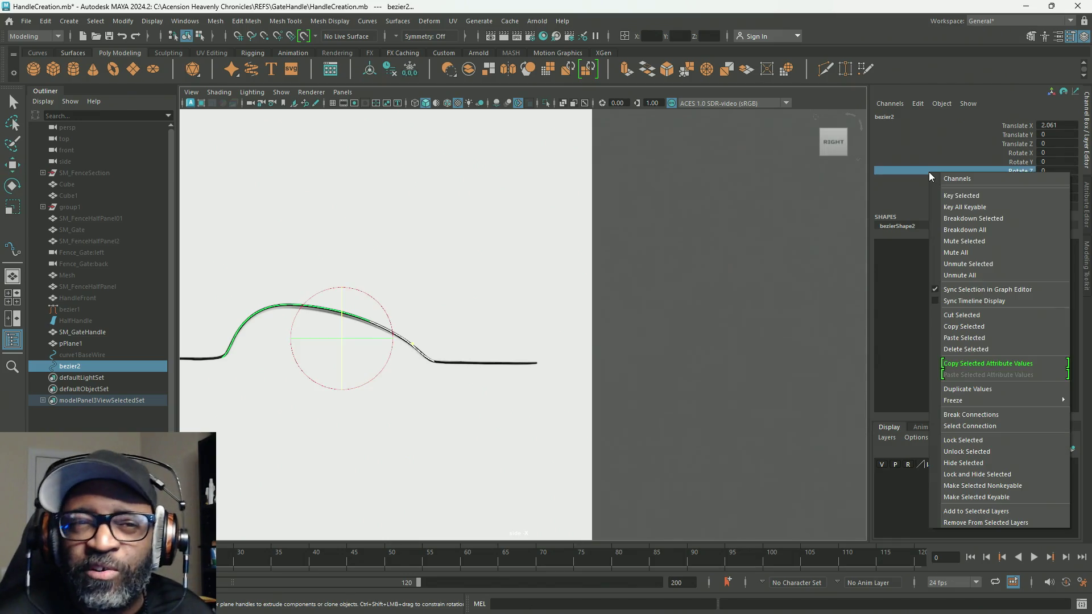
# Step: Freeze all of bezier2's transforms so Translate X reads 0 instead of 2.061
pyautogui.moveTo(975, 400)
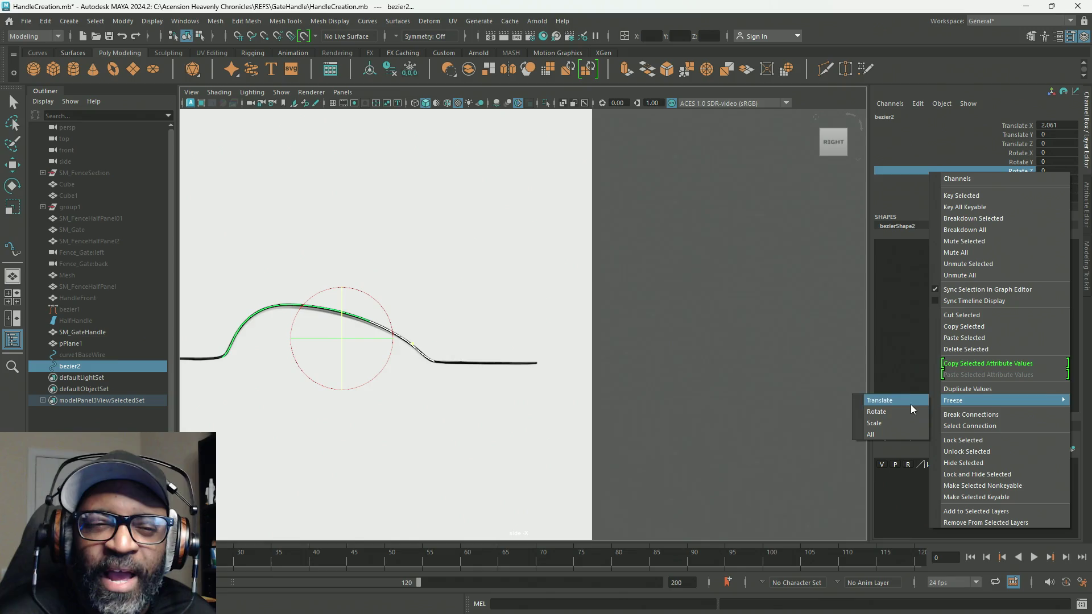
pyautogui.click(900, 434)
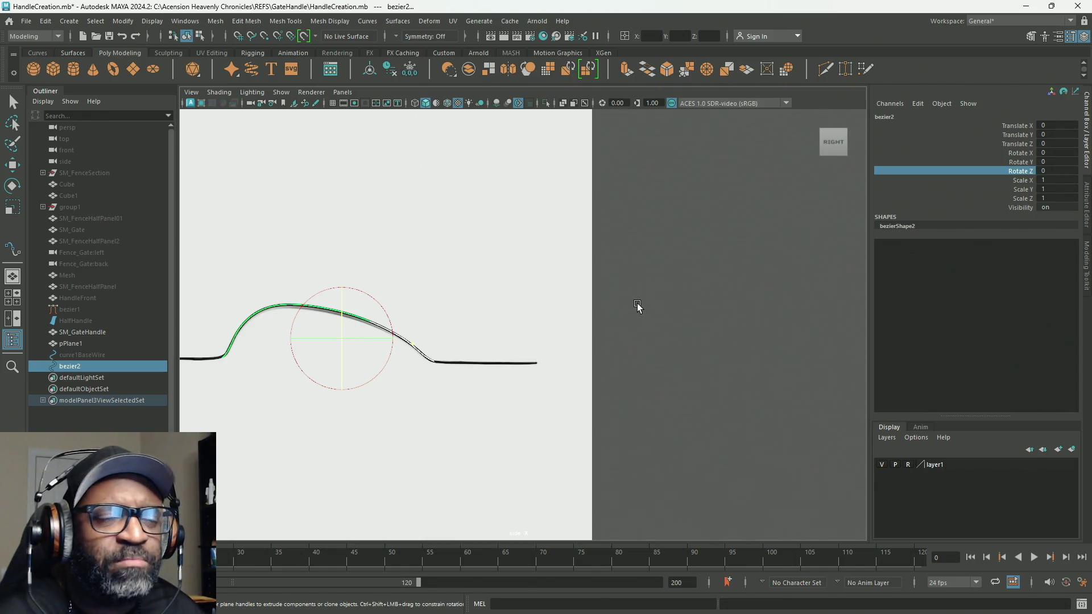
pyautogui.moveTo(643, 296)
pyautogui.mouseDown(button='right')
pyautogui.moveTo(664, 276)
pyautogui.moveTo(658, 285)
pyautogui.mouseUp(button='right')
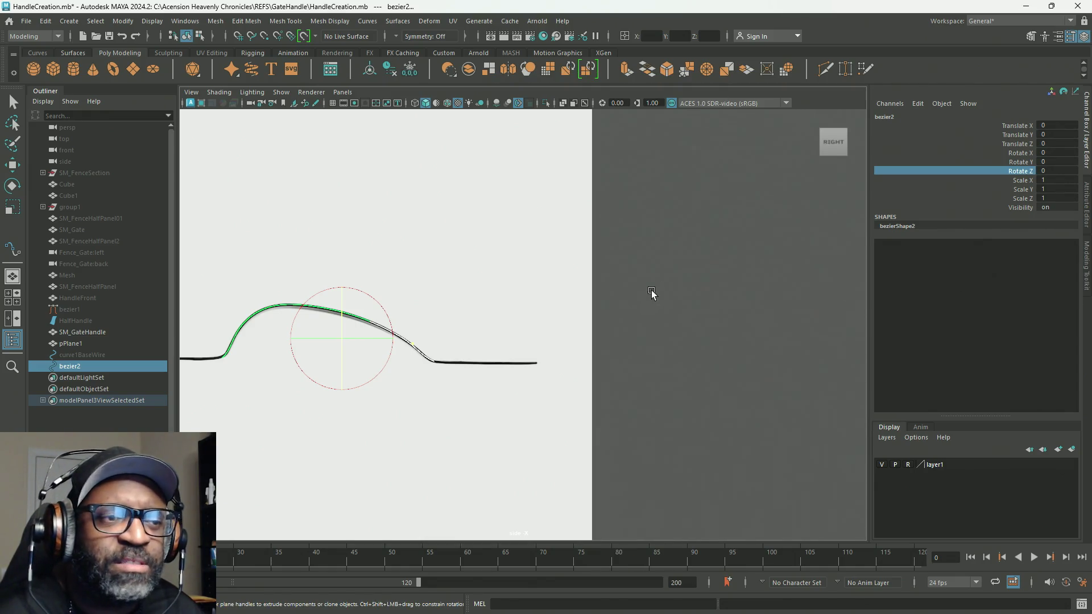
pyautogui.keyDown('alt'); pyautogui.moveTo(641, 313); pyautogui.dragTo(680, 283, button='middle'); pyautogui.keyUp('alt')
# Step: Clear the selection, then reselect bezier2 from the Outliner and recentre the side view
pyautogui.press('q')
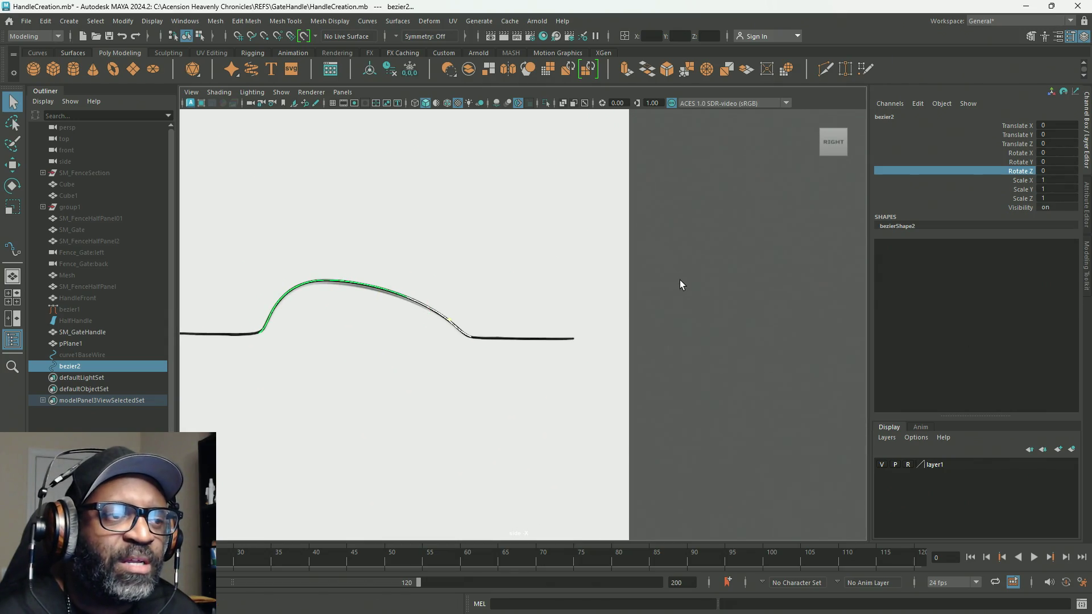
pyautogui.scroll(1, 680, 280)
pyautogui.click(681, 280)
pyautogui.click(69, 366)
pyautogui.keyDown('alt'); pyautogui.moveTo(698, 317); pyautogui.dragTo(774, 287, button='middle'); pyautogui.keyUp('alt')
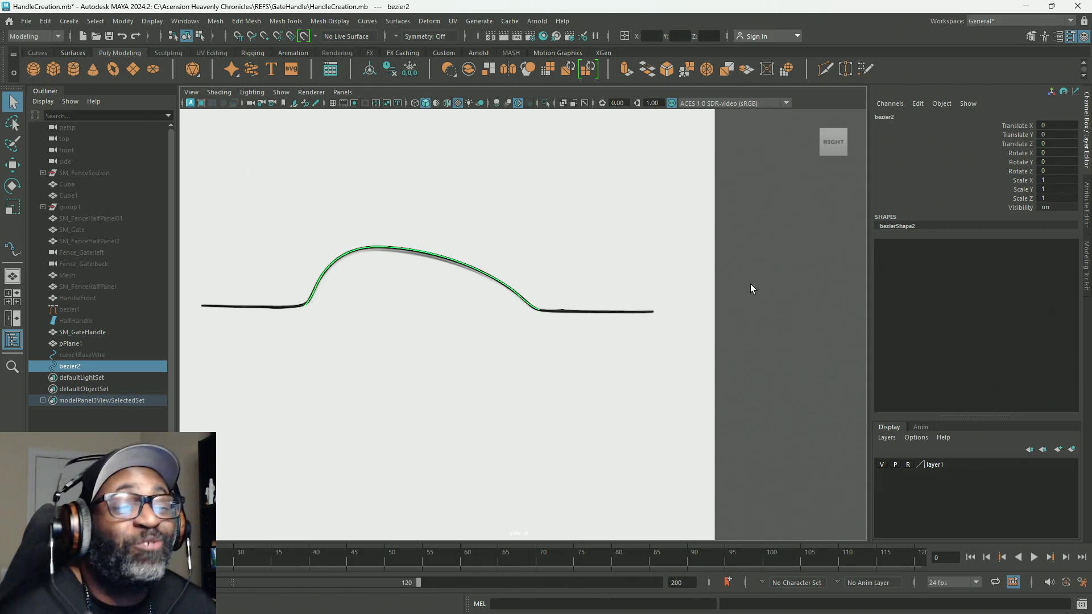
pyautogui.scroll(3, 724, 288)
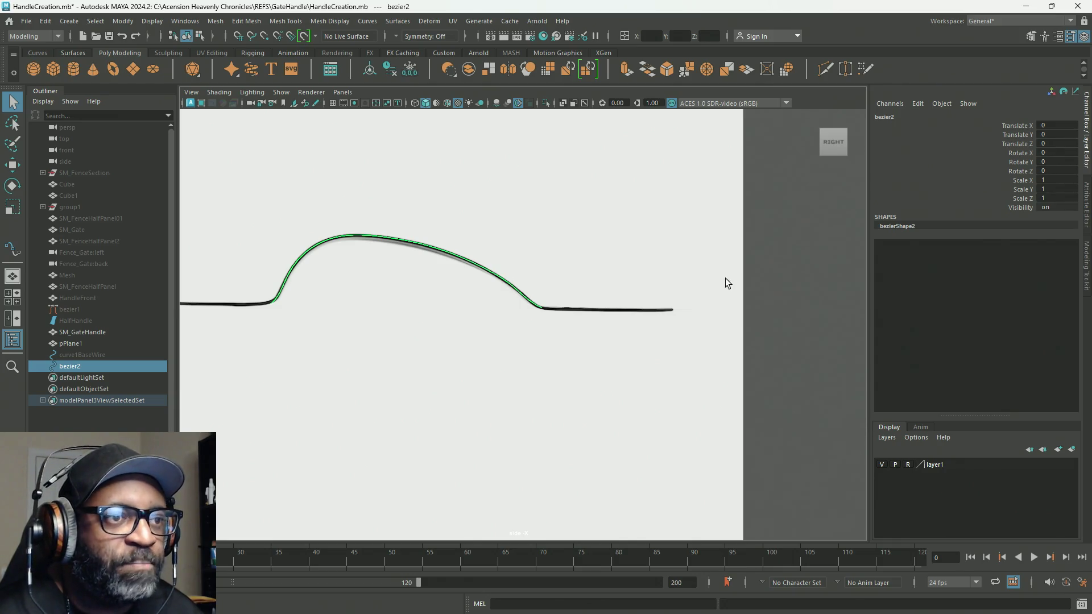
# Step: Maximize the perspective view and dolly out to see the arch over both gate pieces
pyautogui.press('space')
pyautogui.moveTo(637, 194)
pyautogui.keyDown('alt'); pyautogui.mouseDown(button='right')
pyautogui.moveTo(647, 207)
pyautogui.moveTo(658, 188)
pyautogui.moveTo(541, 157)
pyautogui.mouseUp(button='right'); pyautogui.keyUp('alt')
pyautogui.press('space')
pyautogui.moveTo(695, 217)
pyautogui.keyDown('alt'); pyautogui.mouseDown(button='right')
pyautogui.moveTo(575, 228)
pyautogui.moveTo(631, 273)
pyautogui.moveTo(609, 251)
pyautogui.moveTo(657, 323)
pyautogui.moveTo(640, 354)
pyautogui.mouseUp(button='right'); pyautogui.keyUp('alt')
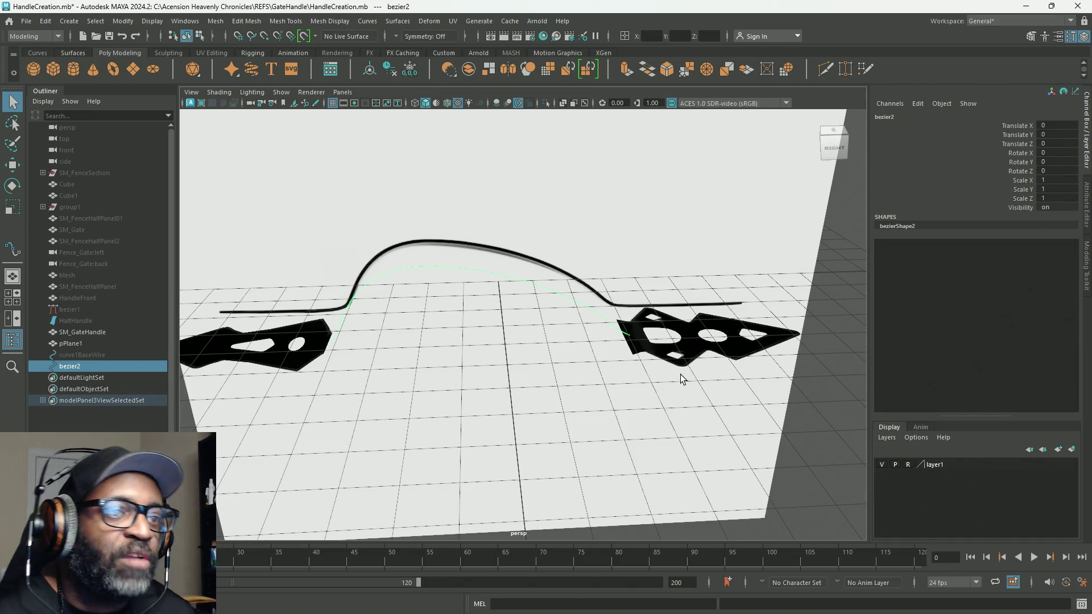
# Step: Select SM_GateHandle and zoom in to view the handle mesh edge-on
pyautogui.click(633, 345)
pyautogui.scroll(1, 640, 349)
pyautogui.scroll(3, 776, 419)
pyautogui.scroll(3, 581, 398)
pyautogui.scroll(3, 679, 450)
pyautogui.scroll(2, 679, 450)
pyautogui.scroll(2, 705, 464)
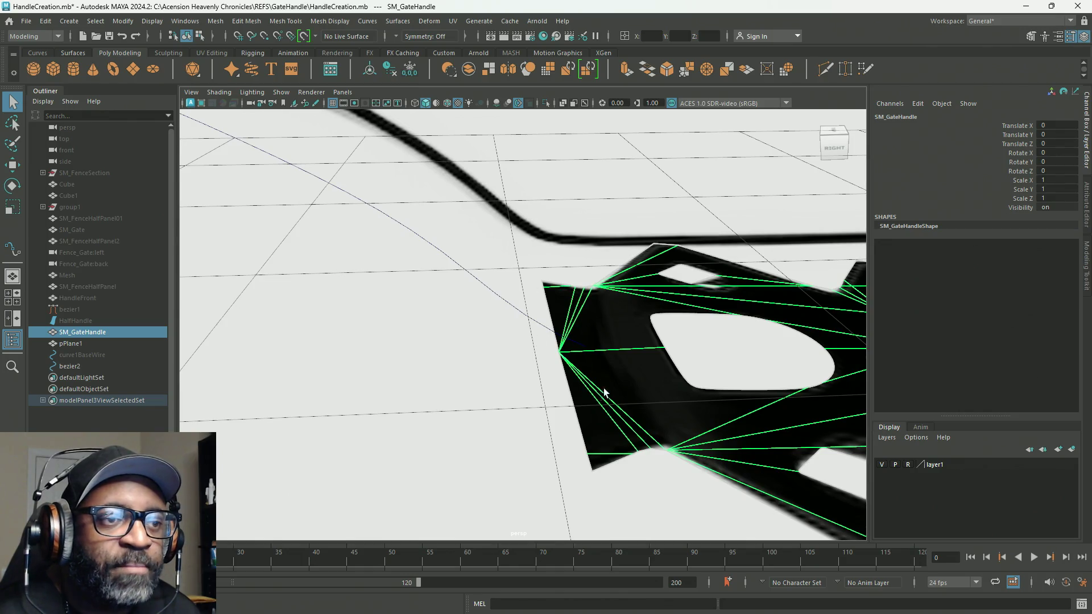
pyautogui.moveTo(630, 359)
pyautogui.keyDown('alt'); pyautogui.mouseDown()
pyautogui.moveTo(622, 370)
pyautogui.moveTo(615, 360)
pyautogui.mouseUp(); pyautogui.keyUp('alt')
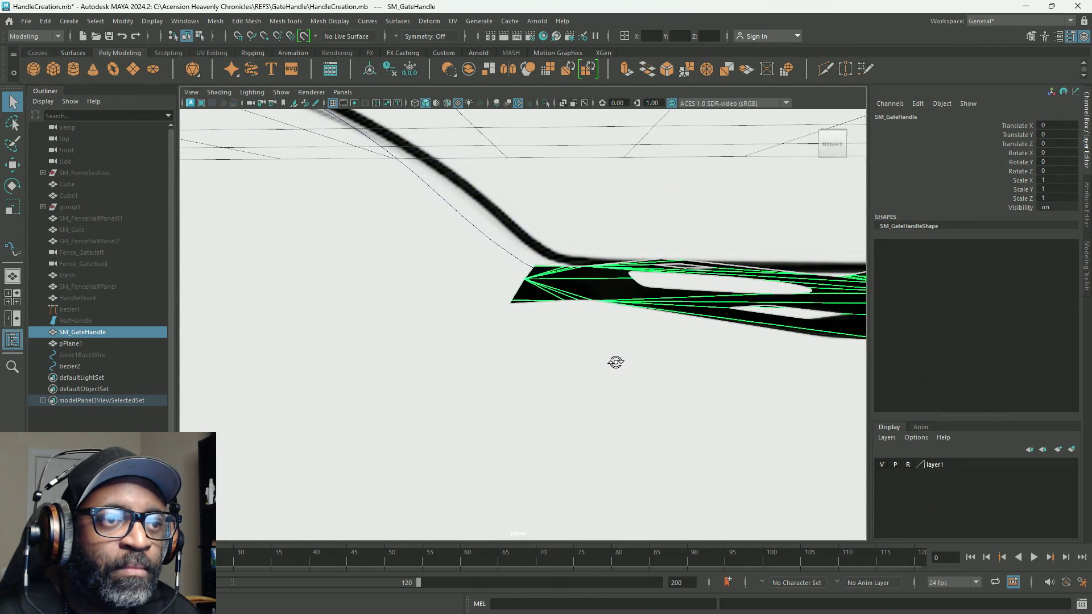
# Step: Select bezier2 with the Move tool and put it in Control Vertex mode
pyautogui.click(506, 252)
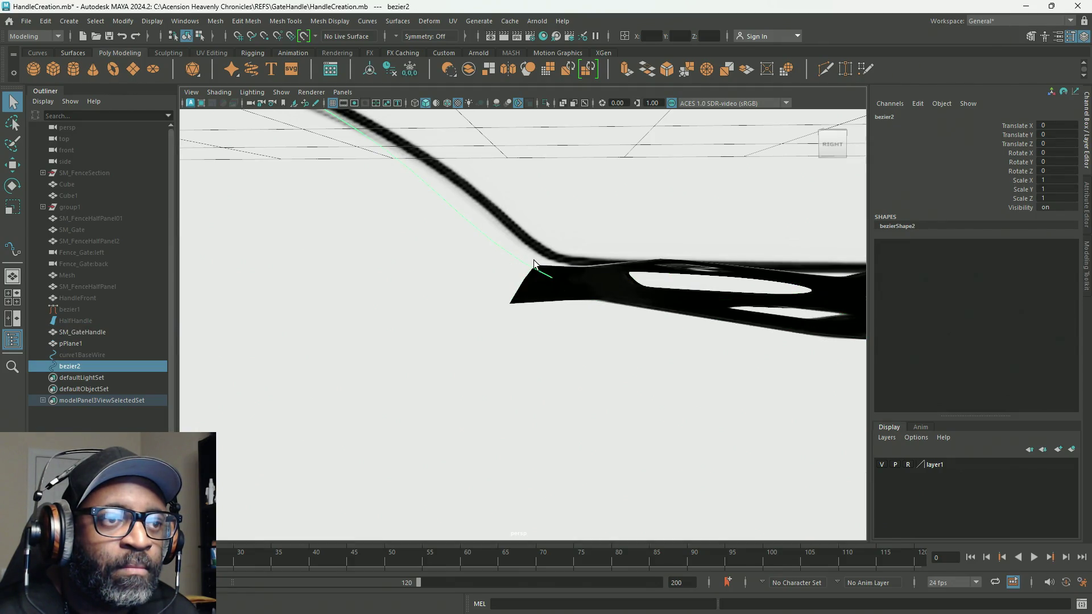
pyautogui.keyDown('alt'); pyautogui.moveTo(576, 282); pyautogui.dragTo(585, 279); pyautogui.keyUp('alt')
pyautogui.keyDown('alt'); pyautogui.moveTo(583, 282); pyautogui.dragTo(550, 273); pyautogui.keyUp('alt')
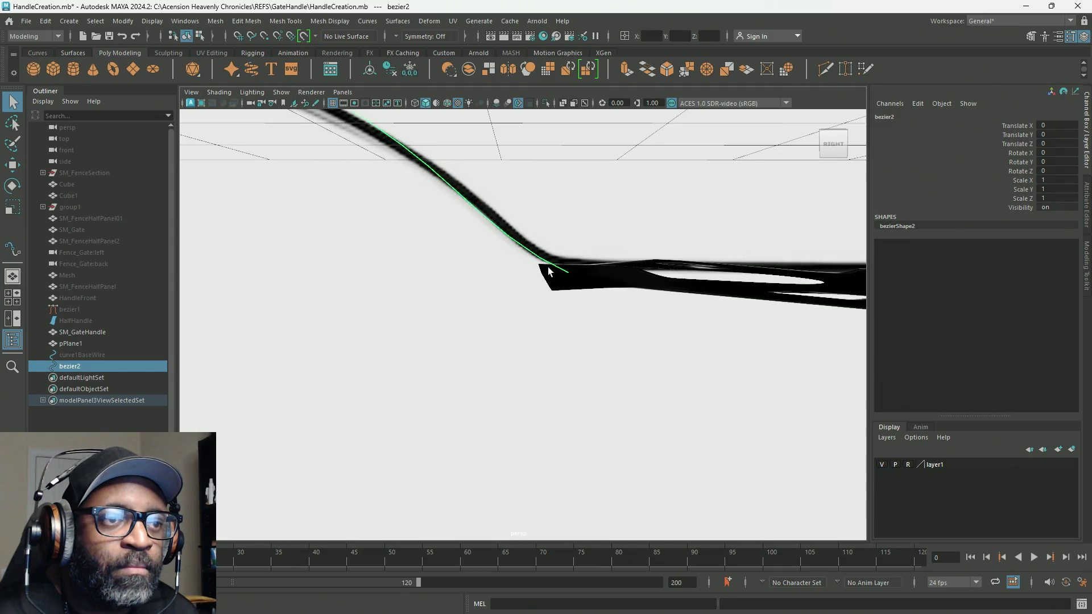
pyautogui.press('w')
pyautogui.moveTo(541, 257); pyautogui.dragTo(507, 264, button='right')
pyautogui.moveTo(520, 273)
pyautogui.keyDown('alt'); pyautogui.mouseDown()
pyautogui.moveTo(546, 327)
pyautogui.moveTo(614, 333)
pyautogui.moveTo(543, 330)
pyautogui.moveTo(614, 327)
pyautogui.mouseUp(); pyautogui.keyUp('alt')
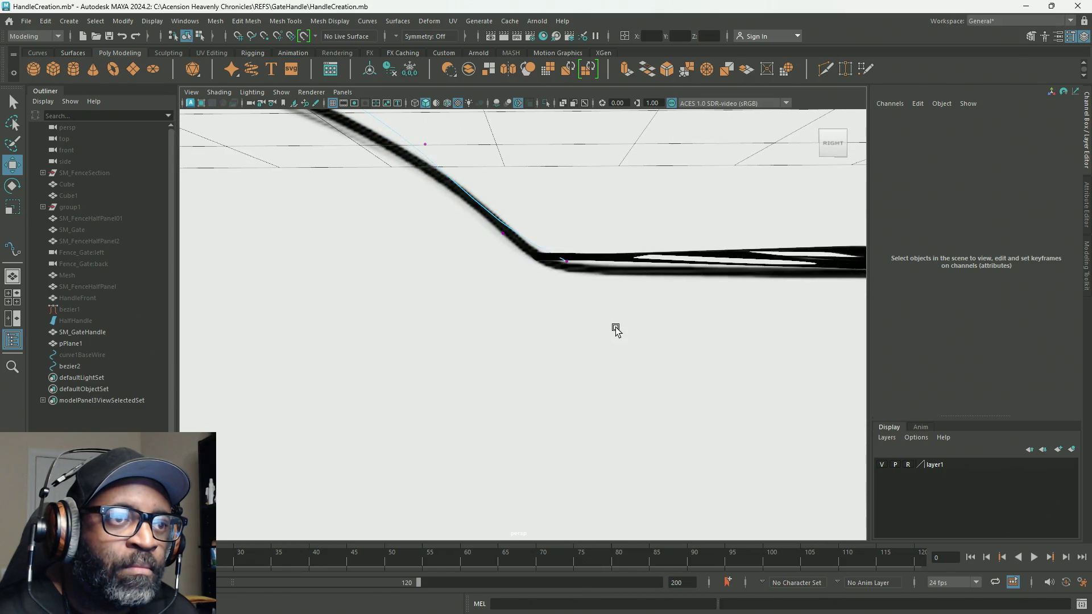
# Step: Drag bezier2's bend CV left so the curve meets the corner of the handle outline
pyautogui.click(545, 252)
pyautogui.moveTo(510, 261)
pyautogui.mouseDown()
pyautogui.moveTo(488, 261)
pyautogui.moveTo(493, 311)
pyautogui.mouseUp()
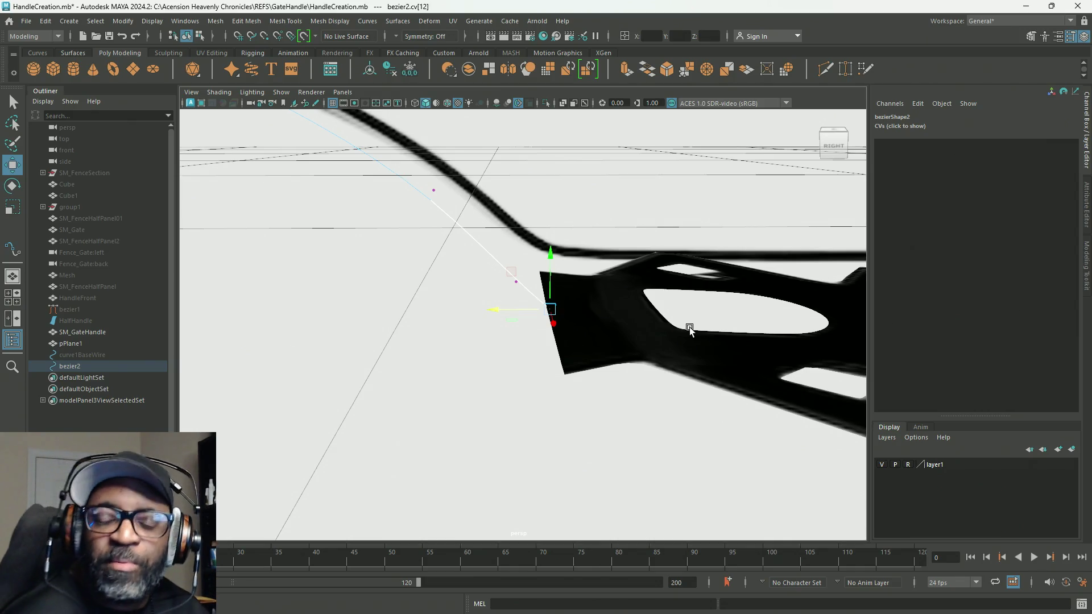
pyautogui.moveTo(680, 383)
pyautogui.keyDown('alt'); pyautogui.mouseDown()
pyautogui.moveTo(668, 340)
pyautogui.moveTo(777, 366)
pyautogui.moveTo(726, 349)
pyautogui.mouseUp(); pyautogui.keyUp('alt')
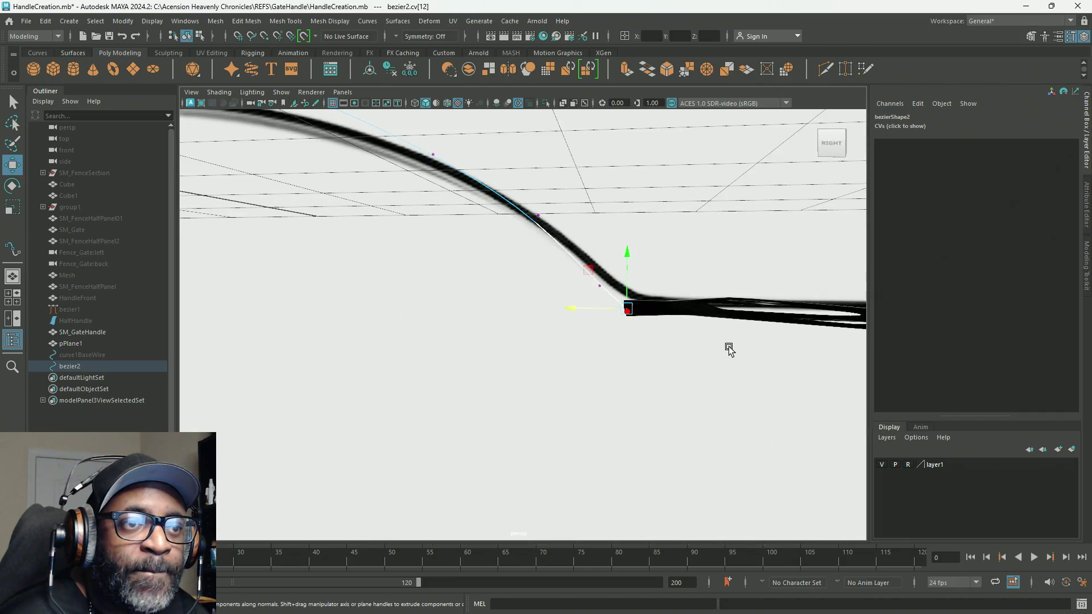
pyautogui.press('space')
pyautogui.press('space')
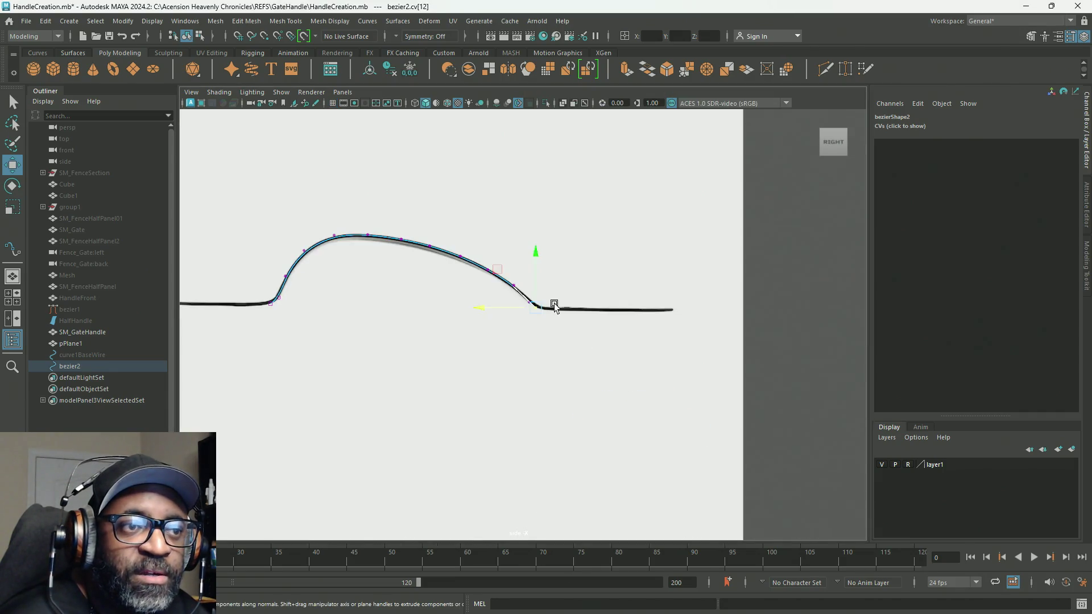
# Step: Nudge the corner CV and the vertices above it to trace the handle outline
pyautogui.scroll(5, 541, 290)
pyautogui.scroll(5, 528, 278)
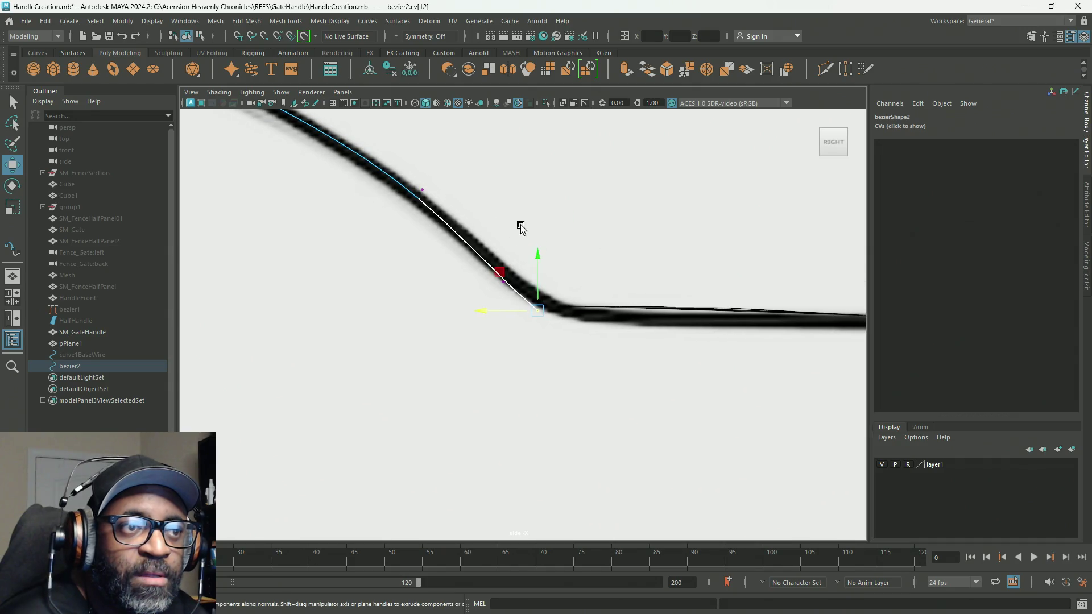
pyautogui.moveTo(486, 289); pyautogui.dragTo(479, 292)
pyautogui.moveTo(467, 244); pyautogui.dragTo(455, 231)
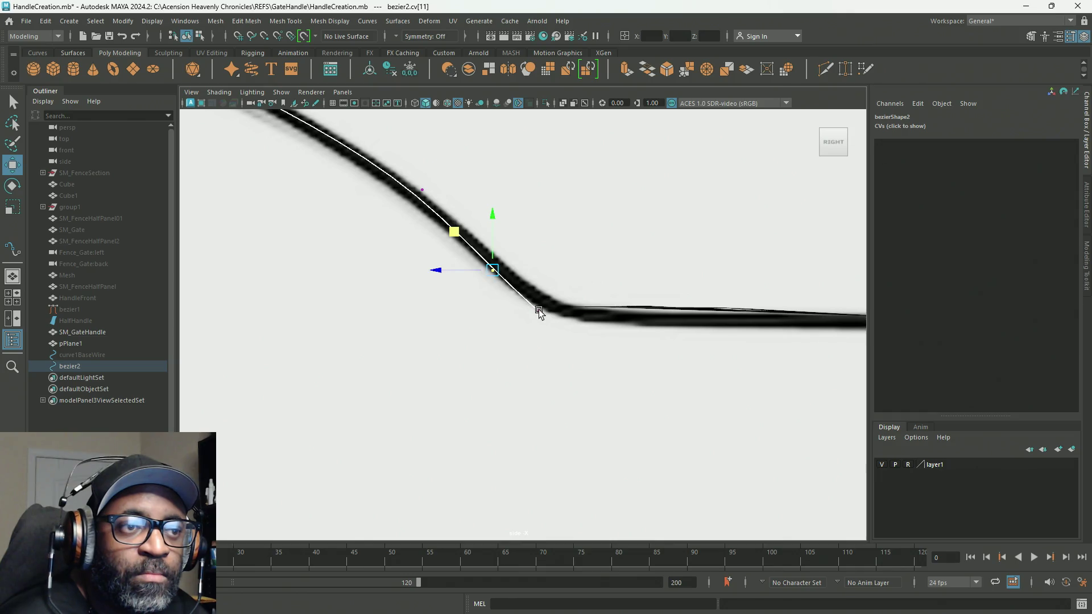
pyautogui.click(540, 313)
pyautogui.moveTo(538, 272); pyautogui.dragTo(538, 262)
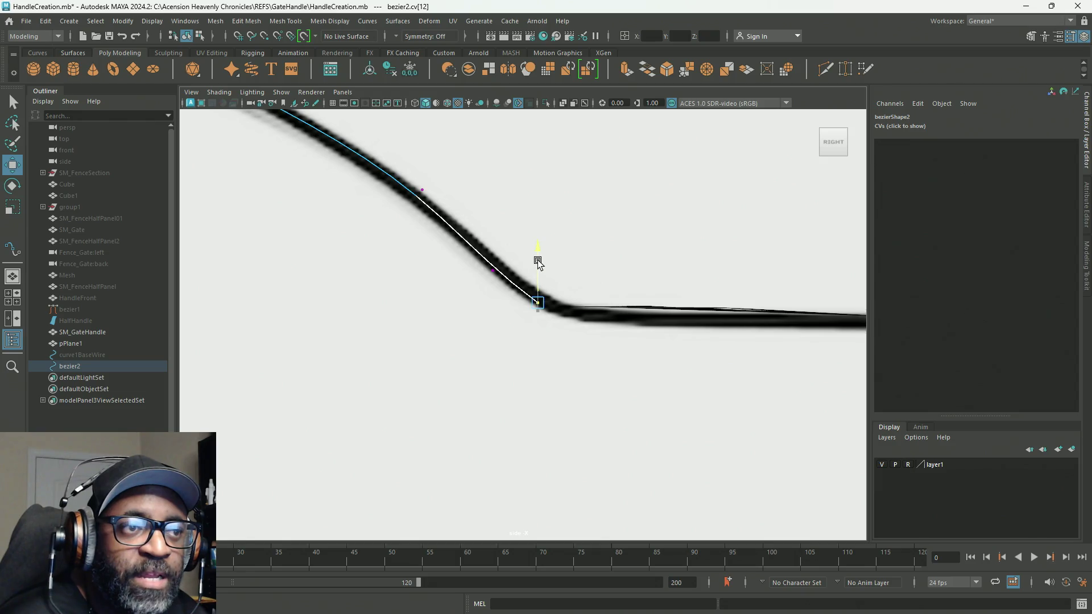
pyautogui.click(493, 270)
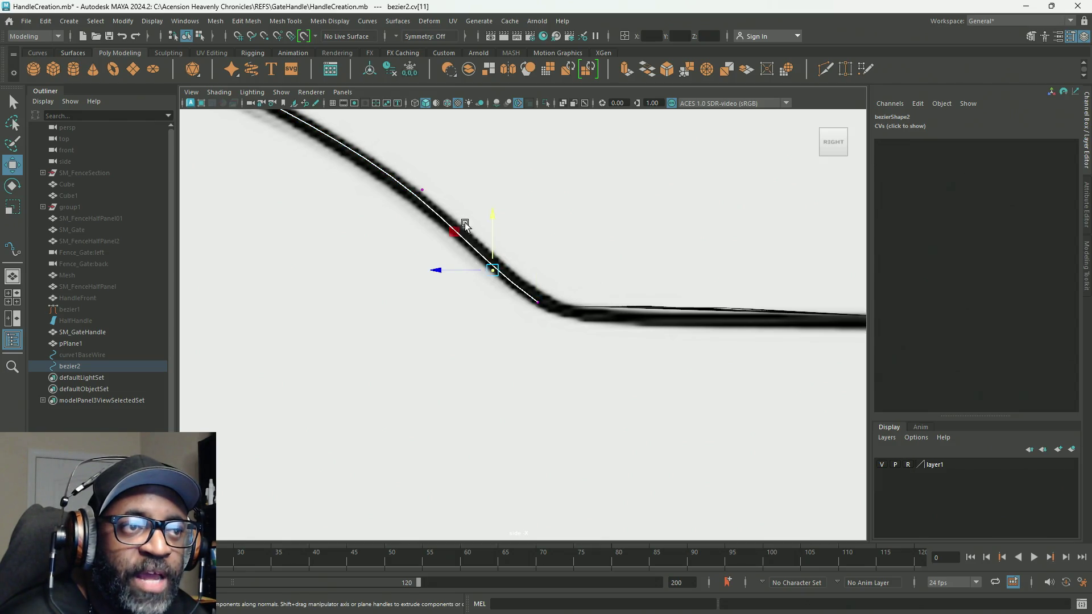
pyautogui.moveTo(459, 230); pyautogui.dragTo(453, 220)
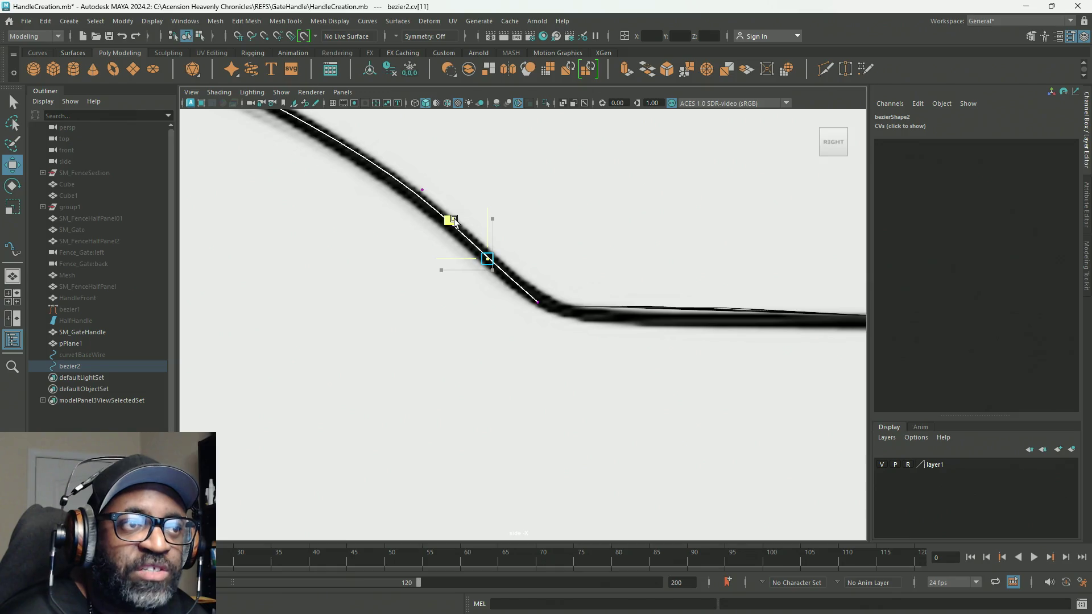
# Step: Return bezier2 to Object Mode
pyautogui.scroll(-5, 556, 336)
pyautogui.moveTo(537, 311)
pyautogui.keyDown('alt'); pyautogui.mouseDown(button='right')
pyautogui.moveTo(685, 320)
pyautogui.moveTo(455, 270)
pyautogui.mouseUp(button='right'); pyautogui.keyUp('alt')
pyautogui.rightClick(839, 213)
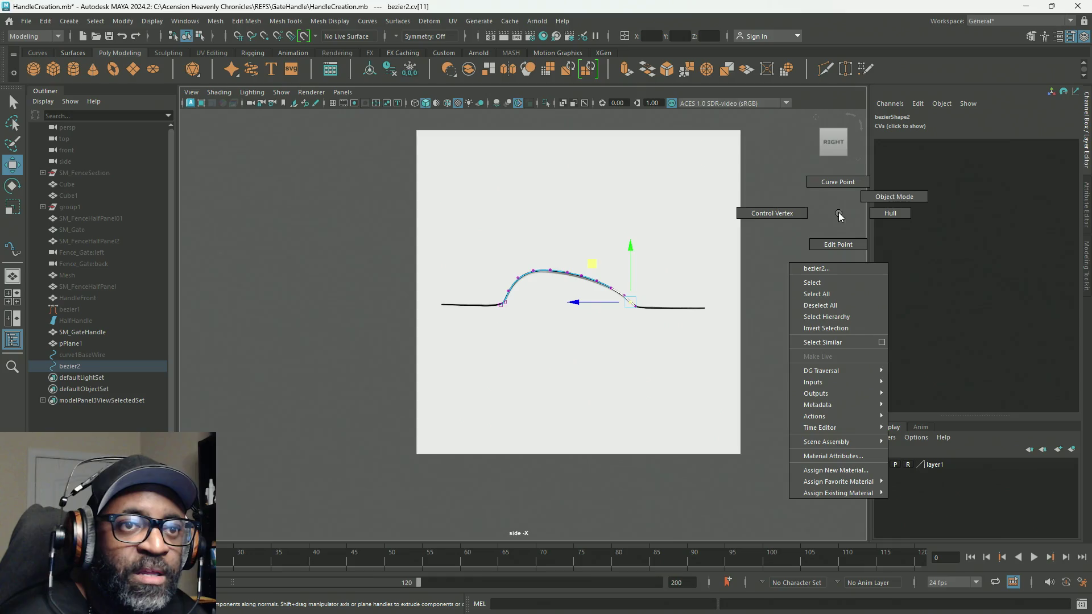
pyautogui.click(891, 197)
# Step: Delete bezier2's history with Edit > Delete All by Type > History
pyautogui.scroll(2, 842, 299)
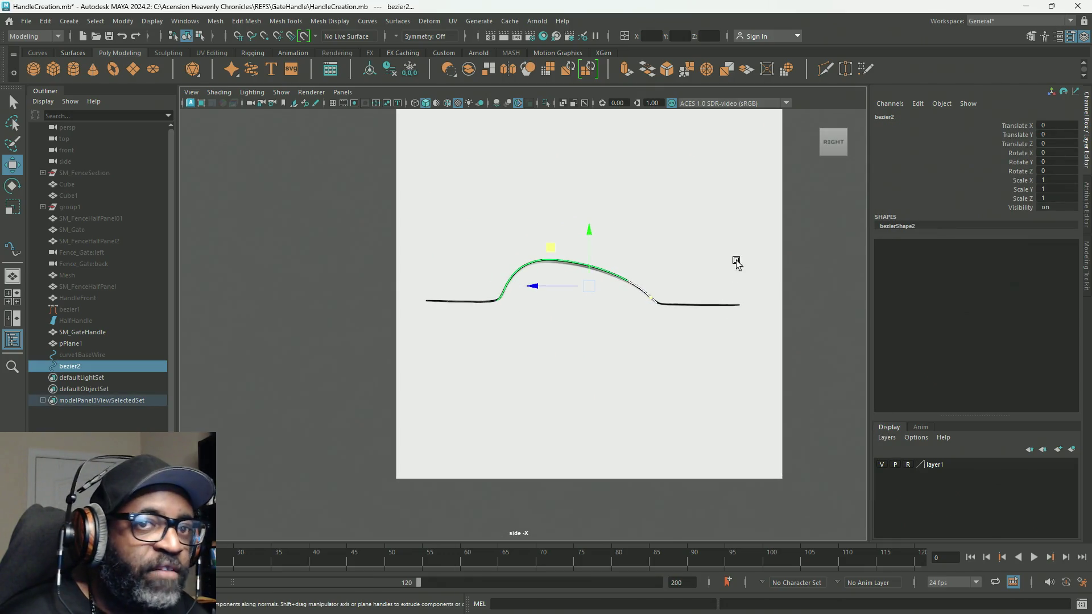
pyautogui.click(46, 21)
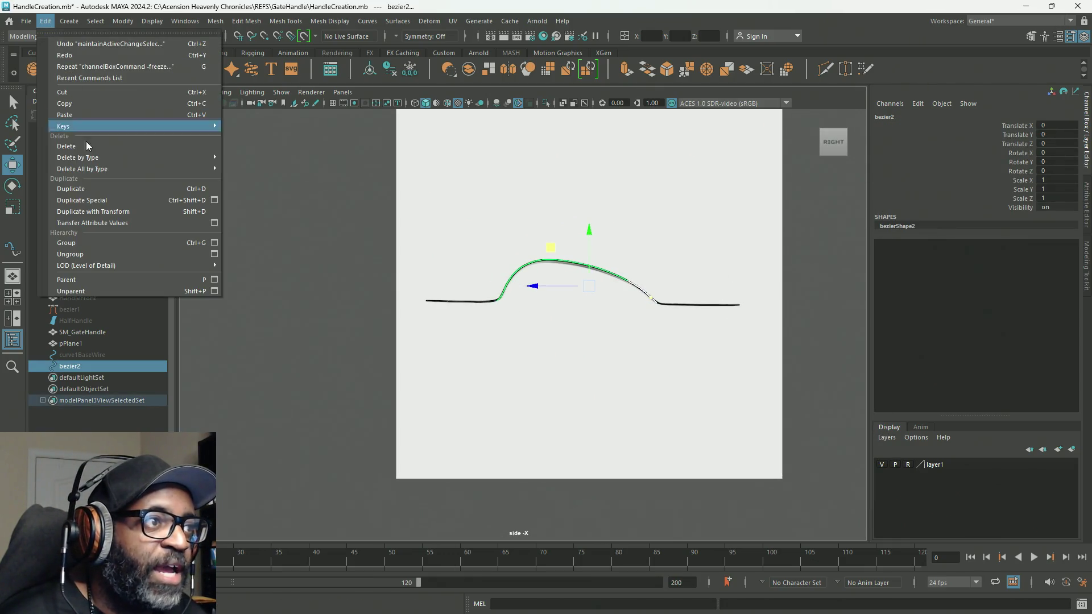
pyautogui.moveTo(107, 171)
pyautogui.click(250, 169)
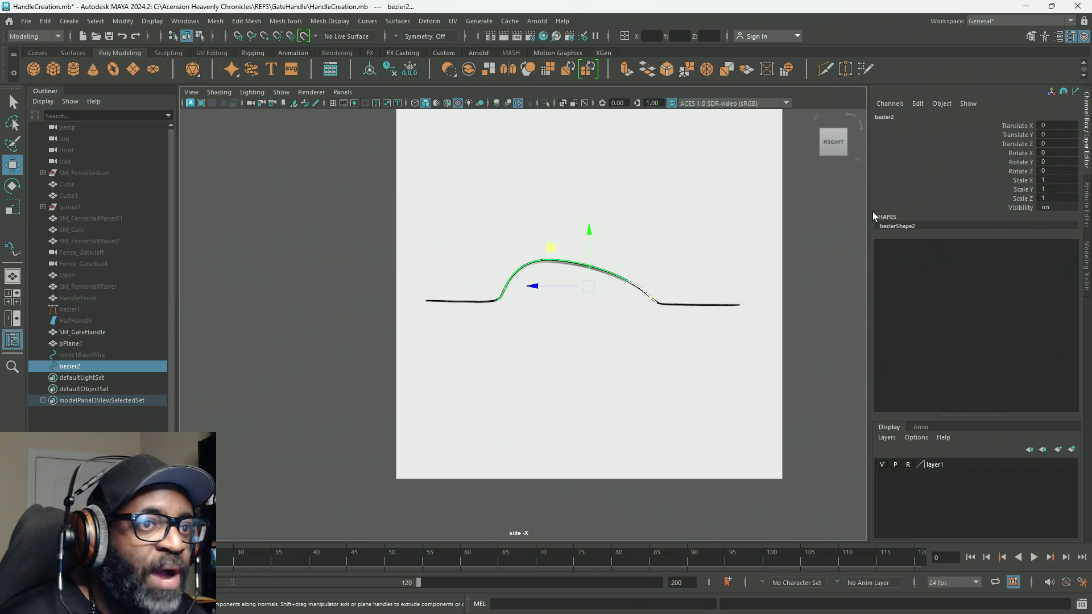
pyautogui.keyDown('alt'); pyautogui.moveTo(797, 242); pyautogui.dragTo(677, 258, button='middle'); pyautogui.keyUp('alt')
pyautogui.keyDown('alt'); pyautogui.moveTo(678, 258); pyautogui.dragTo(653, 285); pyautogui.keyUp('alt')
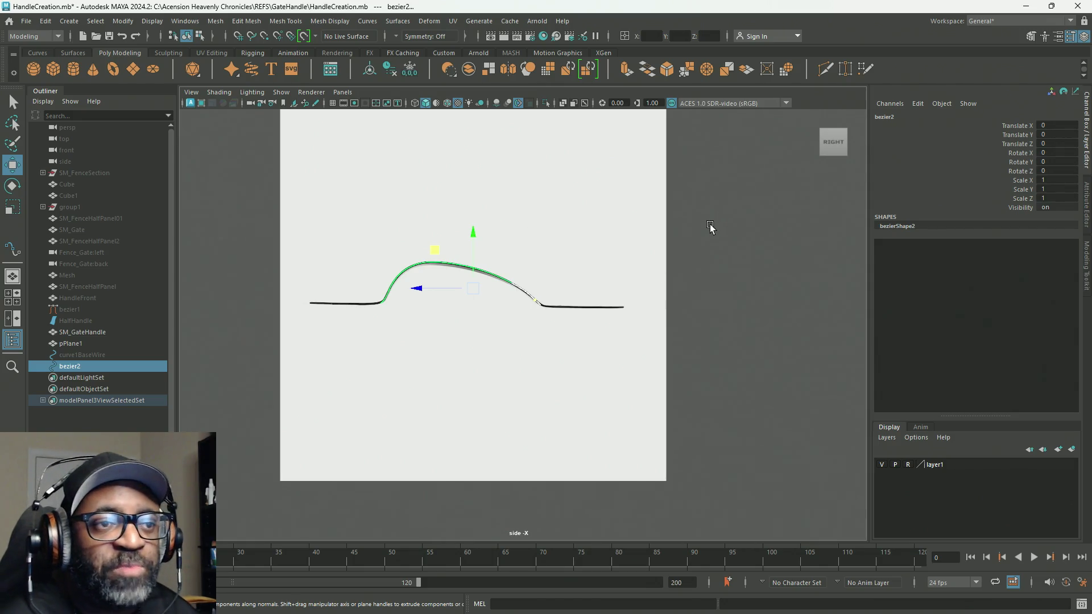
pyautogui.press('space')
pyautogui.press('space')
pyautogui.scroll(-3, 683, 268)
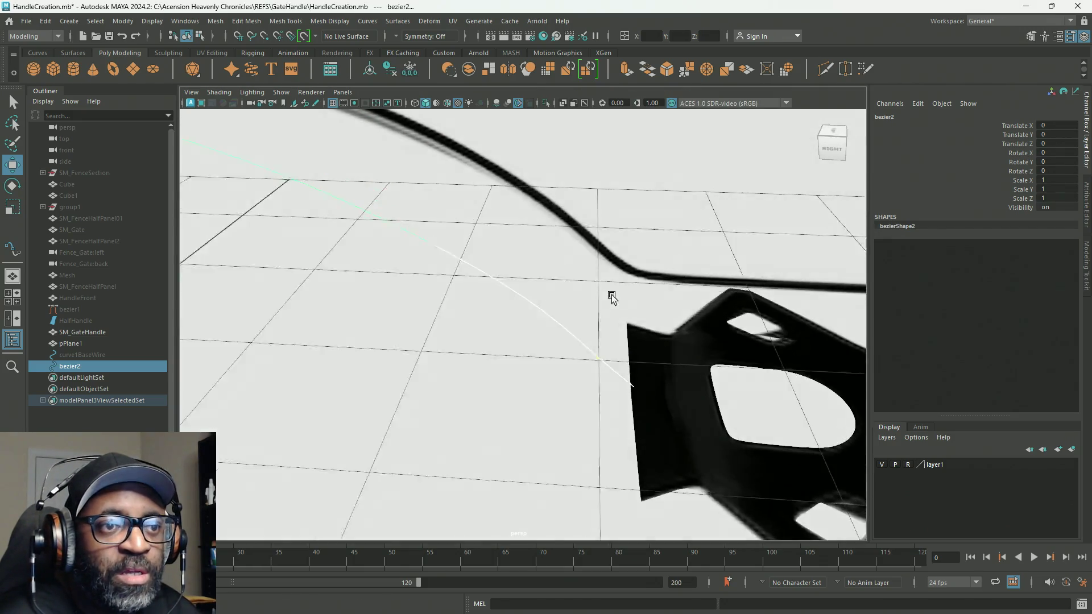
# Step: Select SM_GateHandle and switch it to Vertex mode
pyautogui.click(657, 367)
pyautogui.scroll(5, 658, 367)
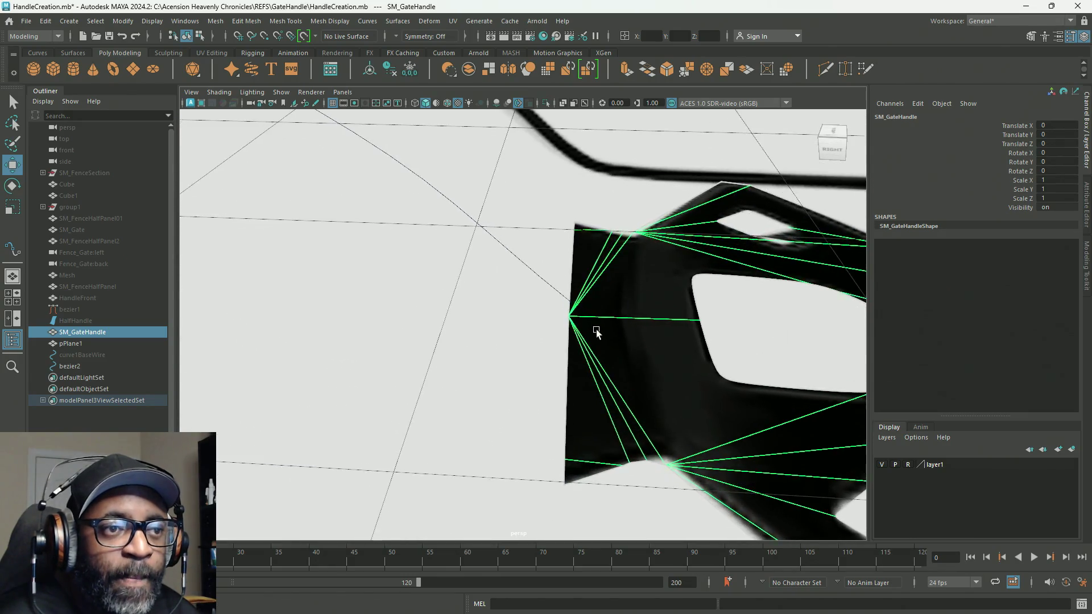
pyautogui.moveTo(590, 289)
pyautogui.mouseDown(button='right')
pyautogui.moveTo(563, 301)
pyautogui.moveTo(525, 290)
pyautogui.mouseUp(button='right')
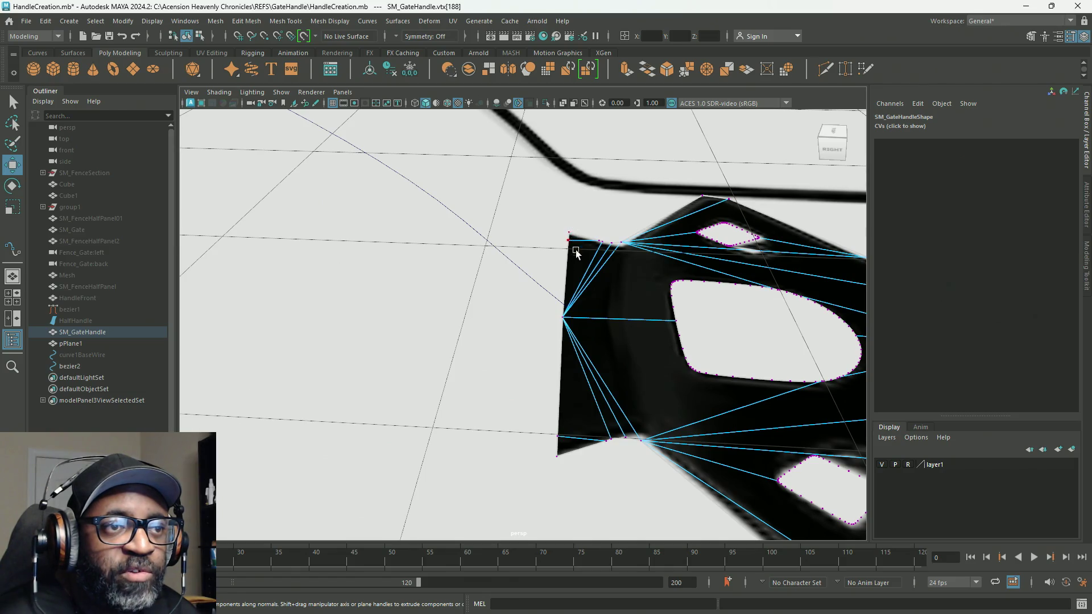
# Step: Zoom onto the handle's underside edge and activate Merge Vertices > Target Weld
pyautogui.moveTo(339, 372)
pyautogui.keyDown('alt'); pyautogui.mouseDown()
pyautogui.moveTo(375, 275)
pyautogui.moveTo(701, 279)
pyautogui.moveTo(485, 259)
pyautogui.moveTo(392, 207)
pyautogui.moveTo(454, 281)
pyautogui.moveTo(486, 279)
pyautogui.moveTo(364, 285)
pyautogui.moveTo(398, 390)
pyautogui.mouseUp(); pyautogui.keyUp('alt')
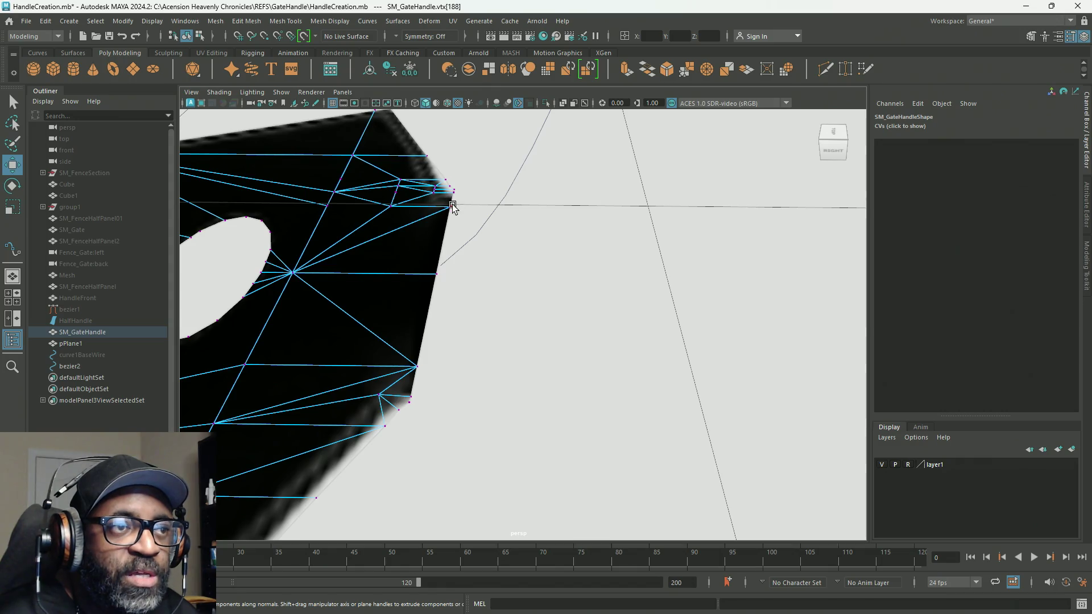
pyautogui.keyDown('alt'); pyautogui.moveTo(451, 200); pyautogui.dragTo(491, 258, button='right'); pyautogui.keyUp('alt')
pyautogui.moveTo(491, 258)
pyautogui.keyDown('alt'); pyautogui.mouseDown()
pyautogui.moveTo(458, 285)
pyautogui.moveTo(471, 309)
pyautogui.moveTo(363, 324)
pyautogui.moveTo(382, 246)
pyautogui.moveTo(515, 288)
pyautogui.moveTo(486, 261)
pyautogui.moveTo(456, 268)
pyautogui.moveTo(502, 283)
pyautogui.mouseUp(); pyautogui.keyUp('alt')
pyautogui.moveTo(501, 283)
pyautogui.keyDown('alt'); pyautogui.mouseDown(button='right')
pyautogui.moveTo(537, 309)
pyautogui.moveTo(597, 324)
pyautogui.moveTo(602, 338)
pyautogui.moveTo(666, 342)
pyautogui.mouseUp(button='right'); pyautogui.keyUp('alt')
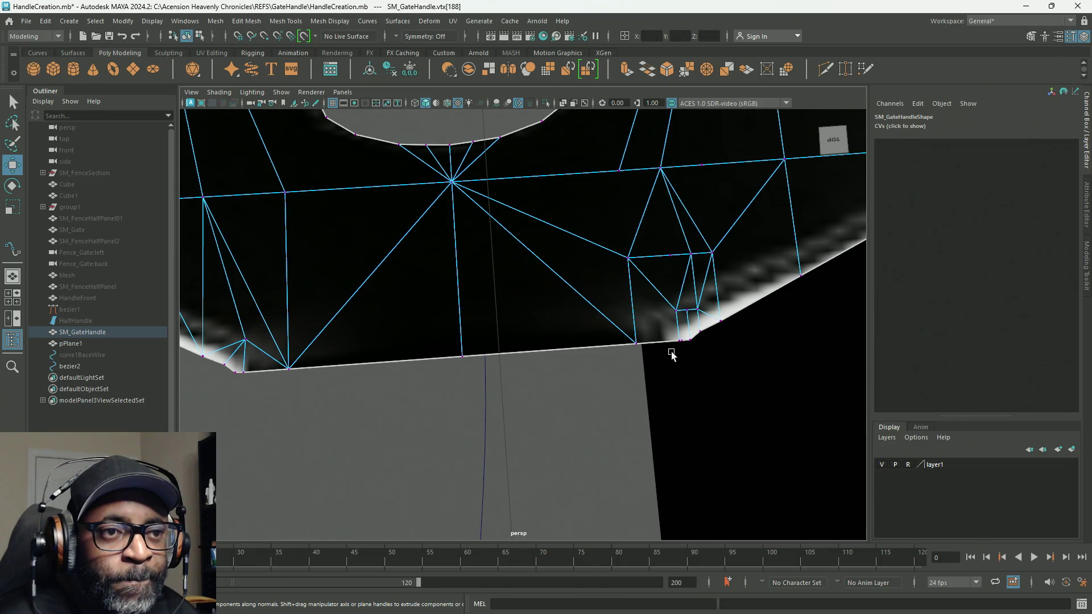
pyautogui.moveTo(679, 339)
pyautogui.keyDown('shift'); pyautogui.mouseDown(button='right')
pyautogui.moveTo(676, 293)
pyautogui.moveTo(739, 309)
pyautogui.mouseUp(button='right'); pyautogui.keyUp('shift')
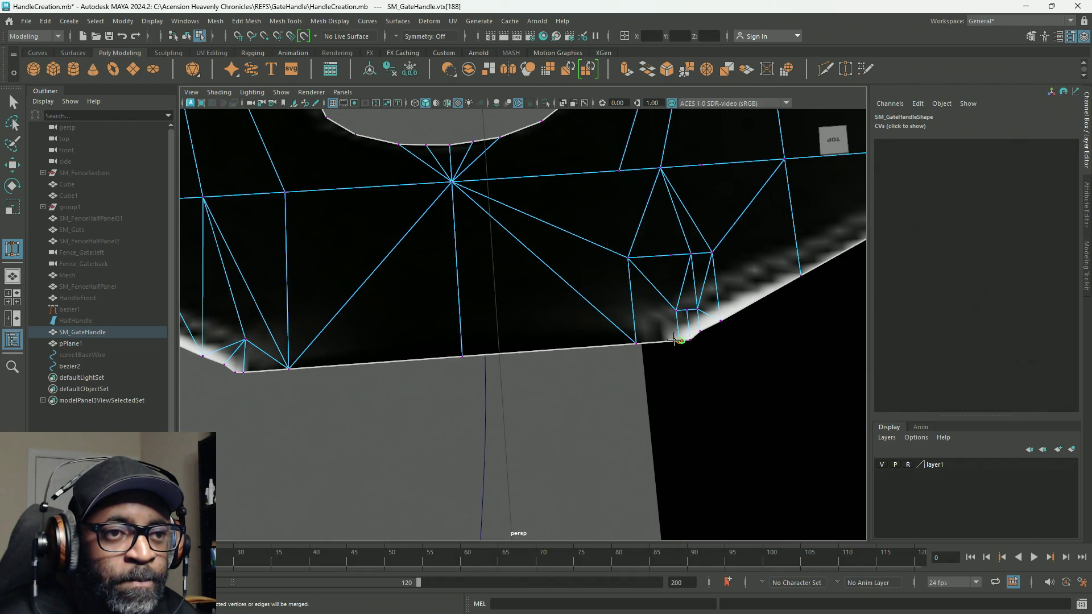
# Step: Cancel the unfinished weld and reselect the stray bottom-edge vertex
pyautogui.moveTo(675, 340); pyautogui.dragTo(673, 339)
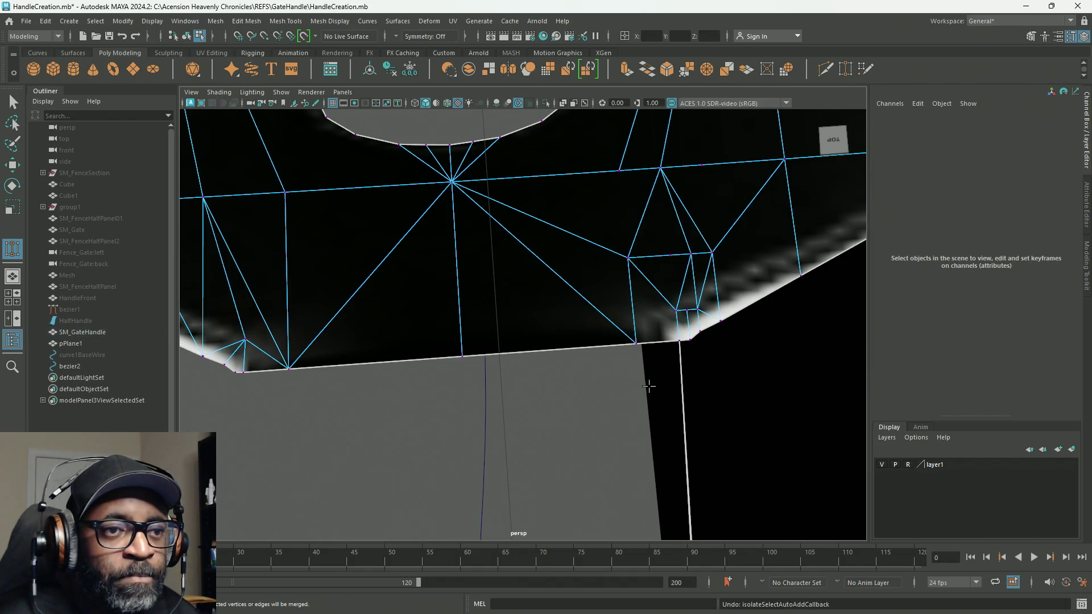
pyautogui.click(651, 383)
pyautogui.click(514, 412)
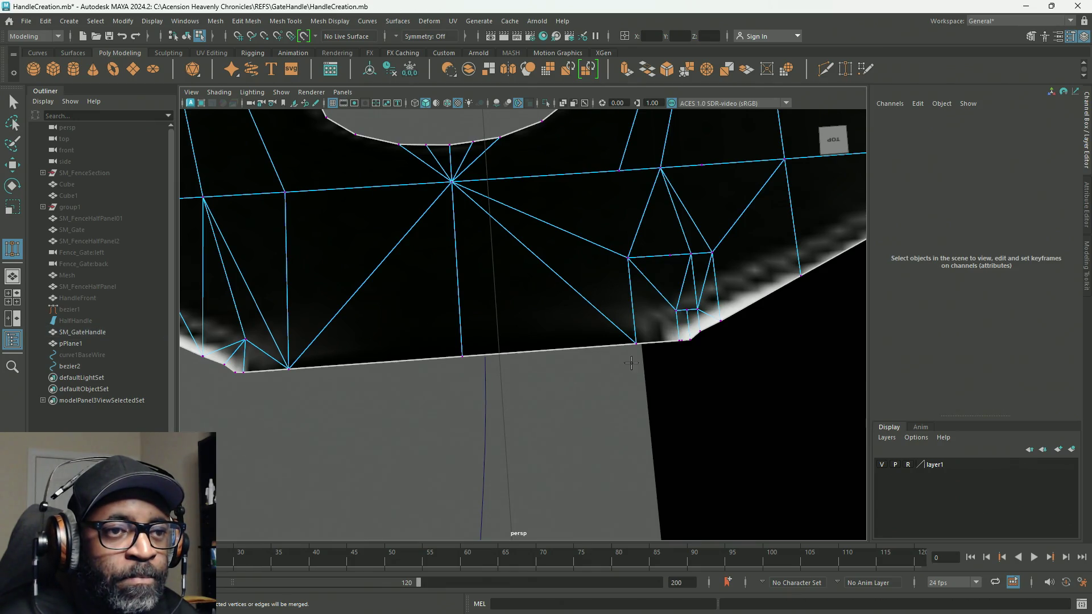
pyautogui.click(675, 340)
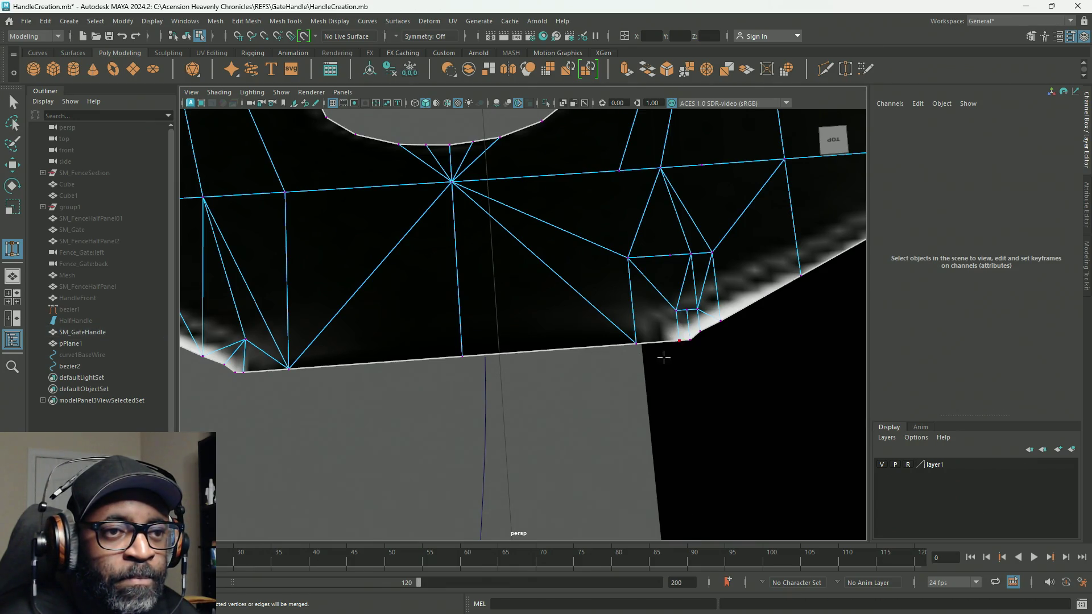
pyautogui.moveTo(662, 384)
pyautogui.keyDown('alt'); pyautogui.mouseDown(button='middle')
pyautogui.moveTo(654, 378)
pyautogui.moveTo(684, 375)
pyautogui.mouseUp(button='middle'); pyautogui.keyUp('alt')
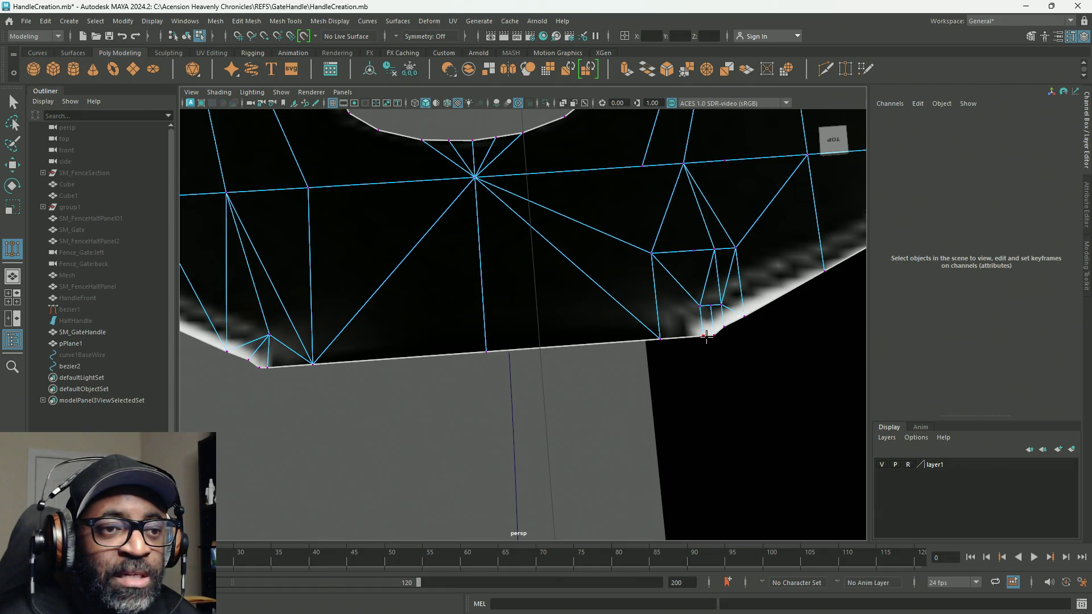
# Step: Weld the stray vertices into their neighbours at the bottom-right and bottom-left corners
pyautogui.moveTo(703, 335); pyautogui.dragTo(714, 335)
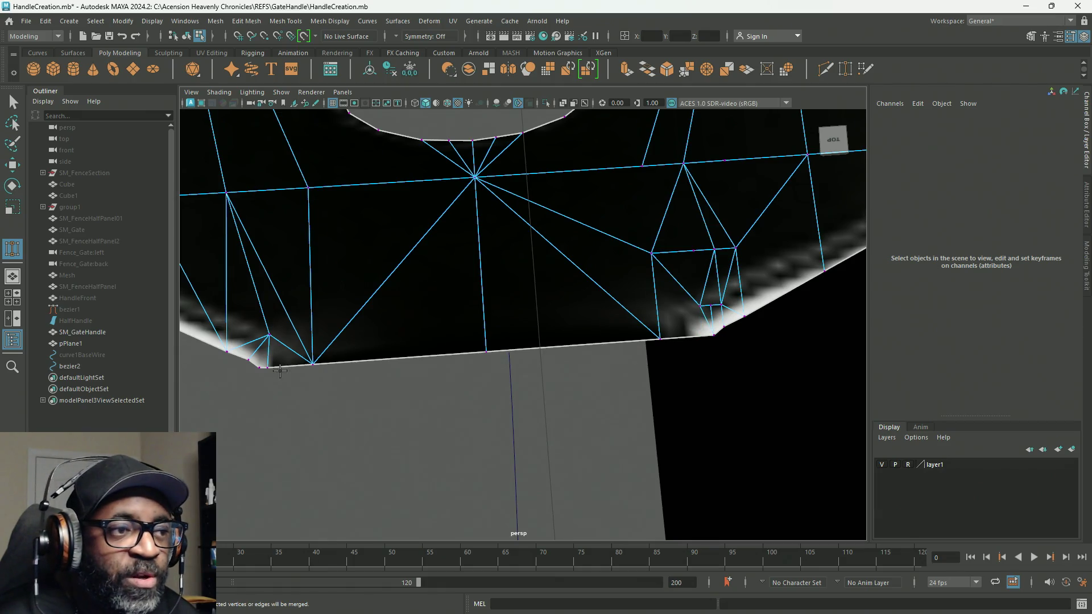
pyautogui.moveTo(260, 368); pyautogui.dragTo(260, 367)
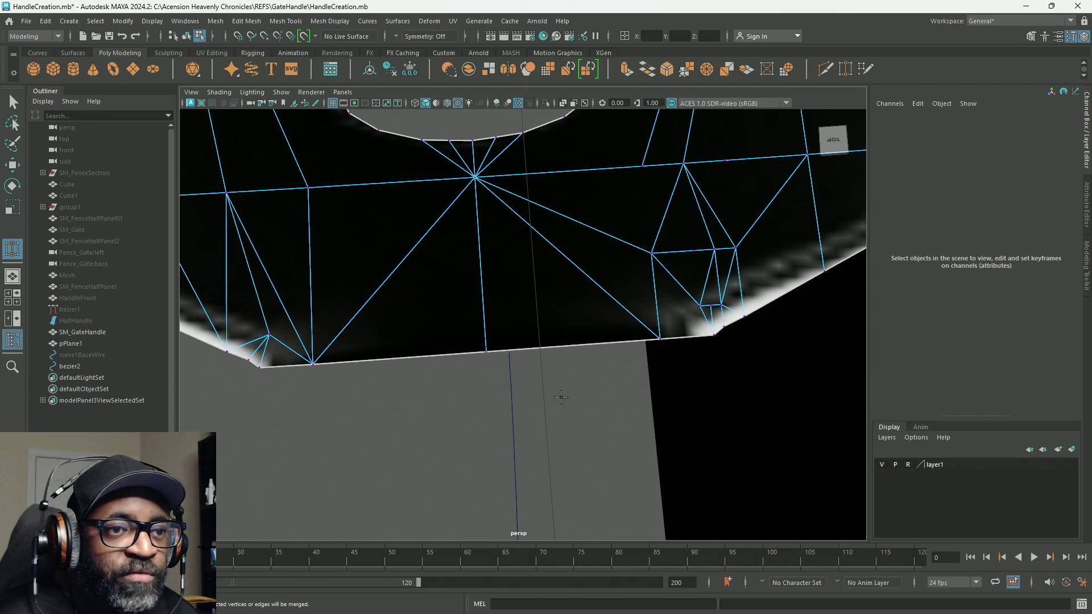
pyautogui.rightClick(539, 289)
pyautogui.scroll(-5, 512, 301)
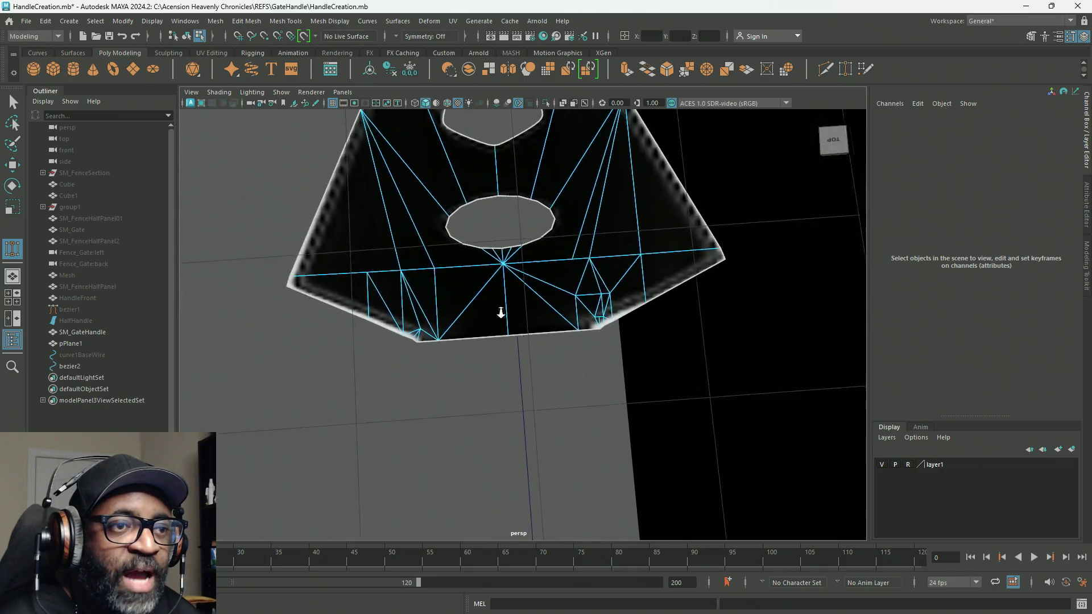
pyautogui.rightClick(548, 269)
pyautogui.moveTo(548, 269); pyautogui.dragTo(603, 253, button='right')
pyautogui.moveTo(609, 255)
pyautogui.keyDown('alt'); pyautogui.mouseDown()
pyautogui.moveTo(605, 442)
pyautogui.moveTo(664, 410)
pyautogui.mouseUp(); pyautogui.keyUp('alt')
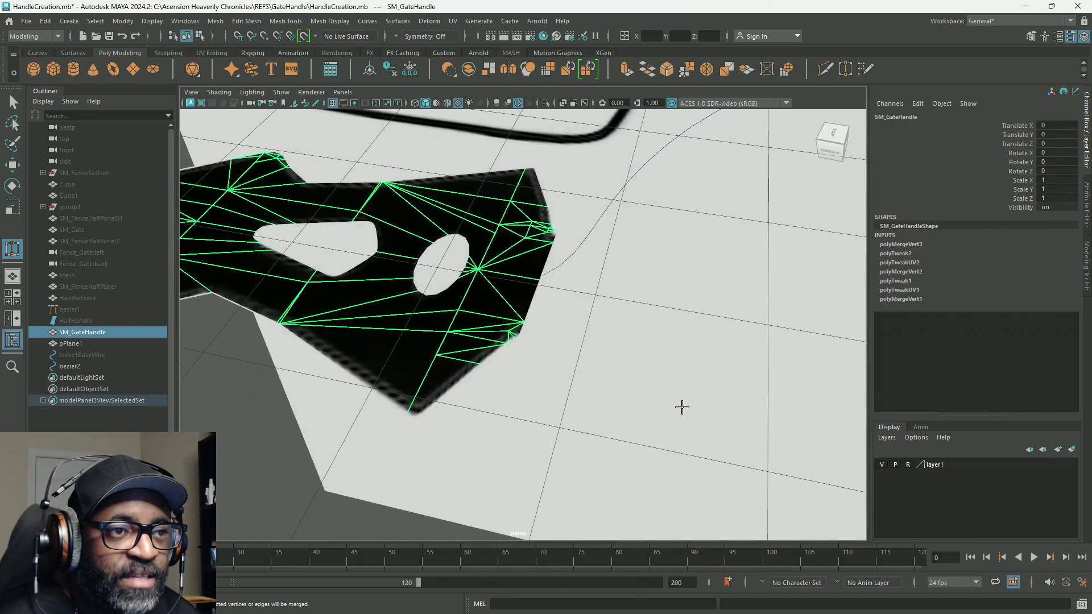
pyautogui.keyDown('alt'); pyautogui.moveTo(664, 410); pyautogui.dragTo(433, 342, button='right'); pyautogui.keyUp('alt')
pyautogui.moveTo(434, 342)
pyautogui.keyDown('alt'); pyautogui.mouseDown()
pyautogui.moveTo(756, 390)
pyautogui.moveTo(805, 383)
pyautogui.moveTo(796, 370)
pyautogui.mouseUp(); pyautogui.keyUp('alt')
pyautogui.scroll(3, 569, 260)
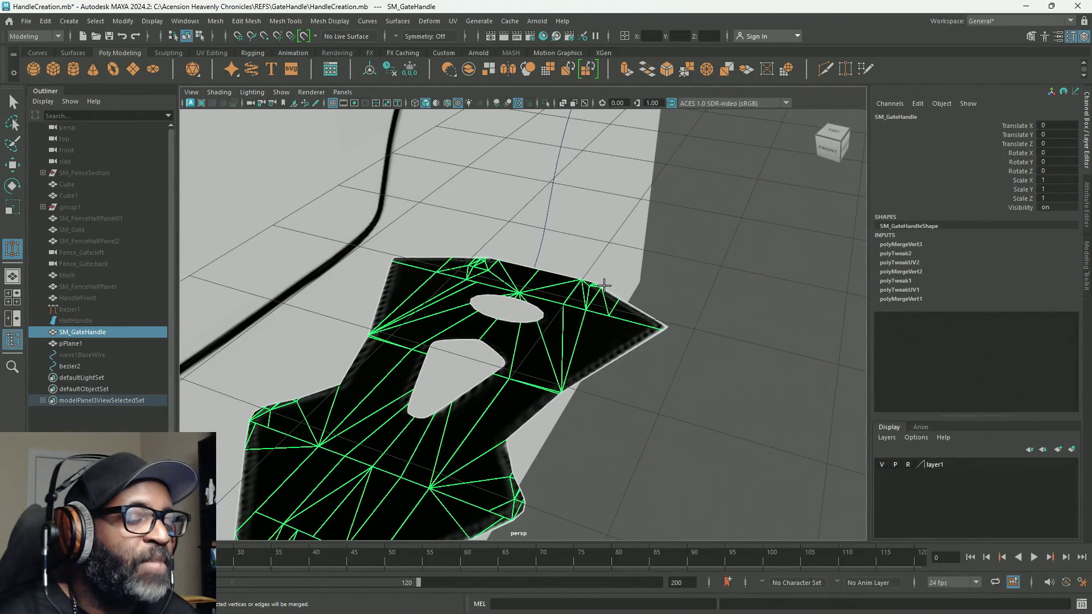
pyautogui.scroll(-3, 576, 319)
pyautogui.moveTo(586, 309)
pyautogui.keyDown('alt'); pyautogui.mouseDown()
pyautogui.moveTo(629, 353)
pyautogui.moveTo(644, 353)
pyautogui.mouseUp(); pyautogui.keyUp('alt')
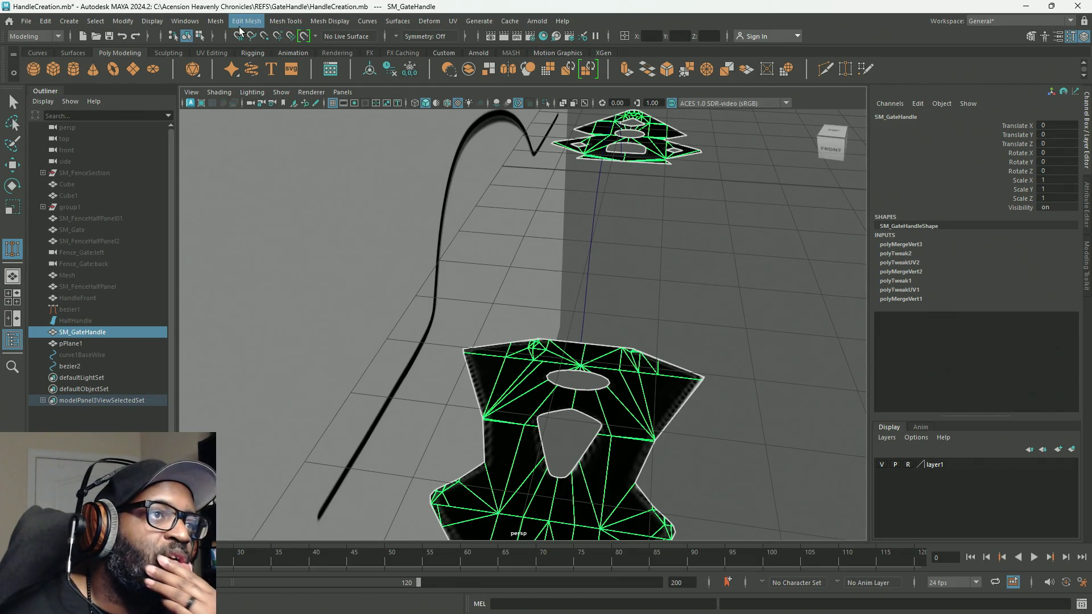
pyautogui.click(280, 26)
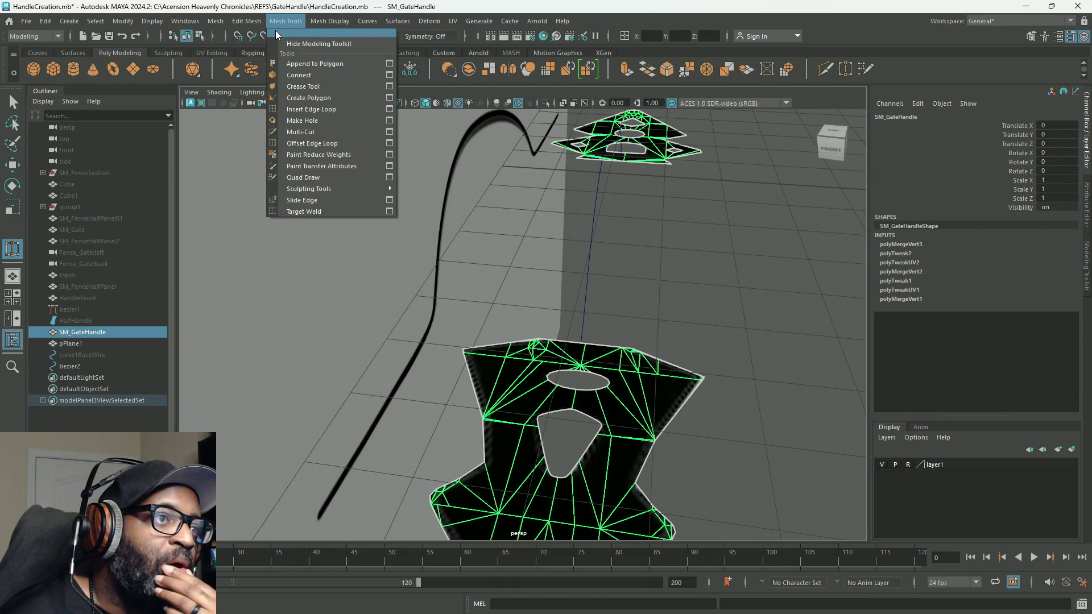
pyautogui.moveTo(246, 26)
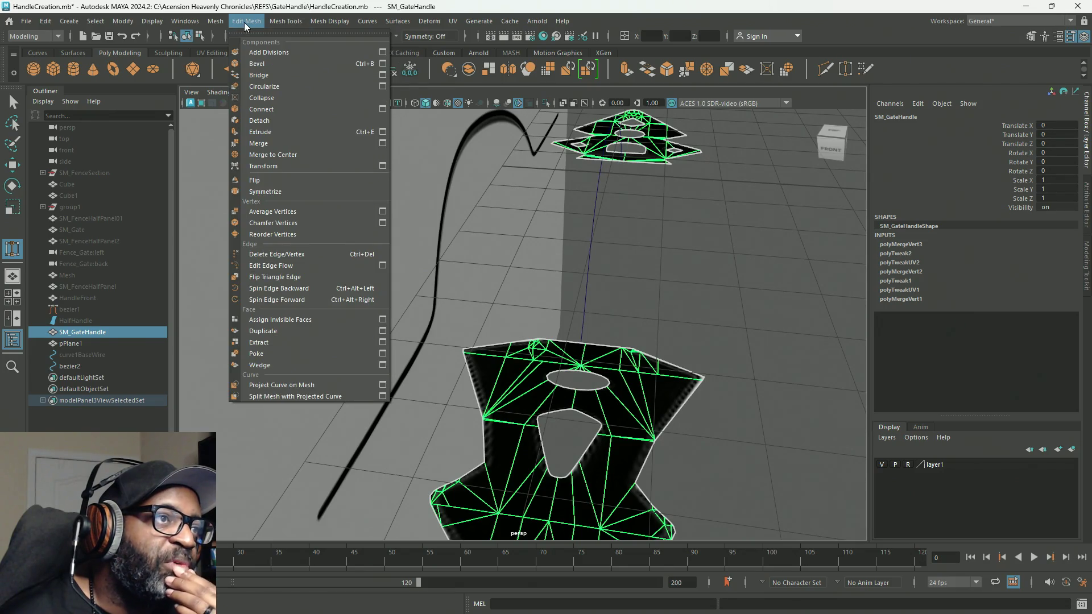
pyautogui.click(369, 74)
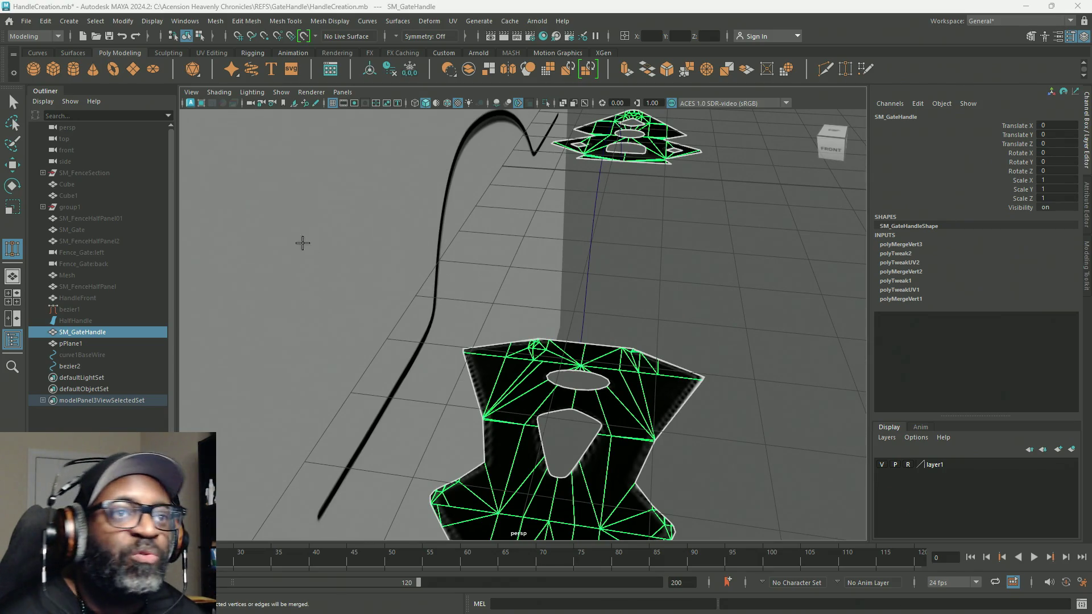
pyautogui.moveTo(708, 182)
pyautogui.mouseDown(button='right')
pyautogui.moveTo(708, 171)
pyautogui.moveTo(703, 238)
pyautogui.mouseUp(button='right')
# Step: Zoom in on the SM_GateHandle piece and select one of its border edges
pyautogui.keyDown('alt'); pyautogui.moveTo(703, 238); pyautogui.dragTo(656, 313); pyautogui.keyUp('alt')
pyautogui.moveTo(656, 312)
pyautogui.keyDown('alt'); pyautogui.mouseDown(button='right')
pyautogui.moveTo(644, 405)
pyautogui.moveTo(631, 341)
pyautogui.moveTo(565, 361)
pyautogui.moveTo(648, 401)
pyautogui.mouseUp(button='right'); pyautogui.keyUp('alt')
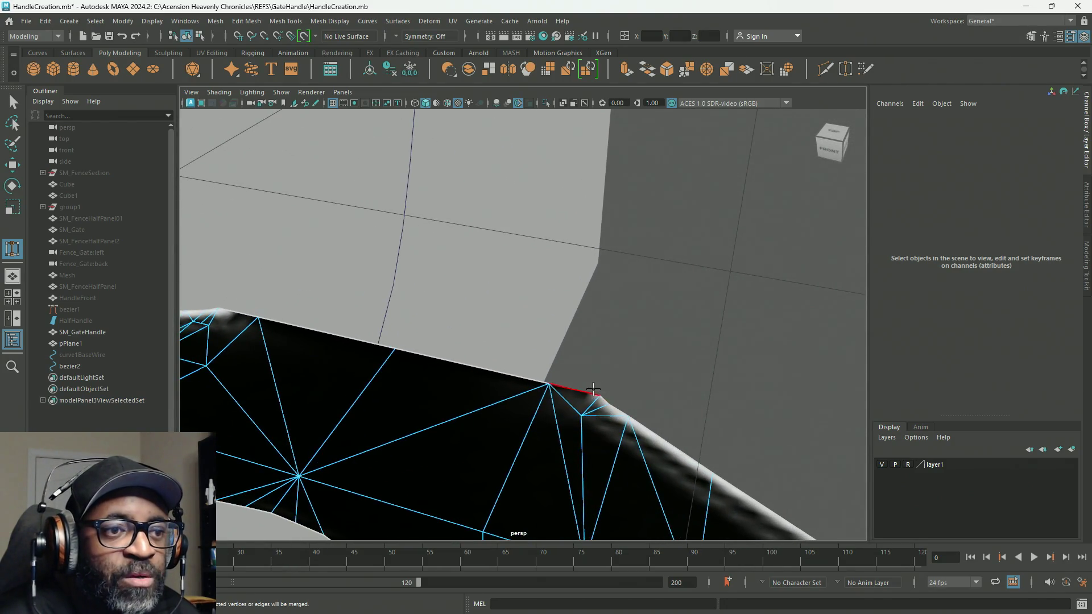
pyautogui.click(462, 365)
pyautogui.keyDown('alt'); pyautogui.moveTo(505, 380); pyautogui.dragTo(546, 372); pyautogui.keyUp('alt')
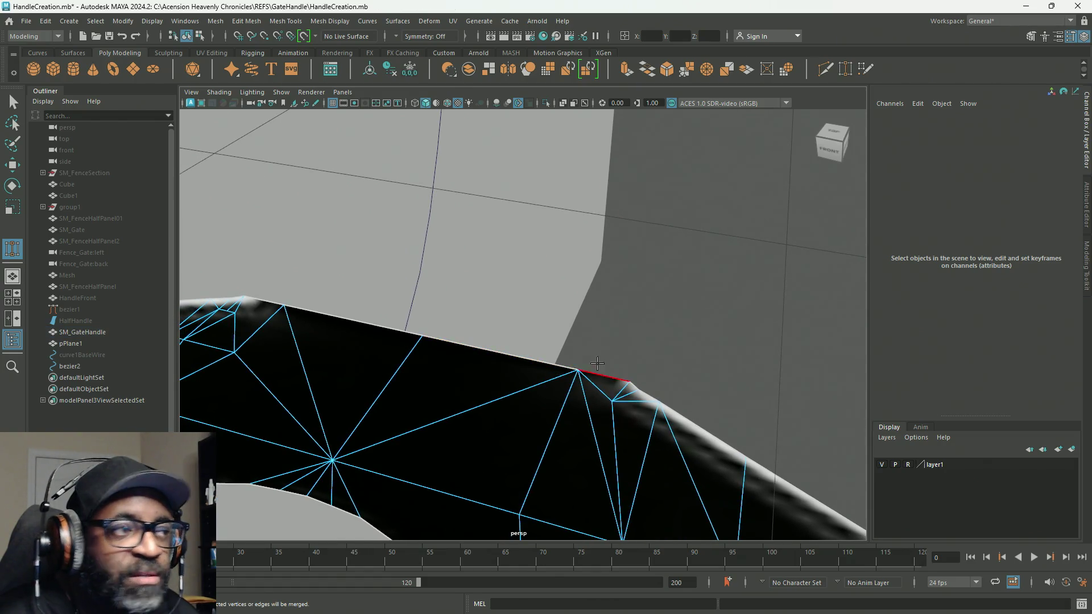
pyautogui.press('q')
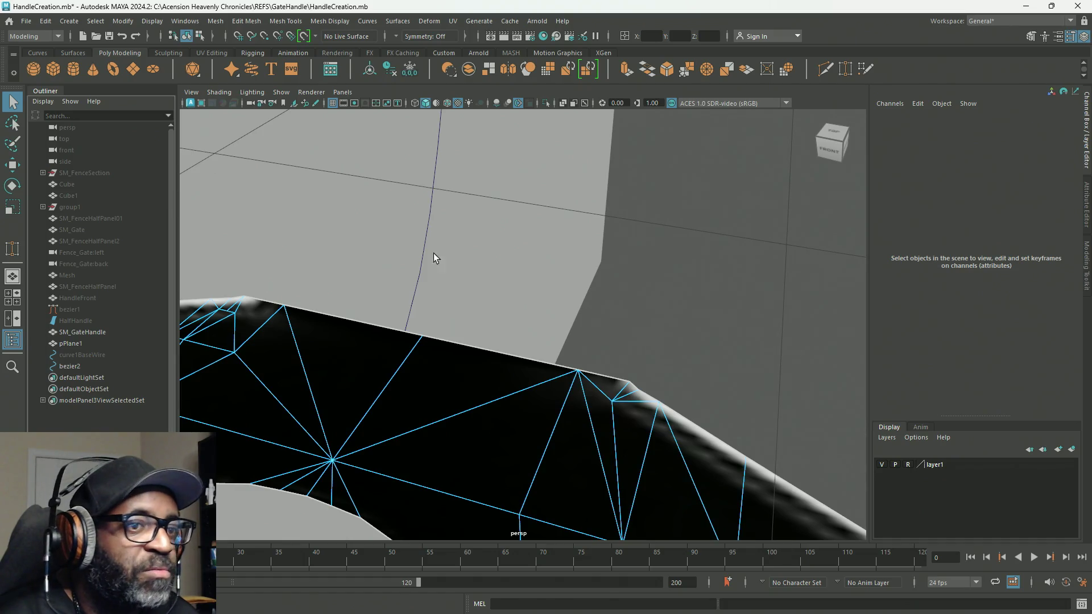
pyautogui.click(612, 375)
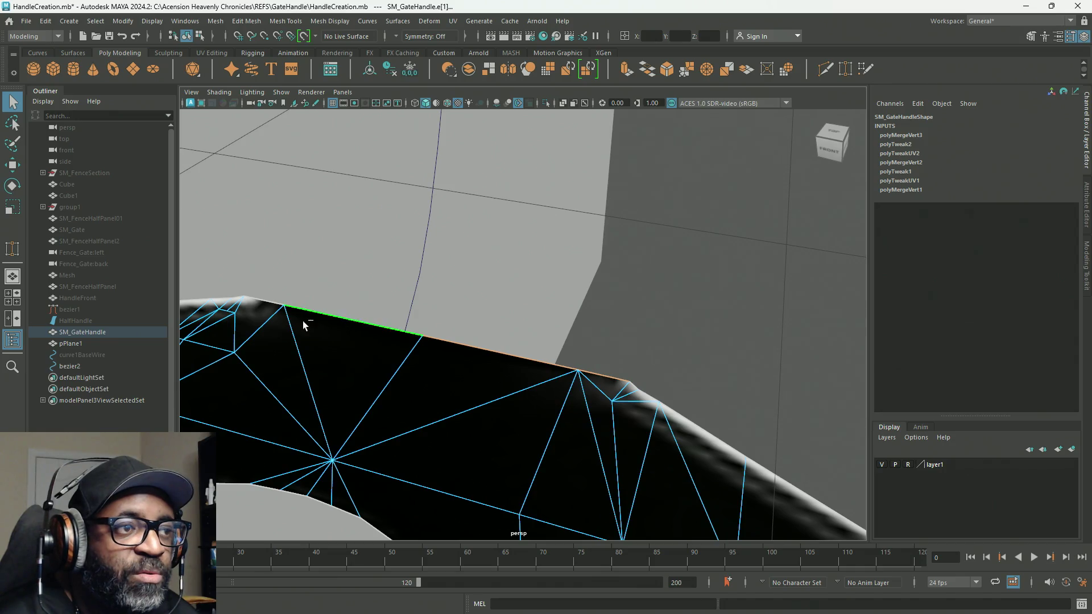
# Step: Add the neighbouring upper border edge and the bezier2 arch curve to the selection
pyautogui.scroll(-5, 479, 210)
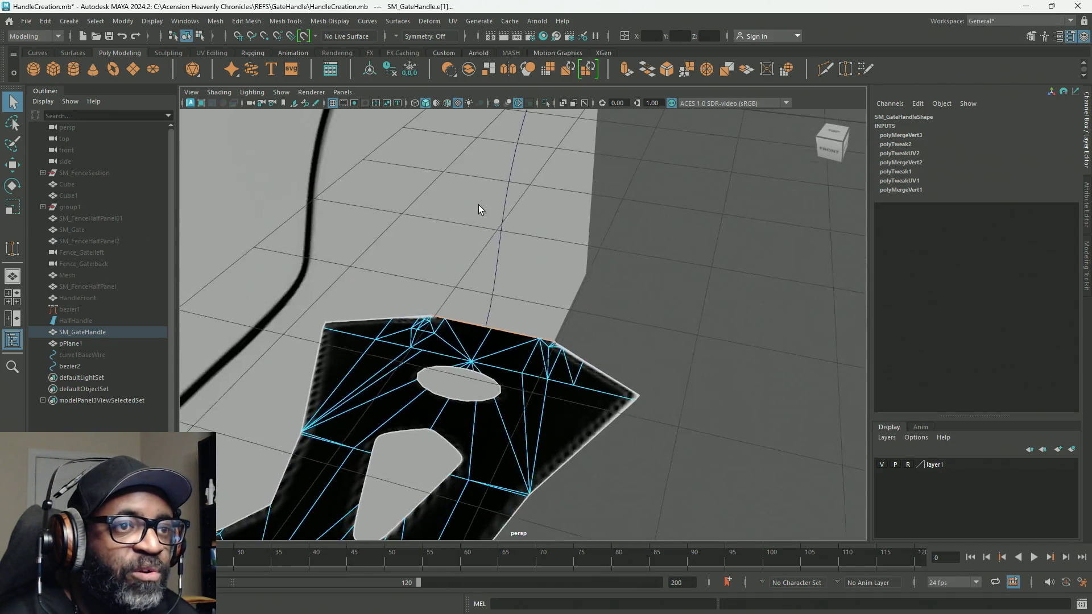
pyautogui.scroll(-5, 479, 206)
pyautogui.keyDown('alt'); pyautogui.moveTo(479, 206); pyautogui.dragTo(705, 375); pyautogui.keyUp('alt')
pyautogui.scroll(8, 808, 457)
pyautogui.scroll(2, 808, 457)
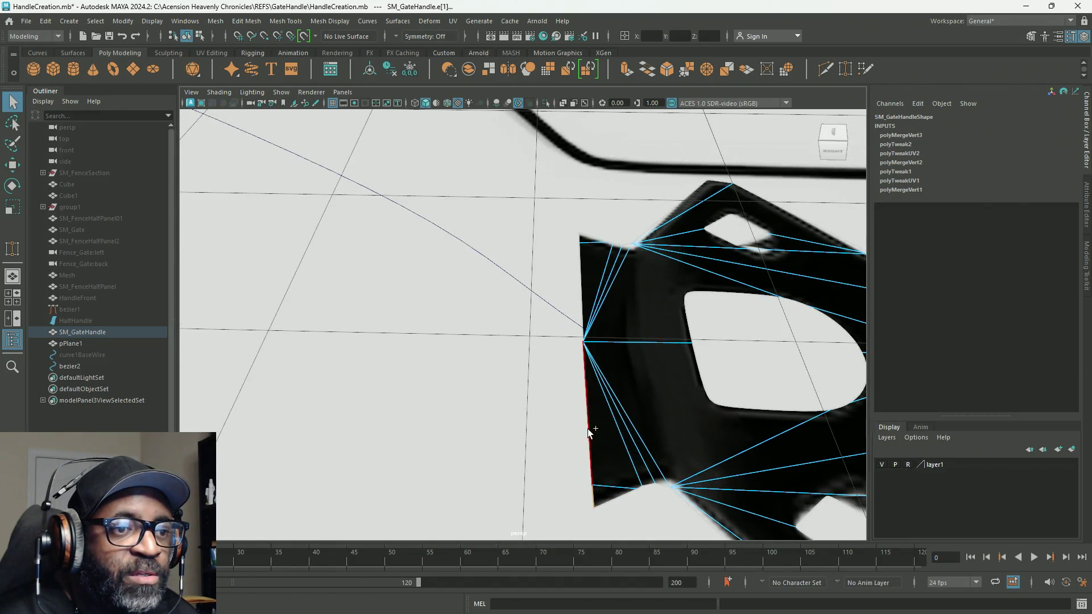
pyautogui.keyDown('shift'); pyautogui.click(581, 243); pyautogui.keyUp('shift')
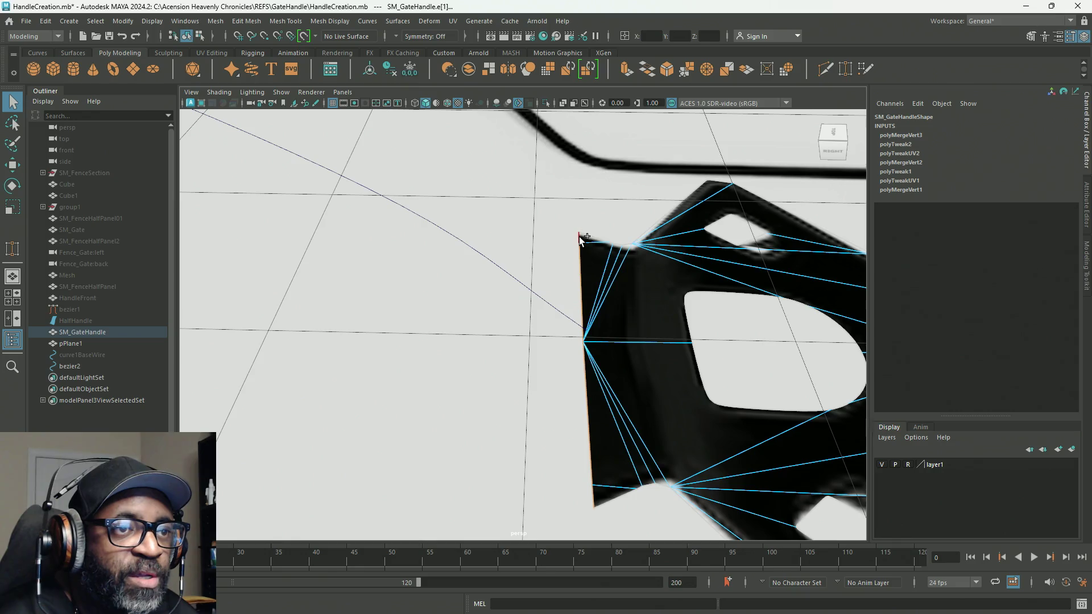
pyautogui.scroll(-10, 508, 476)
pyautogui.keyDown('alt'); pyautogui.moveTo(449, 325); pyautogui.dragTo(568, 290); pyautogui.keyUp('alt')
pyautogui.click(571, 254)
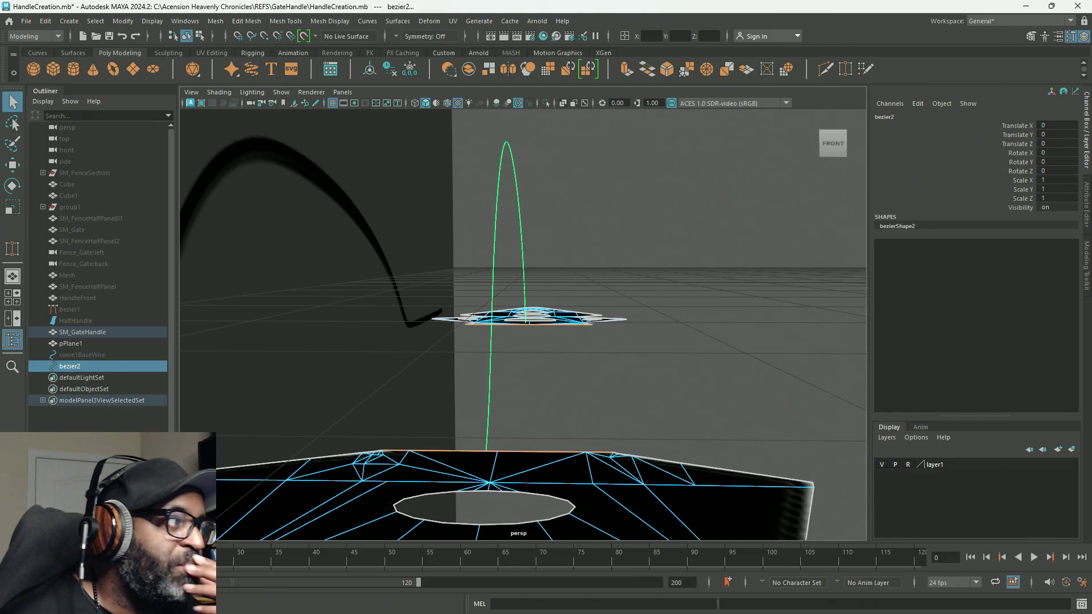
# Step: Bridge the edges along bezier2 with 6 divisions, Bridge Offset 44 and Curve Type Curve
pyautogui.press('g')
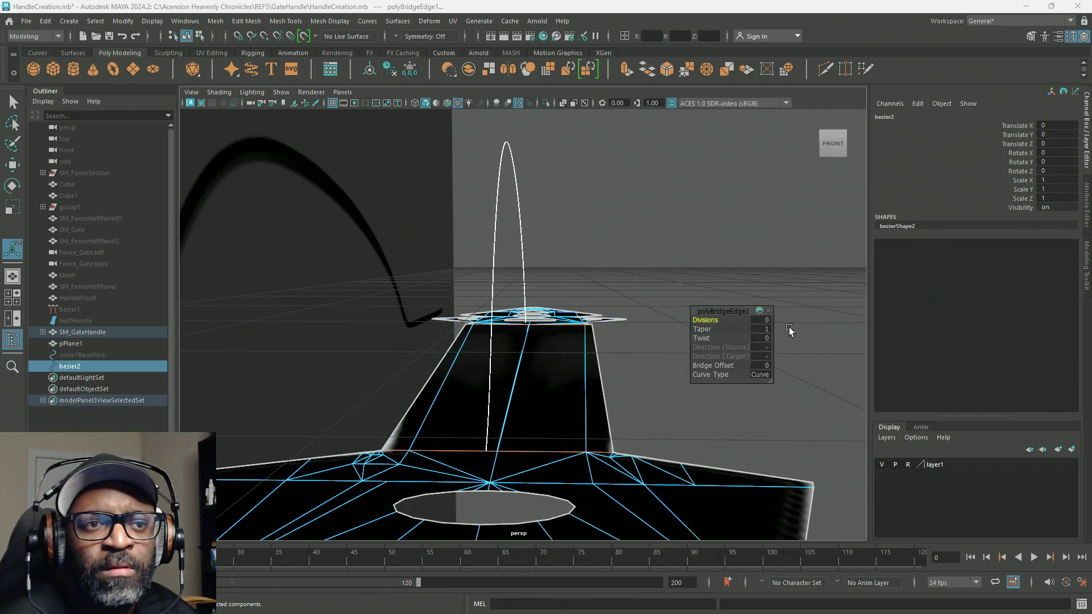
pyautogui.moveTo(710, 321)
pyautogui.mouseDown()
pyautogui.moveTo(845, 308)
pyautogui.moveTo(740, 317)
pyautogui.moveTo(720, 365)
pyautogui.mouseUp()
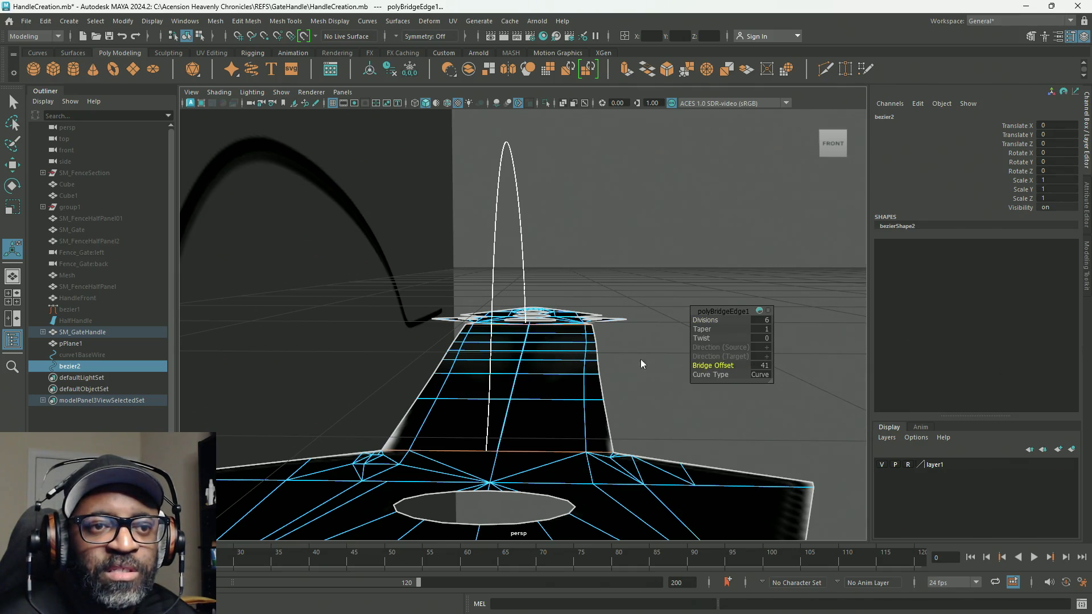
pyautogui.moveTo(720, 365)
pyautogui.mouseDown()
pyautogui.moveTo(368, 363)
pyautogui.moveTo(785, 373)
pyautogui.moveTo(640, 403)
pyautogui.moveTo(573, 397)
pyautogui.moveTo(654, 398)
pyautogui.moveTo(647, 410)
pyautogui.moveTo(627, 394)
pyautogui.moveTo(466, 425)
pyautogui.moveTo(654, 418)
pyautogui.mouseUp()
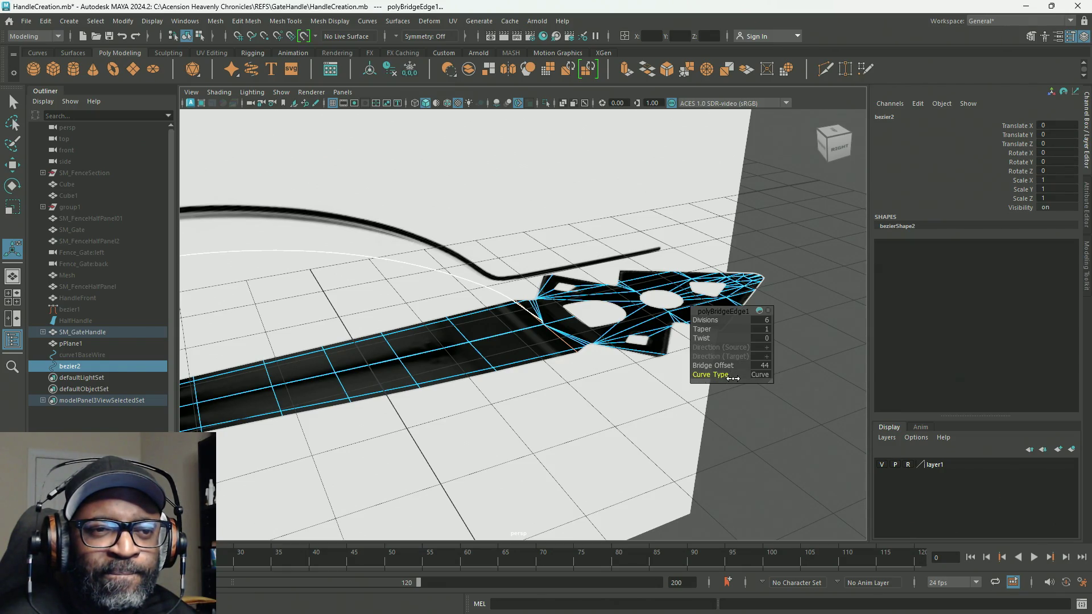
pyautogui.click(766, 380)
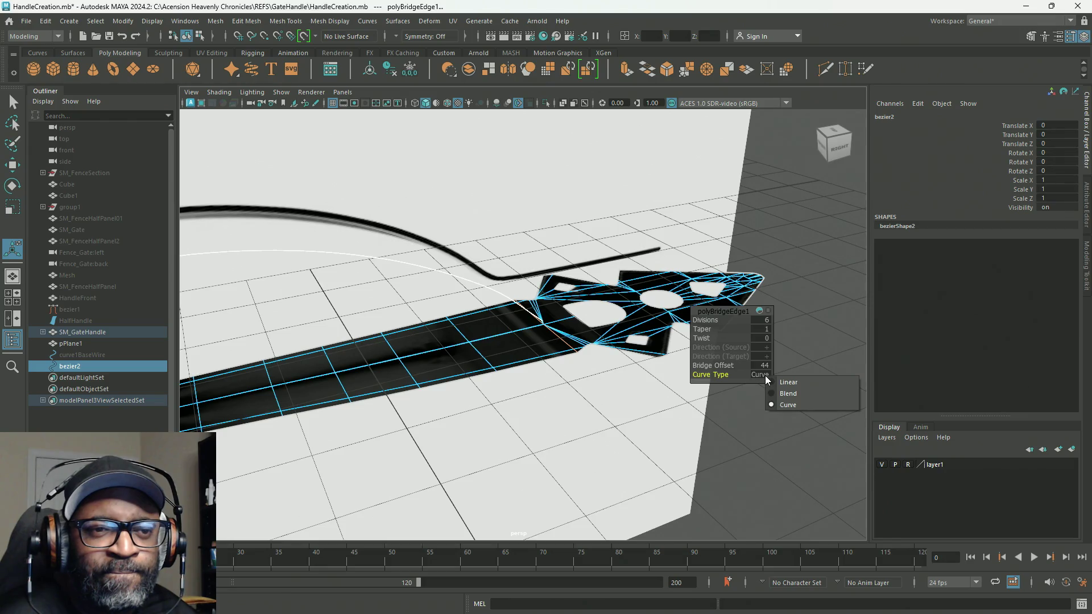
pyautogui.click(756, 374)
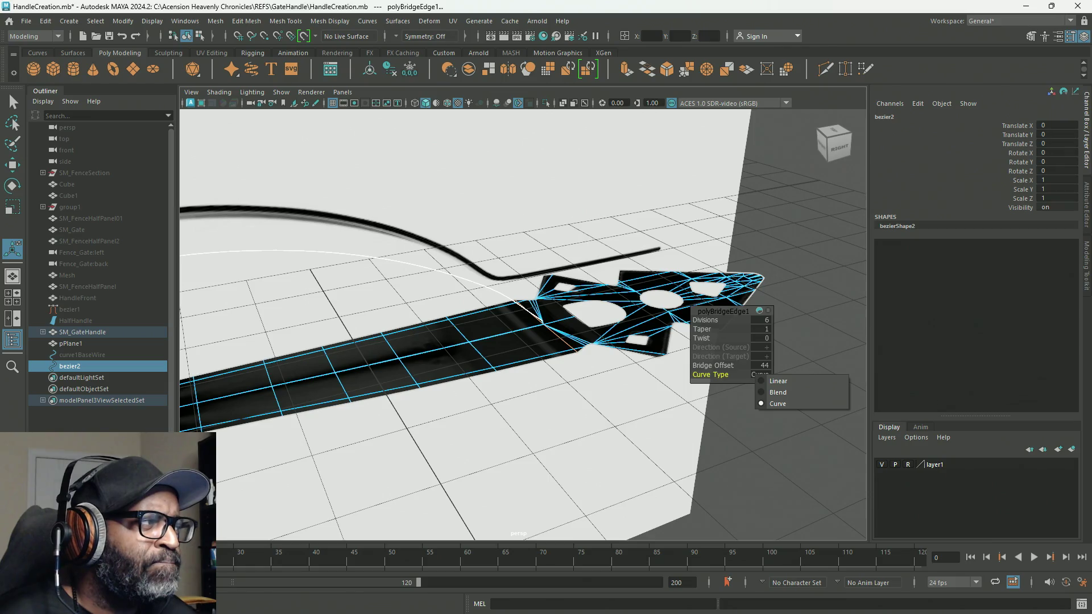
pyautogui.press('Escape')
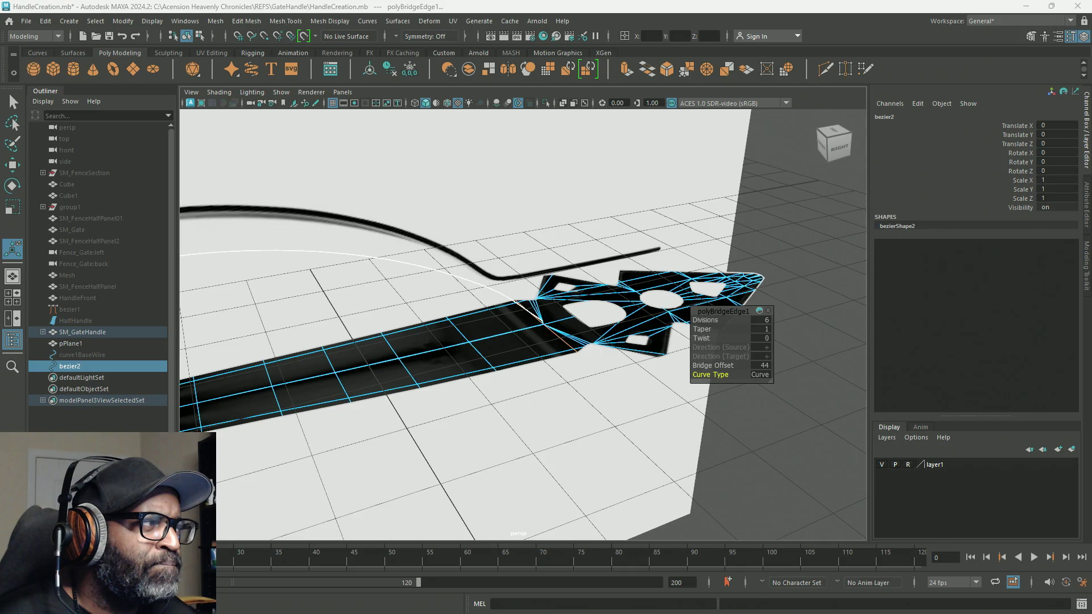
pyautogui.moveTo(225, 293)
pyautogui.keyDown('alt'); pyautogui.mouseDown()
pyautogui.moveTo(502, 368)
pyautogui.moveTo(498, 300)
pyautogui.moveTo(548, 338)
pyautogui.moveTo(635, 344)
pyautogui.mouseUp(); pyautogui.keyUp('alt')
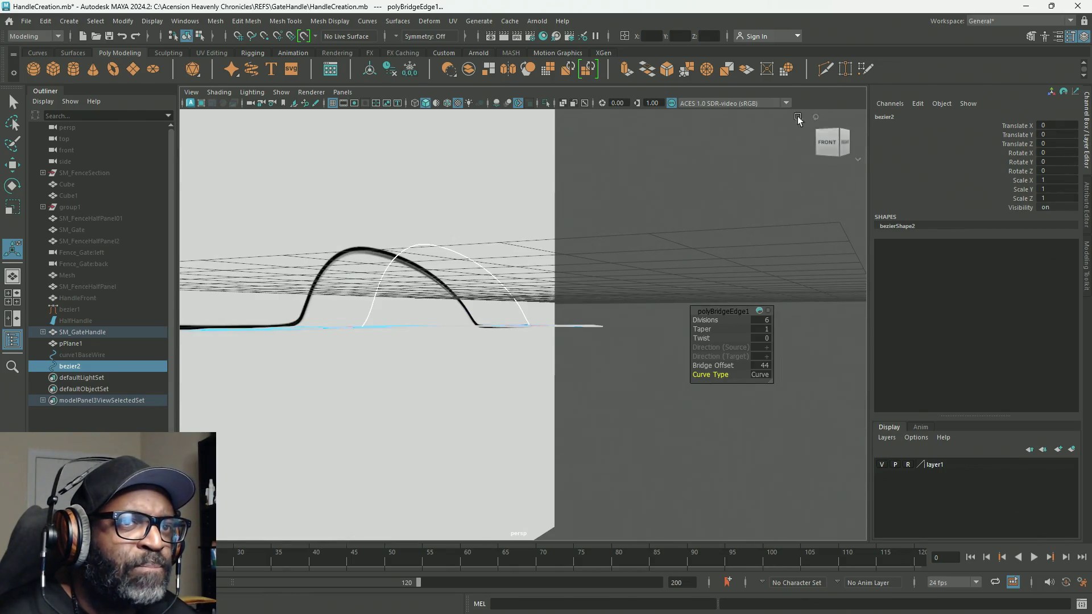
# Step: Undo the Bridge Offset change and the bridge, leaving the two flat handle pieces separate
pyautogui.hotkey('ctrl', 'z')
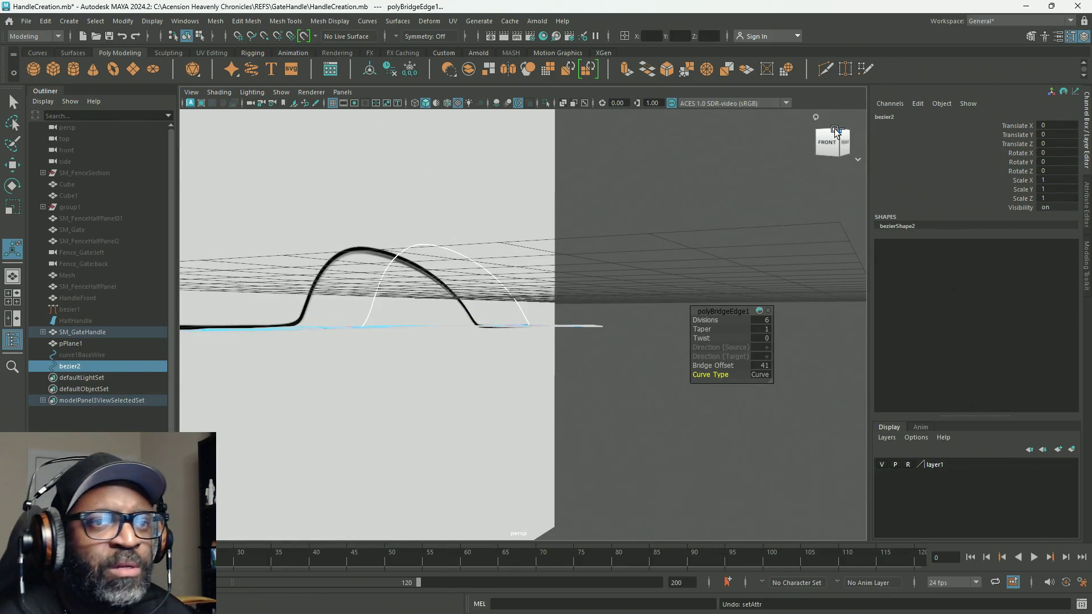
pyautogui.hotkey('ctrl', 'z')
pyautogui.hotkey('ctrl', 'z')
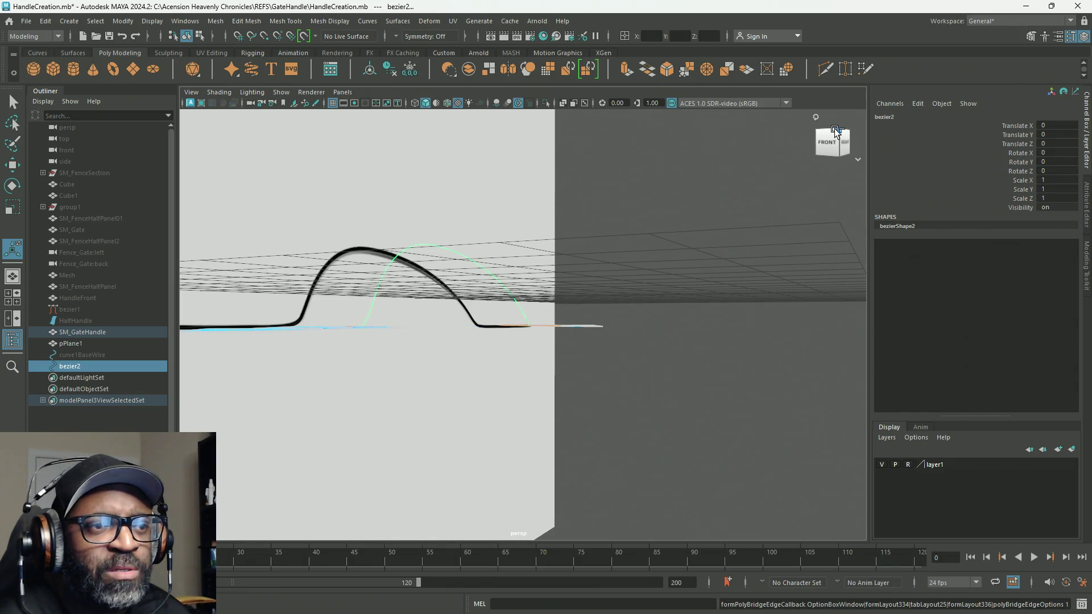
pyautogui.keyDown('alt'); pyautogui.moveTo(748, 332); pyautogui.dragTo(748, 358); pyautogui.keyUp('alt')
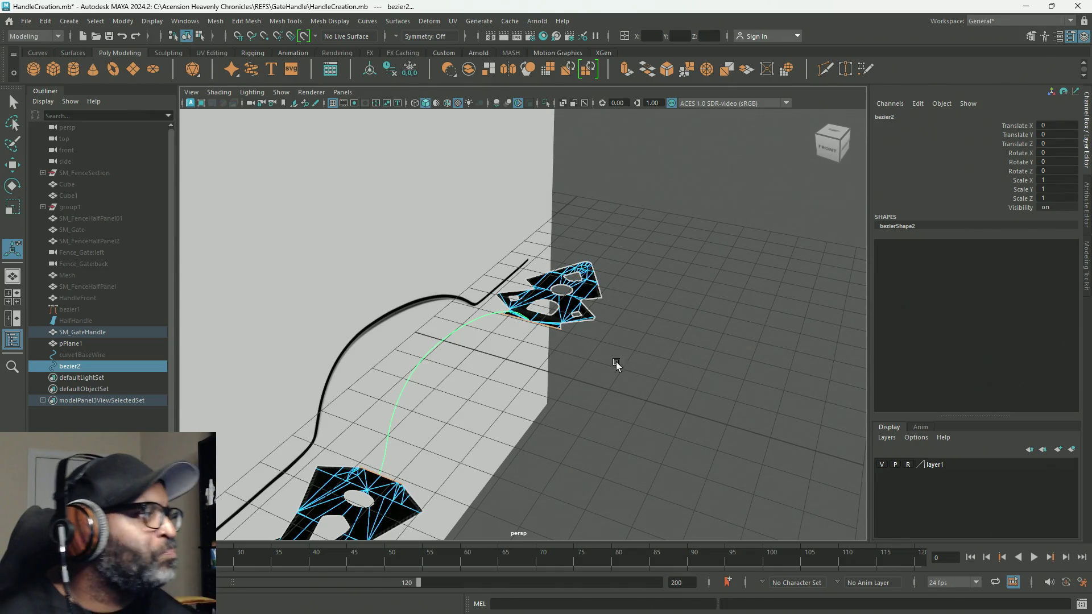
pyautogui.keyDown('alt'); pyautogui.moveTo(639, 359); pyautogui.dragTo(664, 345); pyautogui.keyUp('alt')
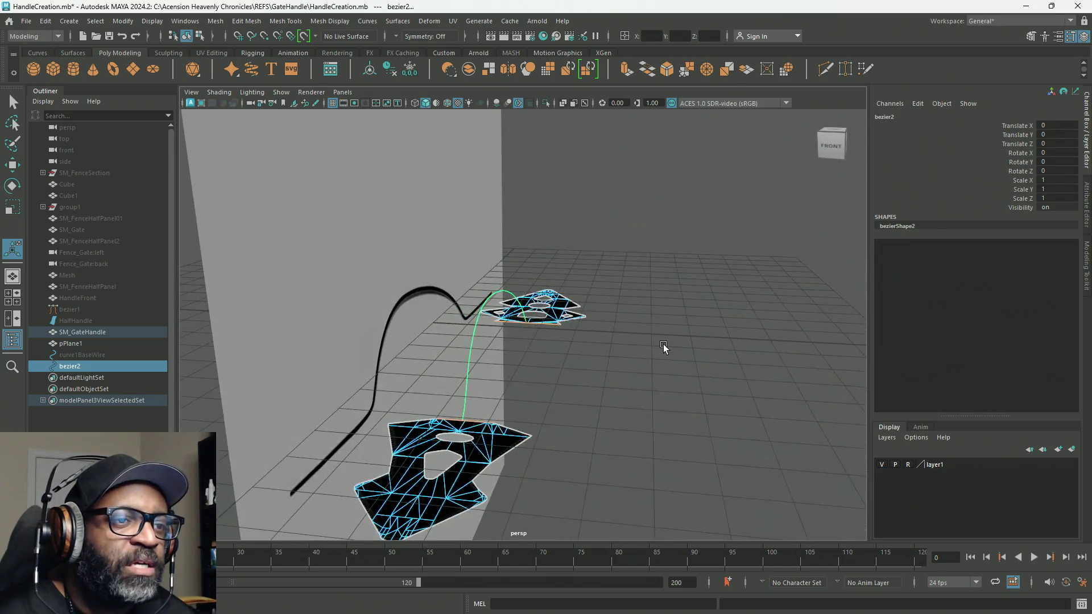
pyautogui.moveTo(637, 230); pyautogui.dragTo(493, 356)
pyautogui.moveTo(641, 380)
pyautogui.keyDown('alt'); pyautogui.mouseDown()
pyautogui.moveTo(612, 368)
pyautogui.moveTo(578, 380)
pyautogui.mouseUp(); pyautogui.keyUp('alt')
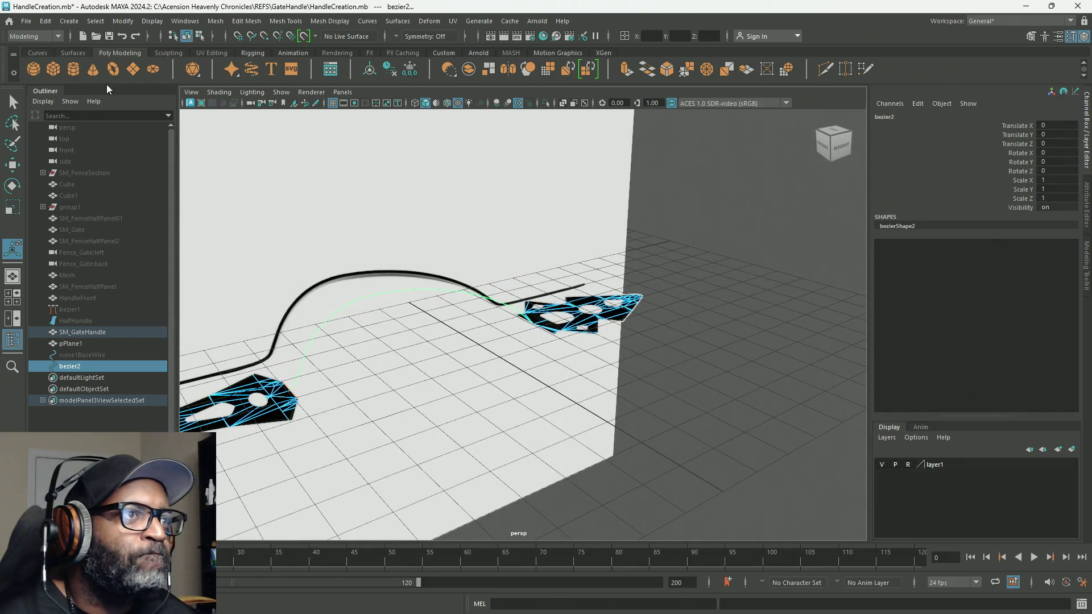
pyautogui.click(219, 22)
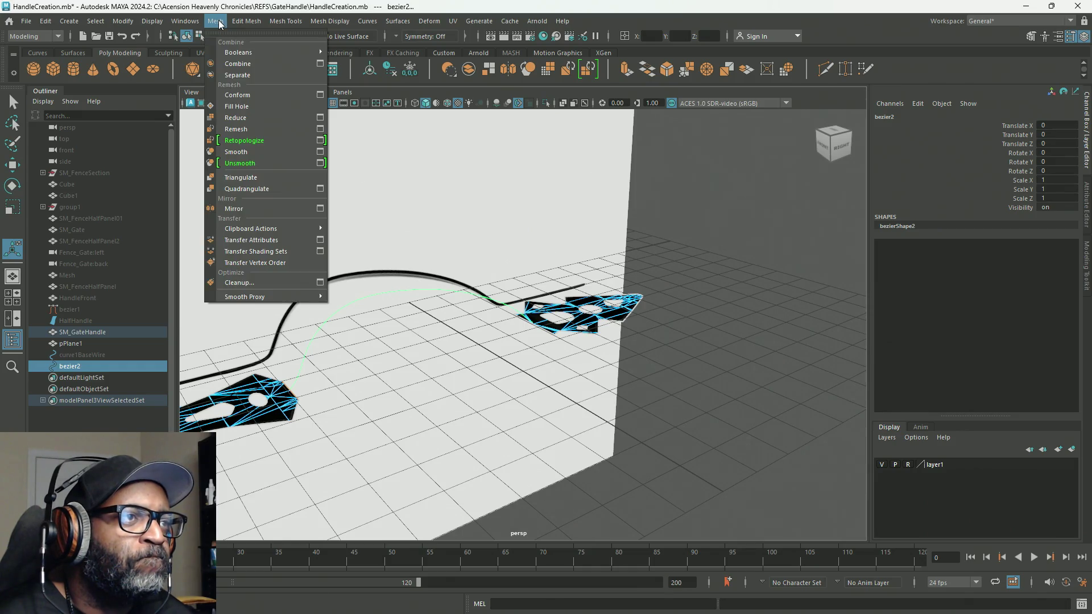
# Step: Extrude the selected handle edges along the bezier2 curve with 11 divisions
pyautogui.moveTo(232, 25)
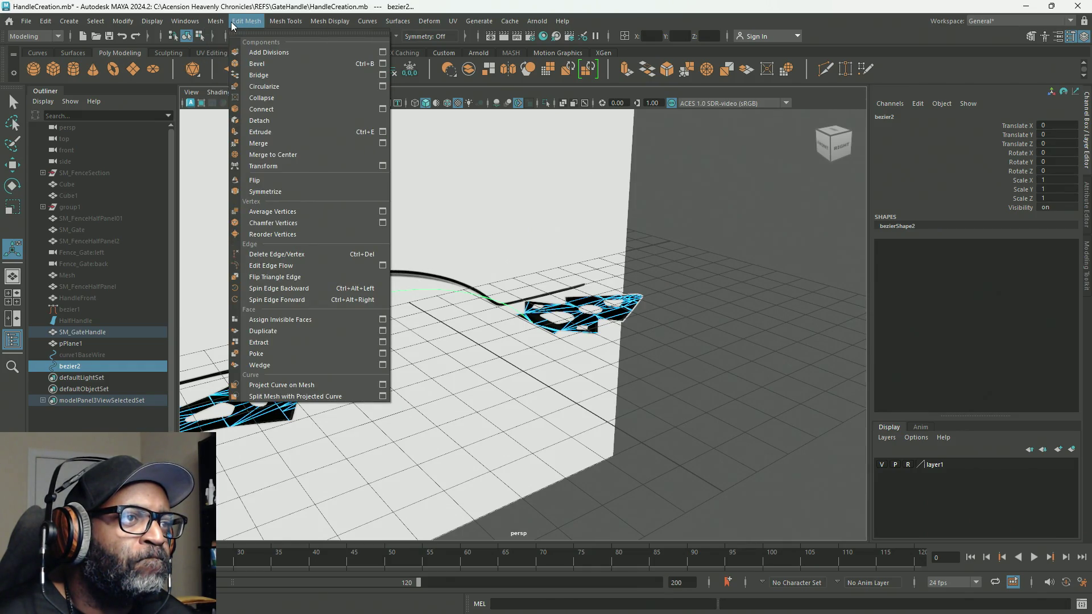
pyautogui.click(381, 136)
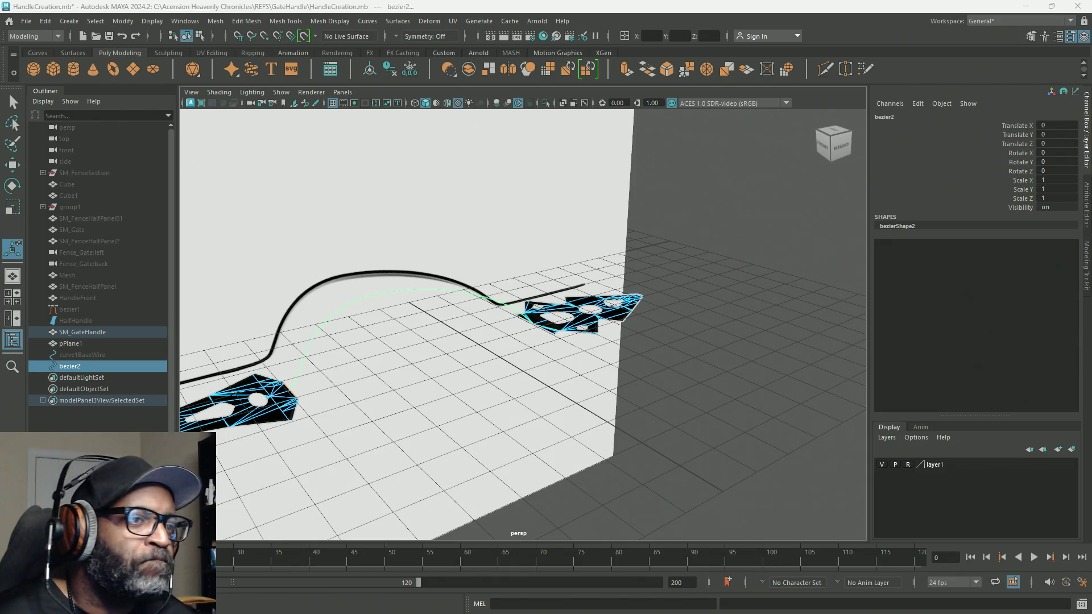
pyautogui.hotkey('ctrl', 'e')
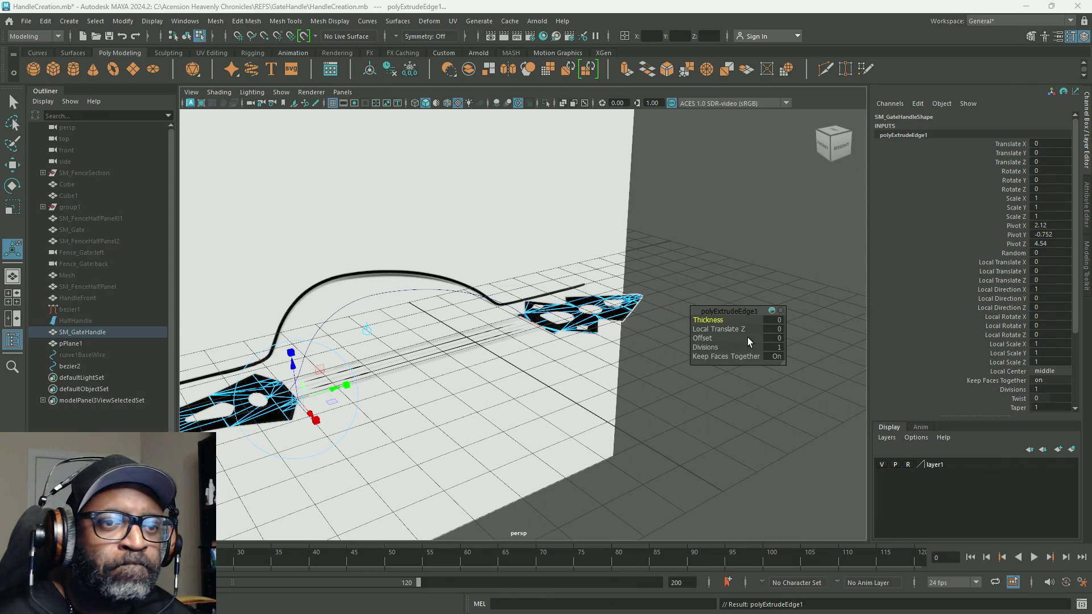
pyautogui.moveTo(706, 345); pyautogui.dragTo(761, 345)
pyautogui.moveTo(472, 370)
pyautogui.keyDown('alt'); pyautogui.mouseDown()
pyautogui.moveTo(429, 359)
pyautogui.moveTo(341, 390)
pyautogui.mouseUp(); pyautogui.keyUp('alt')
pyautogui.moveTo(342, 390)
pyautogui.keyDown('alt'); pyautogui.mouseDown(button='right')
pyautogui.moveTo(530, 290)
pyautogui.moveTo(569, 319)
pyautogui.mouseUp(button='right'); pyautogui.keyUp('alt')
pyautogui.moveTo(569, 319)
pyautogui.keyDown('alt'); pyautogui.mouseDown()
pyautogui.moveTo(600, 344)
pyautogui.moveTo(656, 326)
pyautogui.mouseUp(); pyautogui.keyUp('alt')
pyautogui.moveTo(656, 326)
pyautogui.keyDown('alt'); pyautogui.mouseDown(button='right')
pyautogui.moveTo(442, 283)
pyautogui.moveTo(441, 298)
pyautogui.mouseUp(button='right'); pyautogui.keyUp('alt')
# Step: Raise the extrusion's Divisions to 16 and return to the perspective view
pyautogui.press('space')
pyautogui.press('space')
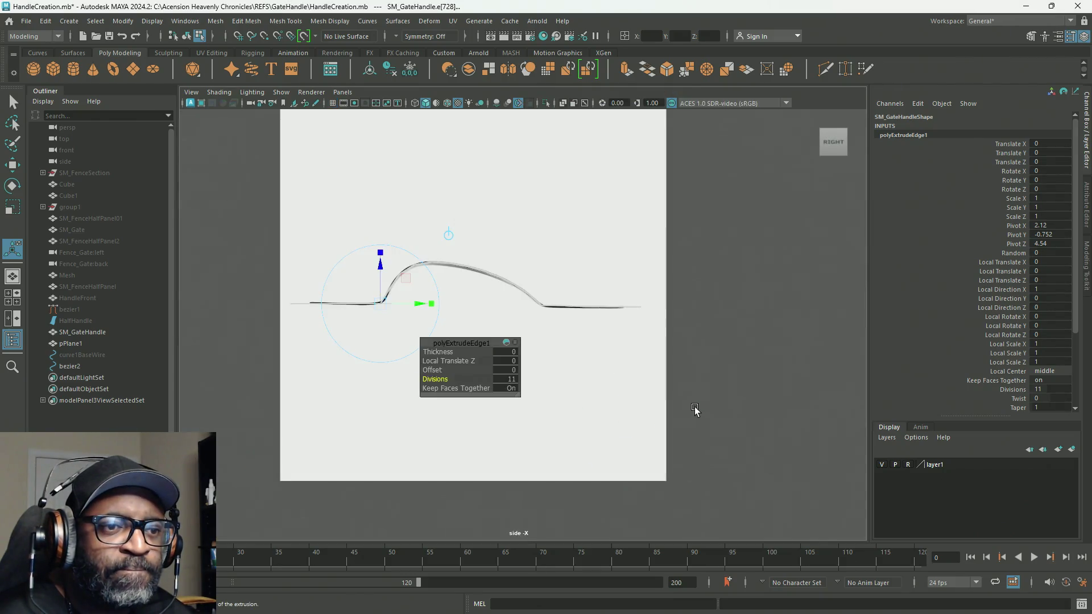
pyautogui.scroll(5, 389, 275)
pyautogui.scroll(-2, 520, 287)
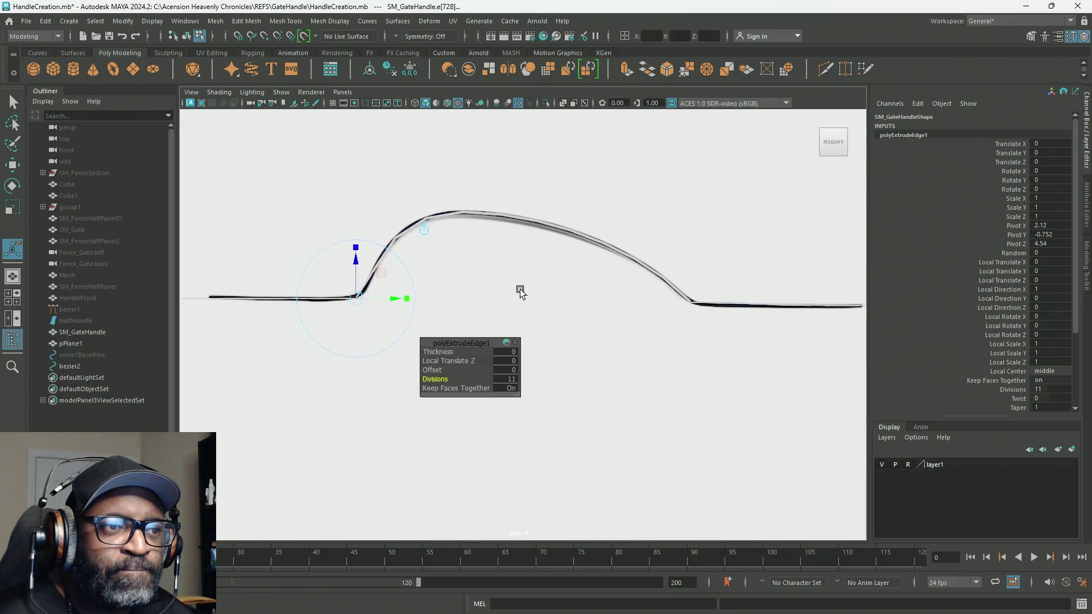
pyautogui.scroll(3, 580, 373)
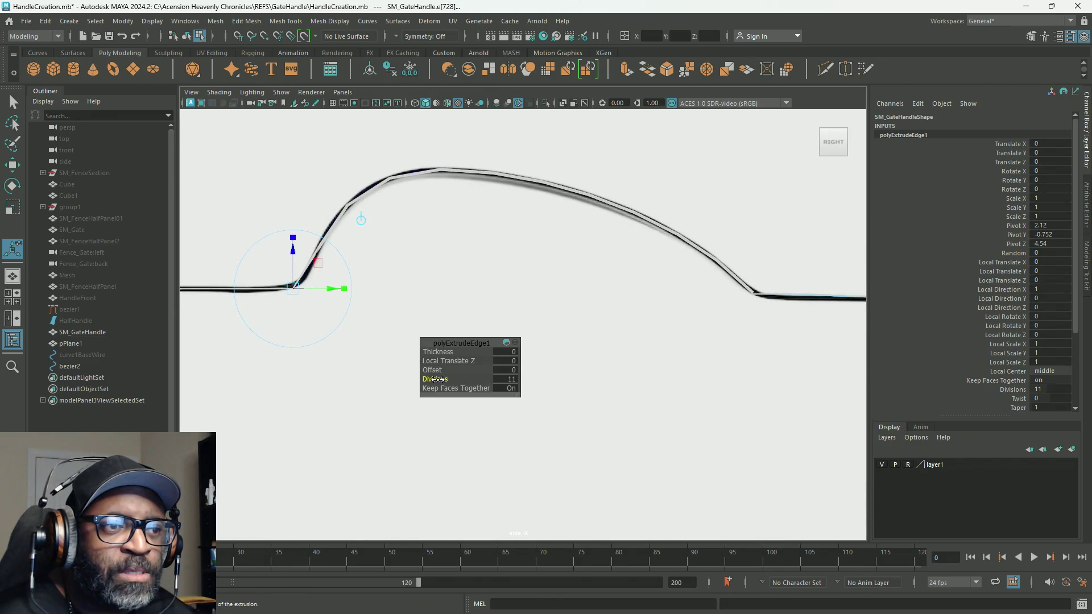
pyautogui.moveTo(436, 380); pyautogui.dragTo(459, 380)
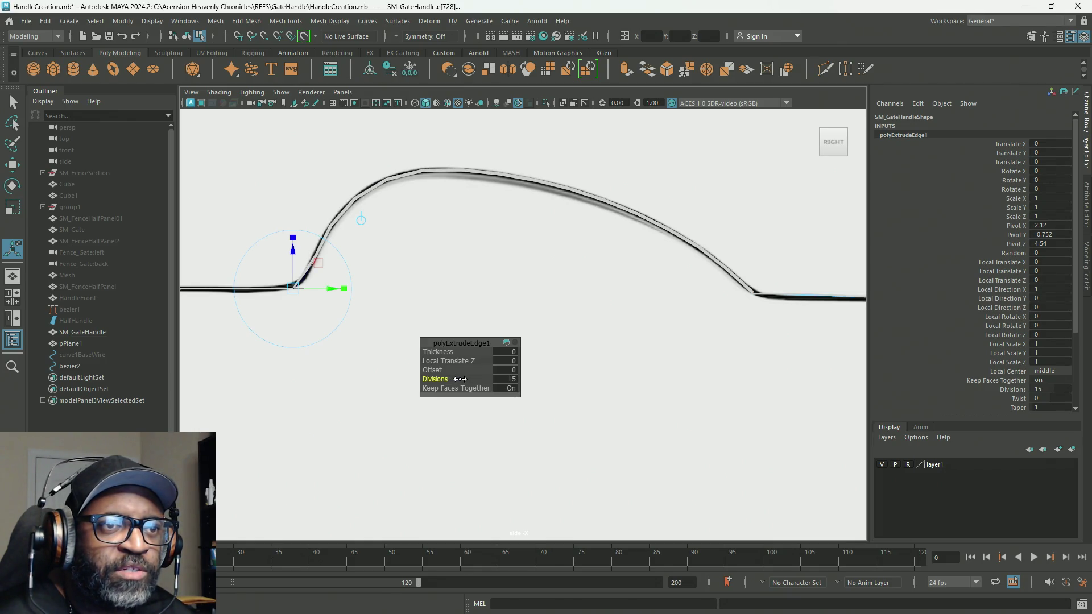
pyautogui.moveTo(462, 379); pyautogui.dragTo(464, 379)
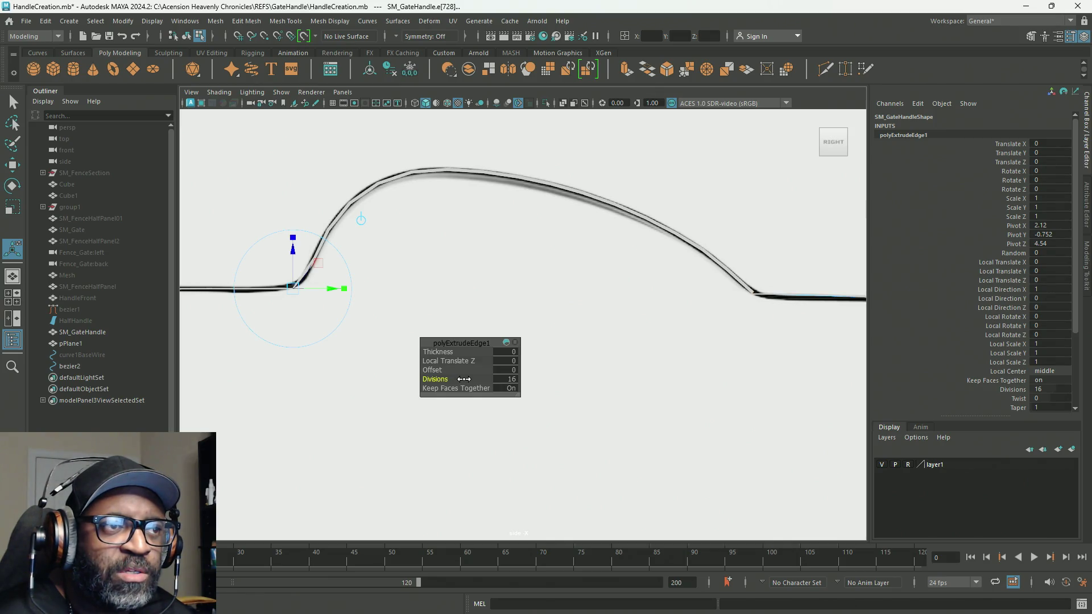
pyautogui.press('space')
pyautogui.press('space')
pyautogui.press('space')
pyautogui.moveTo(725, 177)
pyautogui.keyDown('alt'); pyautogui.mouseDown()
pyautogui.moveTo(655, 193)
pyautogui.moveTo(709, 182)
pyautogui.mouseUp(); pyautogui.keyUp('alt')
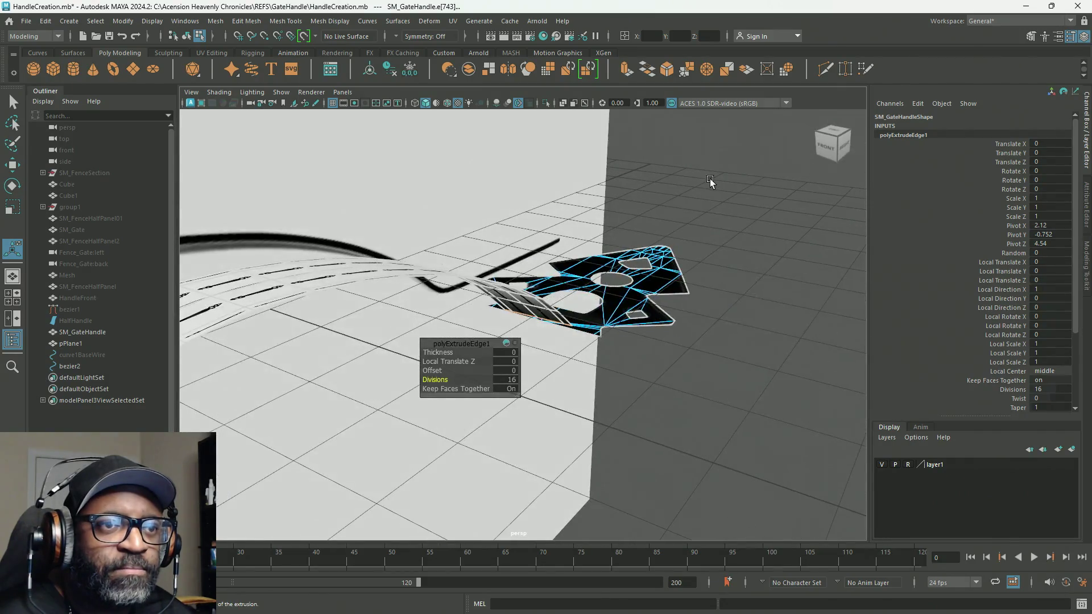
pyautogui.moveTo(711, 180); pyautogui.dragTo(754, 162, button='right')
# Step: Frame the handle's base plate and switch to vertex mode with nothing selected
pyautogui.click(755, 163)
pyautogui.moveTo(636, 340)
pyautogui.keyDown('alt'); pyautogui.mouseDown()
pyautogui.moveTo(513, 379)
pyautogui.moveTo(431, 370)
pyautogui.moveTo(718, 300)
pyautogui.mouseUp(); pyautogui.keyUp('alt')
pyautogui.moveTo(711, 222)
pyautogui.keyDown('alt'); pyautogui.mouseDown()
pyautogui.moveTo(699, 290)
pyautogui.moveTo(665, 216)
pyautogui.moveTo(421, 316)
pyautogui.moveTo(590, 385)
pyautogui.mouseUp(); pyautogui.keyUp('alt')
pyautogui.moveTo(590, 385)
pyautogui.keyDown('alt'); pyautogui.mouseDown(button='right')
pyautogui.moveTo(661, 366)
pyautogui.moveTo(662, 200)
pyautogui.moveTo(673, 331)
pyautogui.moveTo(663, 317)
pyautogui.moveTo(640, 353)
pyautogui.moveTo(590, 305)
pyautogui.moveTo(606, 326)
pyautogui.mouseUp(button='right'); pyautogui.keyUp('alt')
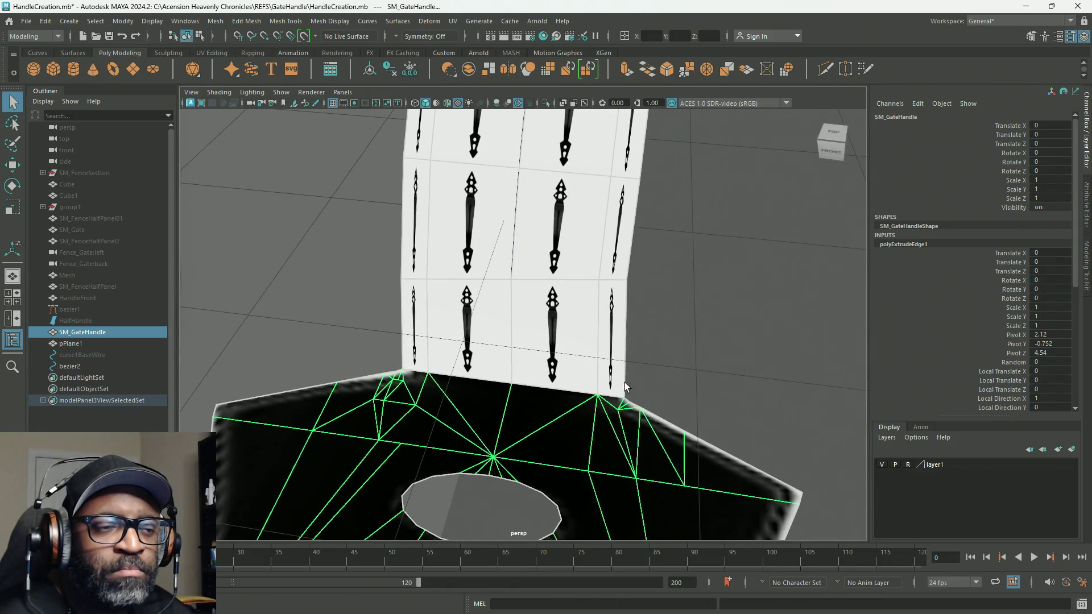
pyautogui.moveTo(422, 356)
pyautogui.keyDown('alt'); pyautogui.mouseDown()
pyautogui.moveTo(556, 305)
pyautogui.moveTo(517, 249)
pyautogui.moveTo(461, 285)
pyautogui.moveTo(495, 208)
pyautogui.mouseUp(); pyautogui.keyUp('alt')
pyautogui.keyDown('alt'); pyautogui.moveTo(495, 207); pyautogui.dragTo(584, 340, button='right'); pyautogui.keyUp('alt')
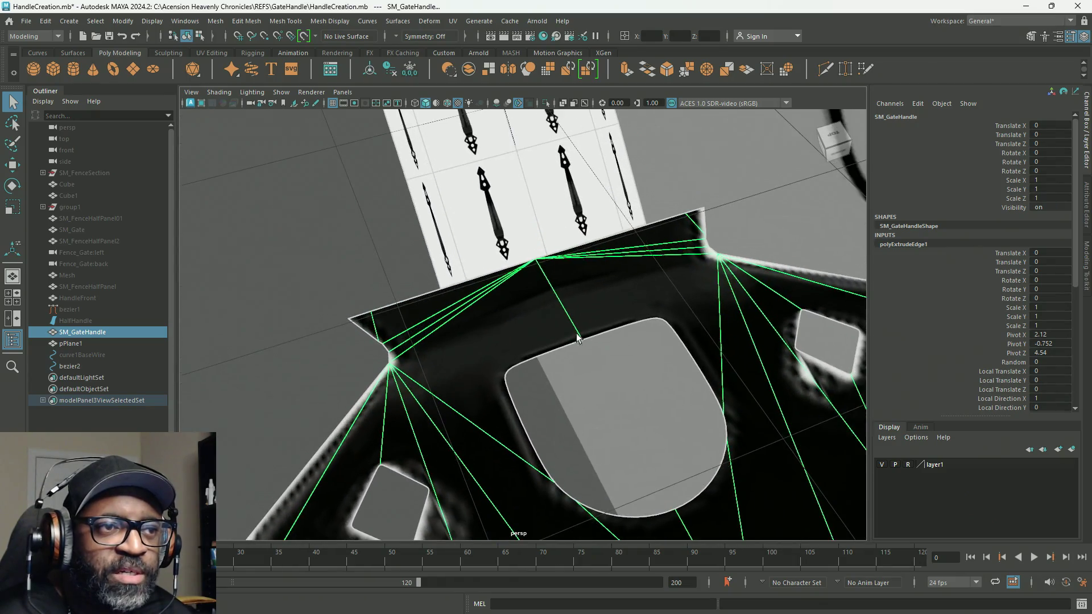
pyautogui.moveTo(441, 244); pyautogui.dragTo(460, 268, button='right')
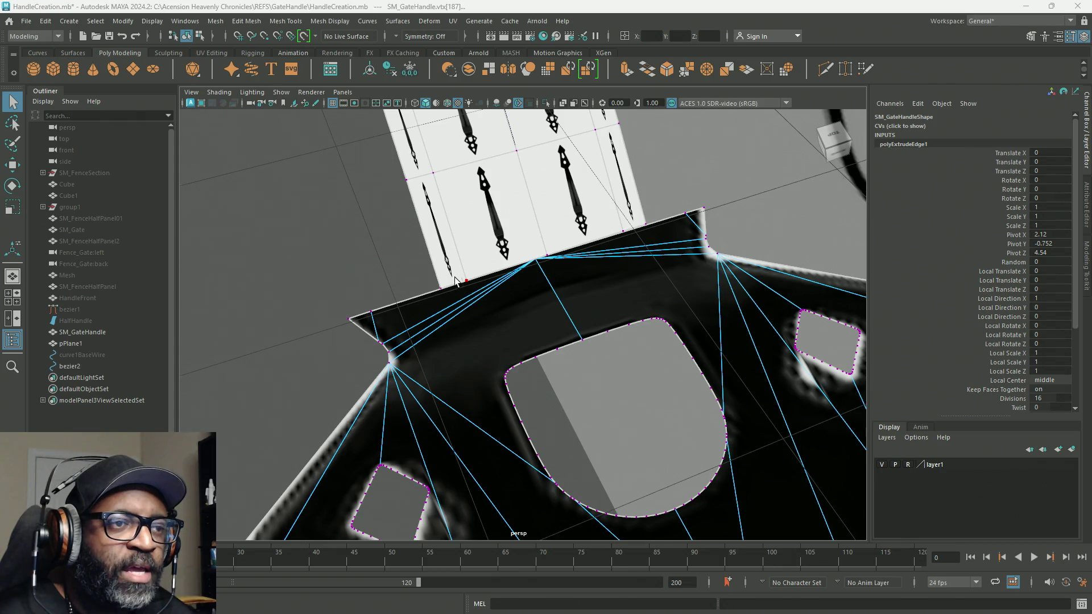
pyautogui.click(325, 279)
# Step: Target-weld both strip corner vertices onto the base plate's corner vertices
pyautogui.moveTo(446, 284)
pyautogui.keyDown('shift'); pyautogui.mouseDown(button='right')
pyautogui.moveTo(450, 251)
pyautogui.moveTo(428, 251)
pyautogui.mouseUp(button='right'); pyautogui.keyUp('shift')
pyautogui.moveTo(362, 284); pyautogui.dragTo(349, 319)
pyautogui.moveTo(472, 278); pyautogui.dragTo(371, 312)
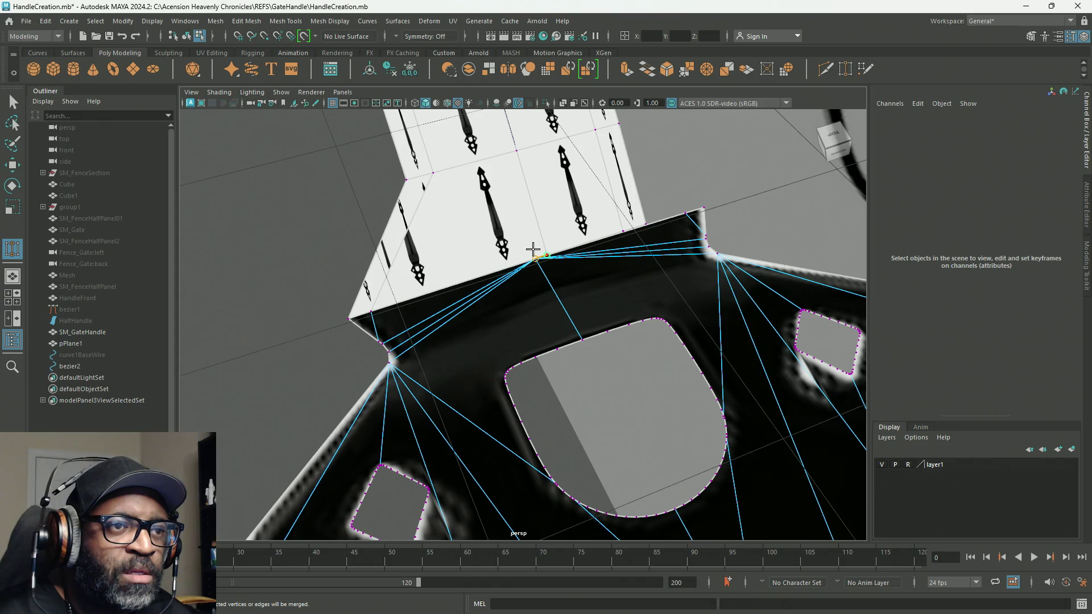
pyautogui.moveTo(531, 251)
pyautogui.keyDown('alt'); pyautogui.mouseDown()
pyautogui.moveTo(529, 267)
pyautogui.moveTo(556, 299)
pyautogui.moveTo(625, 288)
pyautogui.moveTo(627, 297)
pyautogui.moveTo(604, 299)
pyautogui.mouseUp(); pyautogui.keyUp('alt')
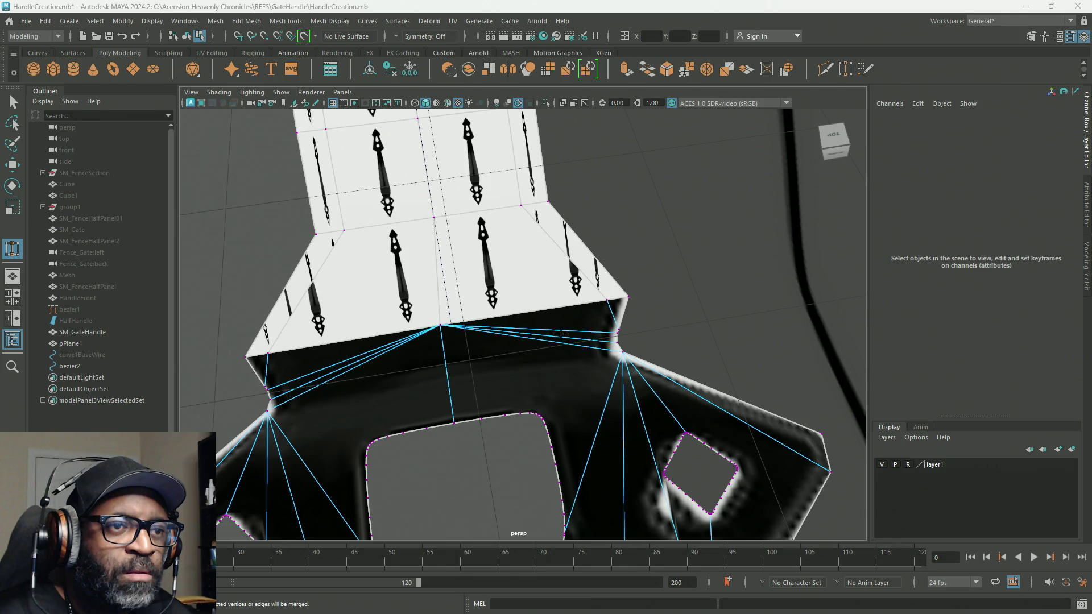
pyautogui.moveTo(572, 370)
pyautogui.keyDown('alt'); pyautogui.mouseDown(button='right')
pyautogui.moveTo(495, 318)
pyautogui.moveTo(449, 261)
pyautogui.mouseUp(button='right'); pyautogui.keyUp('alt')
pyautogui.rightClick(445, 256)
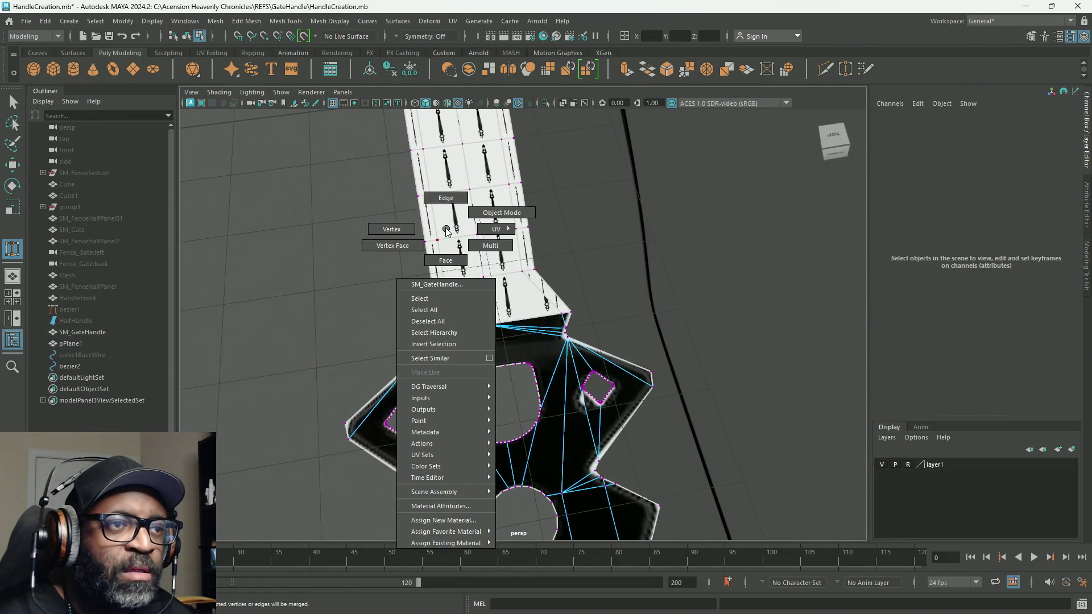
# Step: Select all the faces of the flat strip in face mode
pyautogui.press('q')
pyautogui.click(452, 21)
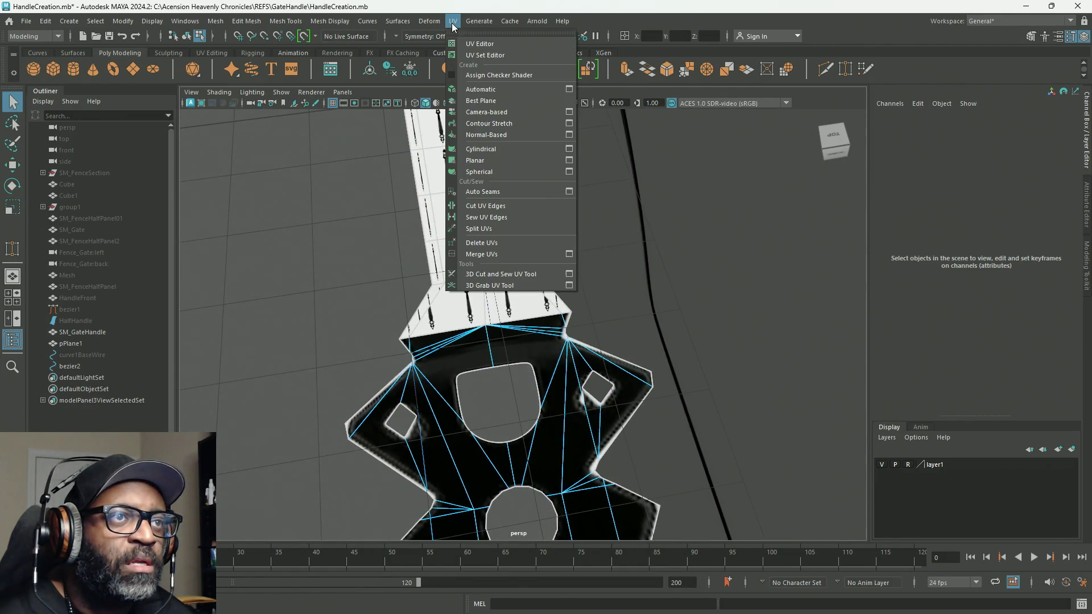
pyautogui.press('Escape')
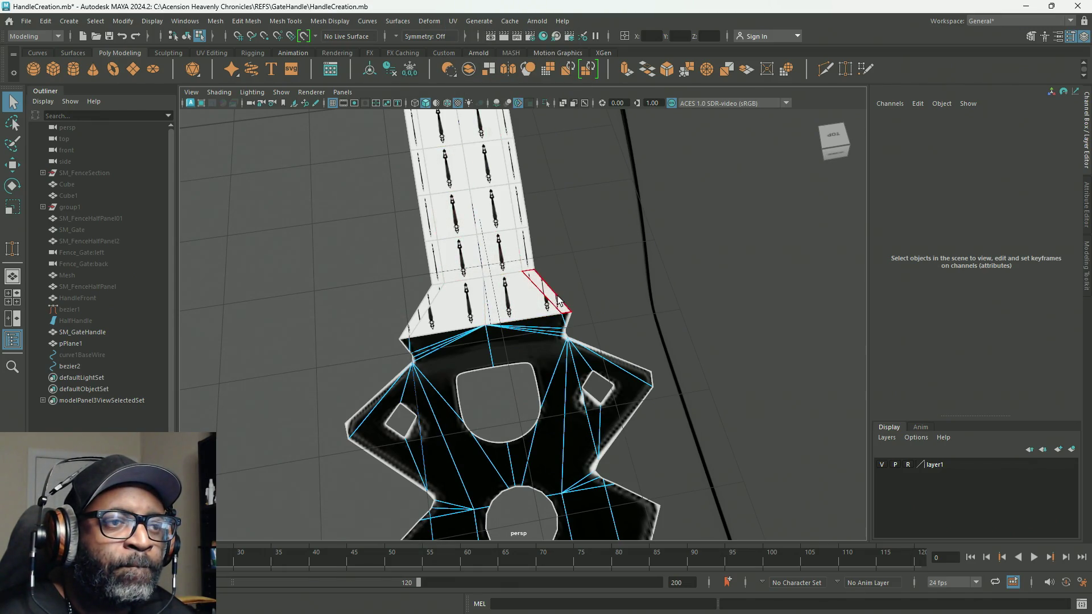
pyautogui.moveTo(482, 278); pyautogui.dragTo(386, 291)
pyautogui.keyDown('alt'); pyautogui.moveTo(385, 291); pyautogui.dragTo(317, 189, button='right'); pyautogui.keyUp('alt')
pyautogui.moveTo(317, 189)
pyautogui.keyDown('alt'); pyautogui.mouseDown()
pyautogui.moveTo(463, 271)
pyautogui.moveTo(521, 374)
pyautogui.moveTo(551, 396)
pyautogui.mouseUp(); pyautogui.keyUp('alt')
pyautogui.moveTo(535, 391)
pyautogui.keyDown('alt'); pyautogui.mouseDown(button='right')
pyautogui.moveTo(525, 323)
pyautogui.moveTo(546, 276)
pyautogui.mouseUp(button='right'); pyautogui.keyUp('alt')
pyautogui.moveTo(546, 275)
pyautogui.keyDown('alt'); pyautogui.mouseDown(button='middle')
pyautogui.moveTo(617, 254)
pyautogui.moveTo(712, 288)
pyautogui.moveTo(703, 292)
pyautogui.mouseUp(button='middle'); pyautogui.keyUp('alt')
pyautogui.moveTo(640, 206); pyautogui.dragTo(748, 392)
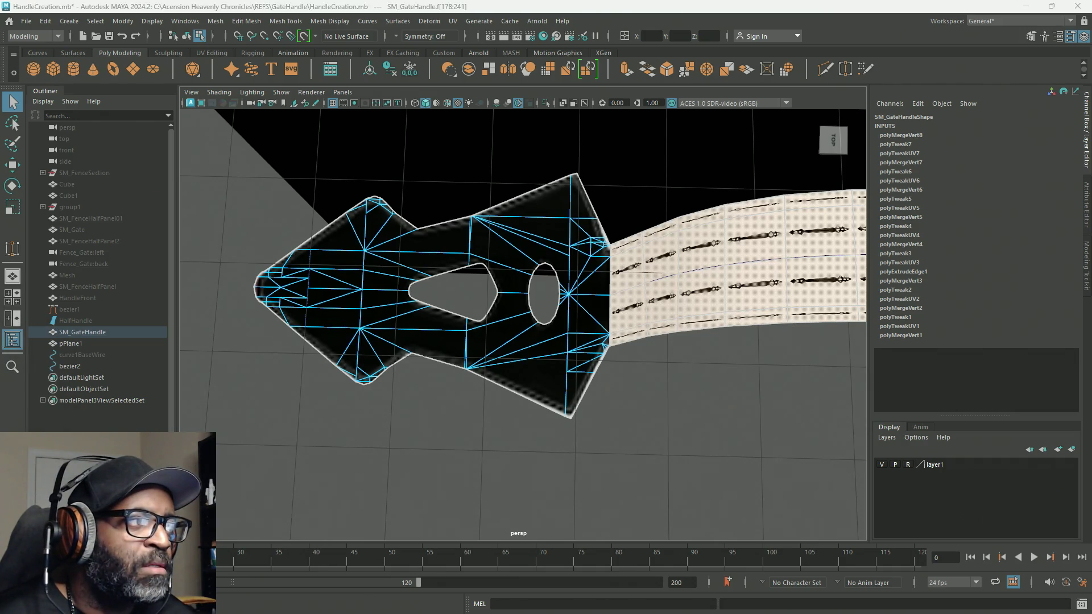
# Step: Apply Normal-Based UV mapping to the strip faces and close the UV Editor
pyautogui.scroll(-5, 481, 300)
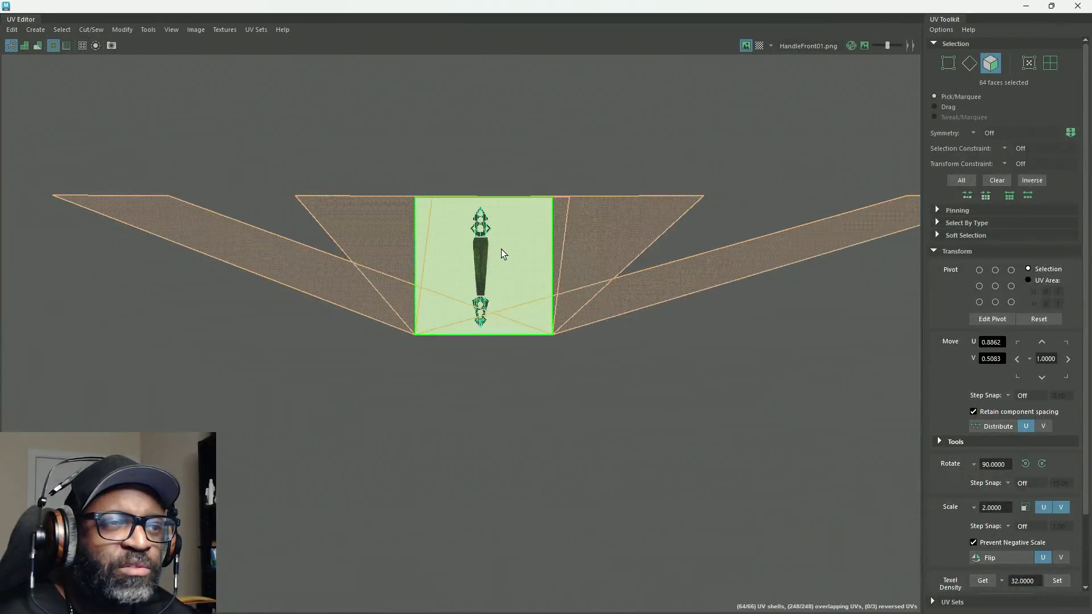
pyautogui.moveTo(513, 143)
pyautogui.keyDown('shift'); pyautogui.mouseDown(button='right')
pyautogui.moveTo(514, 83)
pyautogui.moveTo(542, 65)
pyautogui.mouseUp(button='right'); pyautogui.keyUp('shift')
pyautogui.scroll(3, 478, 266)
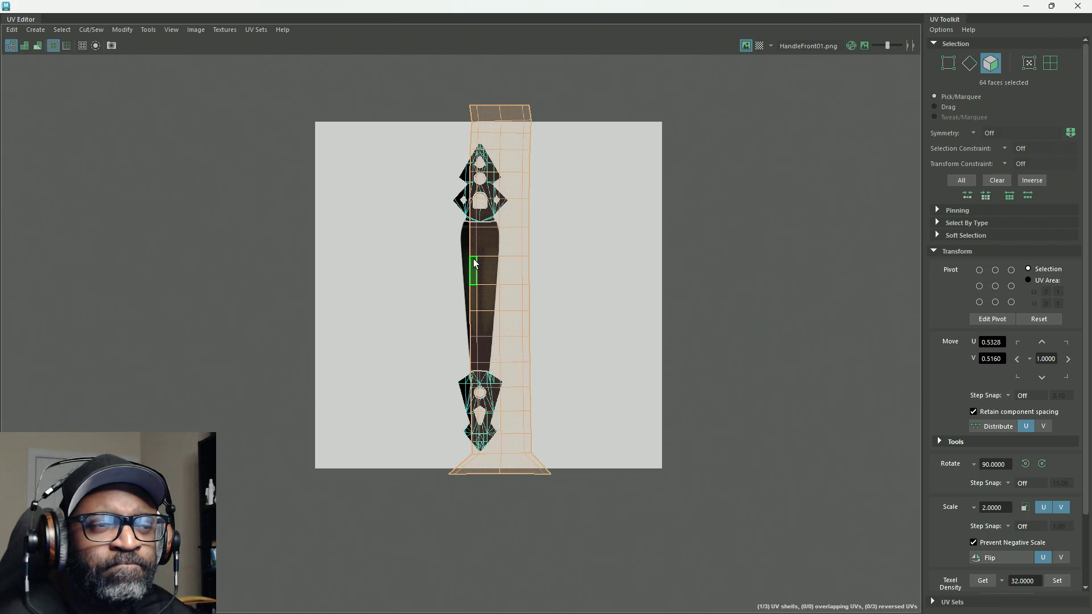
pyautogui.click(1027, 5)
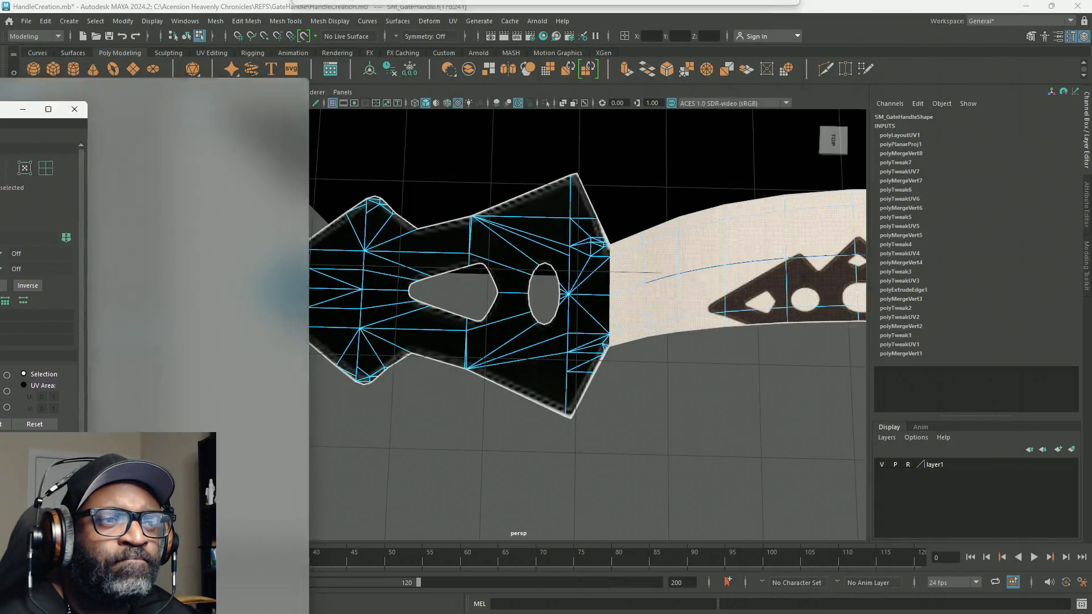
# Step: Frame the strip and select the middle edge loop's vertices in vertex mode
pyautogui.moveTo(469, 266)
pyautogui.keyDown('alt'); pyautogui.mouseDown()
pyautogui.moveTo(520, 324)
pyautogui.moveTo(499, 366)
pyautogui.mouseUp(); pyautogui.keyUp('alt')
pyautogui.moveTo(499, 366)
pyautogui.keyDown('alt'); pyautogui.mouseDown(button='right')
pyautogui.moveTo(585, 358)
pyautogui.moveTo(586, 336)
pyautogui.mouseUp(button='right'); pyautogui.keyUp('alt')
pyautogui.keyDown('alt'); pyautogui.moveTo(540, 291); pyautogui.dragTo(564, 324); pyautogui.keyUp('alt')
pyautogui.keyDown('alt'); pyautogui.moveTo(563, 324); pyautogui.dragTo(650, 386, button='right'); pyautogui.keyUp('alt')
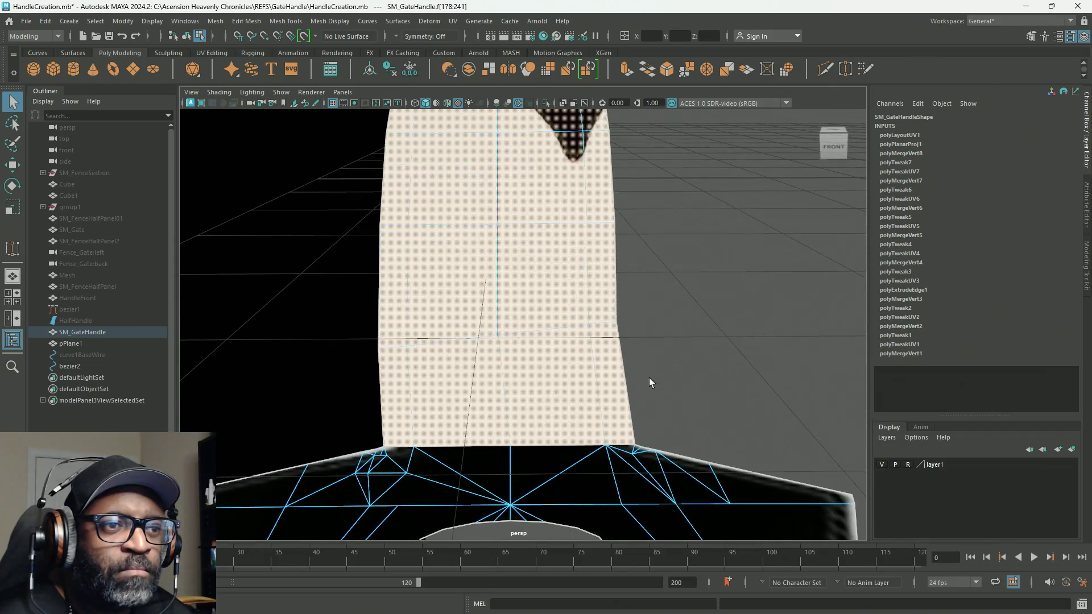
pyautogui.moveTo(660, 313); pyautogui.dragTo(599, 296, button='right')
pyautogui.moveTo(653, 299); pyautogui.dragTo(547, 344)
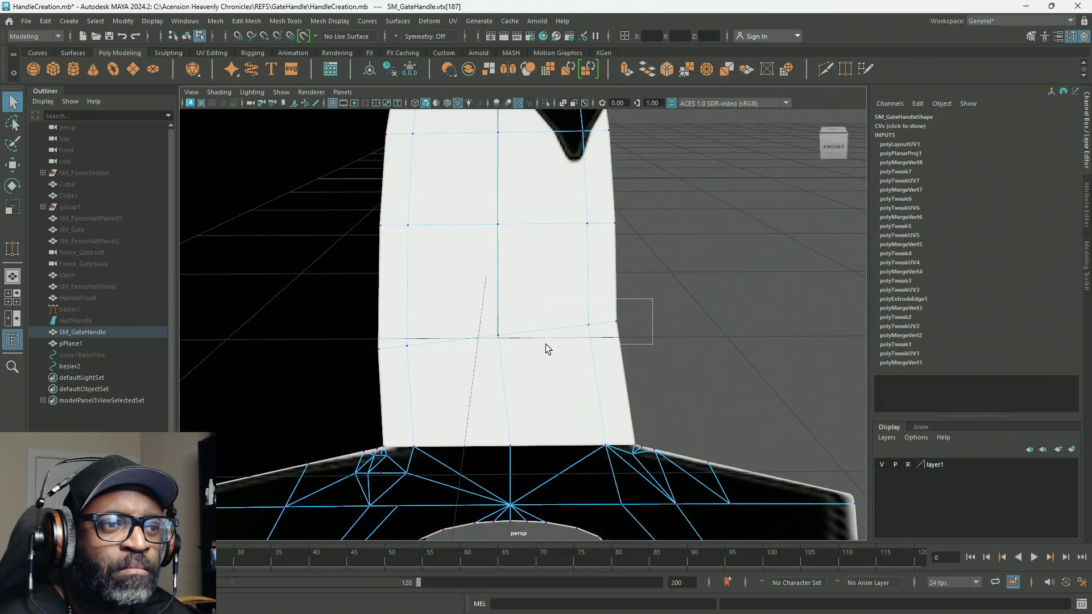
pyautogui.keyDown('shift'); pyautogui.moveTo(519, 380); pyautogui.dragTo(518, 382); pyautogui.keyUp('shift')
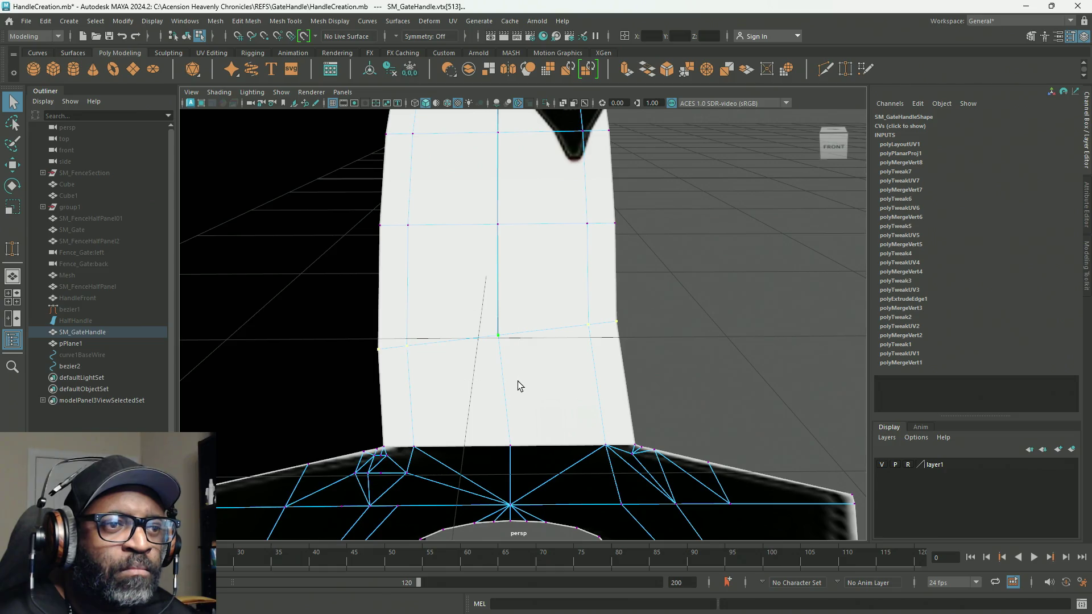
# Step: Rotate the middle edge loop slightly, then nudge it a little to the right
pyautogui.press('e')
pyautogui.moveTo(536, 310); pyautogui.dragTo(540, 310)
pyautogui.press('w')
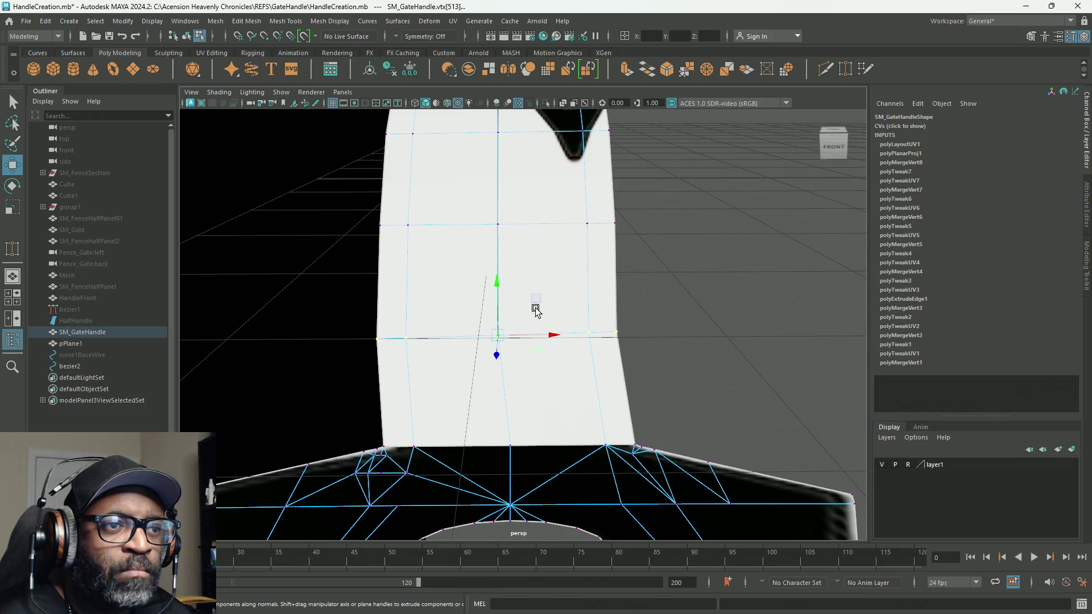
pyautogui.moveTo(620, 307); pyautogui.dragTo(646, 363)
pyautogui.hotkey('ctrl', 'z')
pyautogui.moveTo(512, 298); pyautogui.dragTo(543, 298, button='middle')
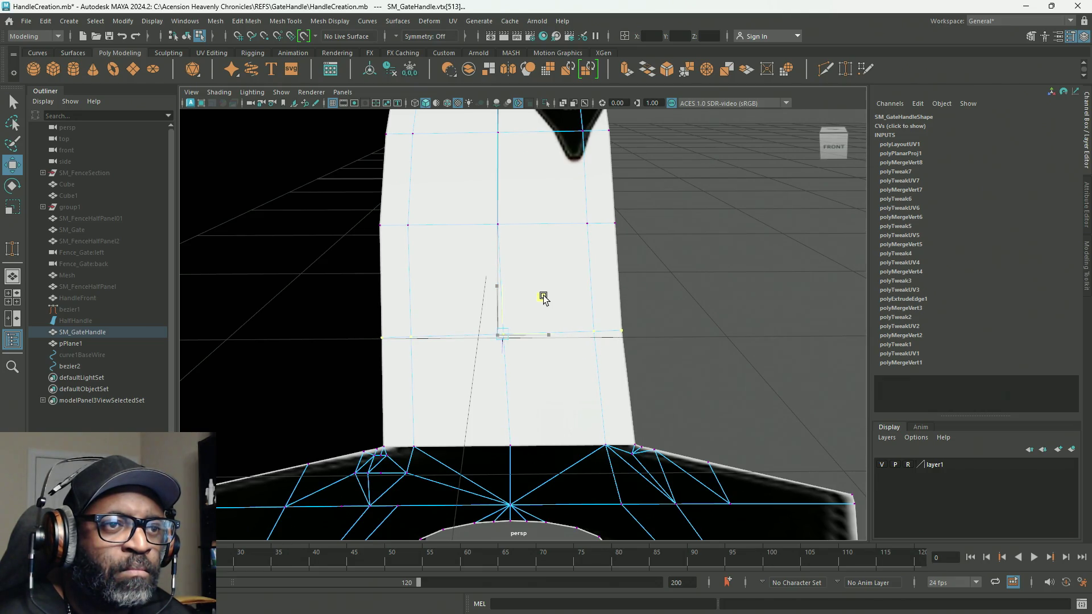
pyautogui.moveTo(657, 285)
pyautogui.keyDown('alt'); pyautogui.mouseDown()
pyautogui.moveTo(668, 305)
pyautogui.moveTo(660, 330)
pyautogui.mouseUp(); pyautogui.keyUp('alt')
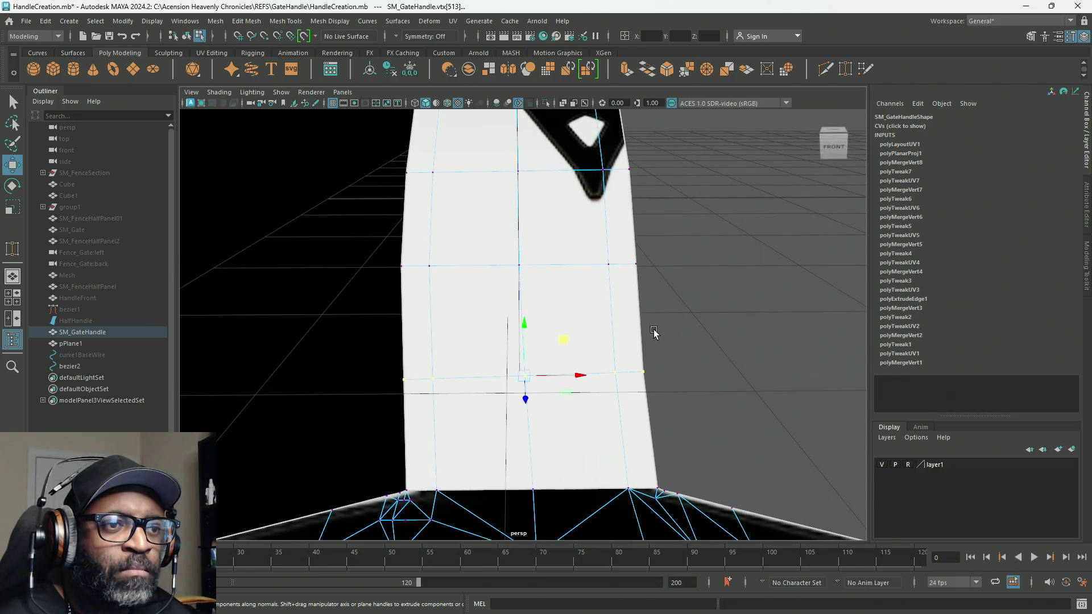
pyautogui.scroll(-5, 559, 318)
pyautogui.moveTo(559, 319)
pyautogui.keyDown('alt'); pyautogui.mouseDown()
pyautogui.moveTo(529, 256)
pyautogui.moveTo(576, 274)
pyautogui.moveTo(575, 332)
pyautogui.moveTo(452, 162)
pyautogui.moveTo(512, 188)
pyautogui.mouseUp(); pyautogui.keyUp('alt')
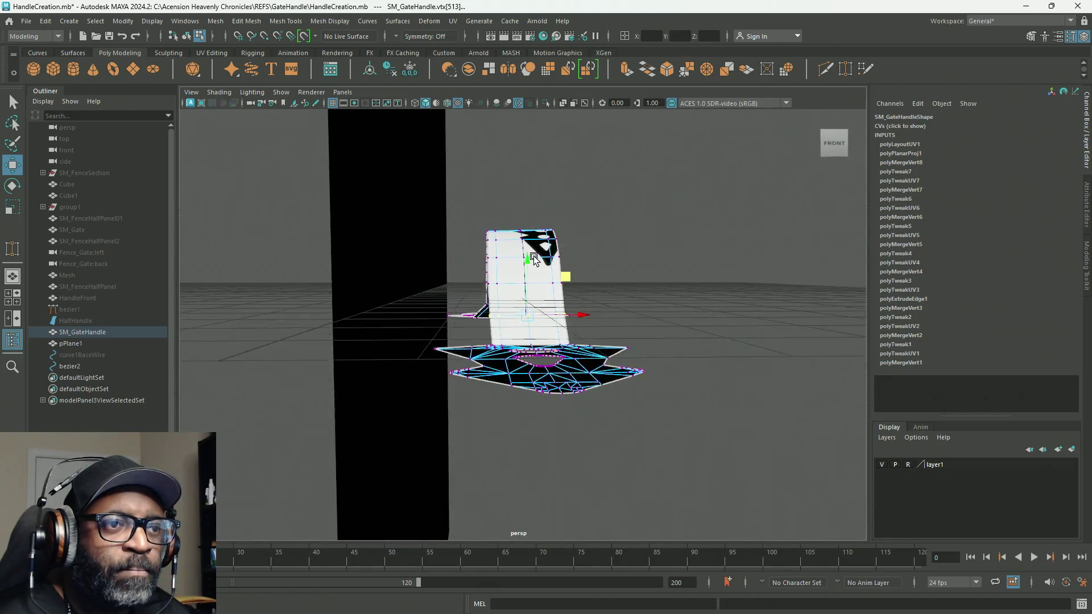
pyautogui.keyDown('alt'); pyautogui.moveTo(566, 215); pyautogui.dragTo(719, 368, button='right'); pyautogui.keyUp('alt')
pyautogui.moveTo(720, 368)
pyautogui.keyDown('alt'); pyautogui.mouseDown()
pyautogui.moveTo(687, 356)
pyautogui.moveTo(715, 340)
pyautogui.moveTo(701, 332)
pyautogui.moveTo(651, 367)
pyautogui.mouseUp(); pyautogui.keyUp('alt')
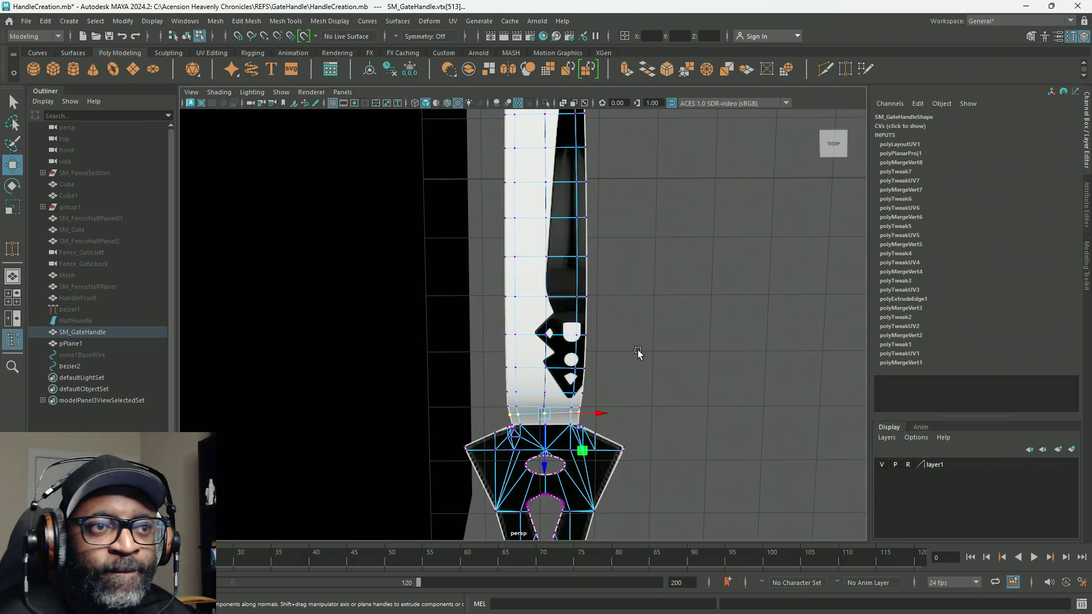
pyautogui.moveTo(592, 302)
pyautogui.mouseDown(button='right')
pyautogui.moveTo(638, 317)
pyautogui.moveTo(641, 295)
pyautogui.moveTo(598, 264)
pyautogui.moveTo(543, 265)
pyautogui.mouseUp(button='right')
pyautogui.moveTo(543, 265)
pyautogui.keyDown('alt'); pyautogui.mouseDown()
pyautogui.moveTo(586, 258)
pyautogui.moveTo(569, 251)
pyautogui.moveTo(585, 273)
pyautogui.moveTo(580, 290)
pyautogui.mouseUp(); pyautogui.keyUp('alt')
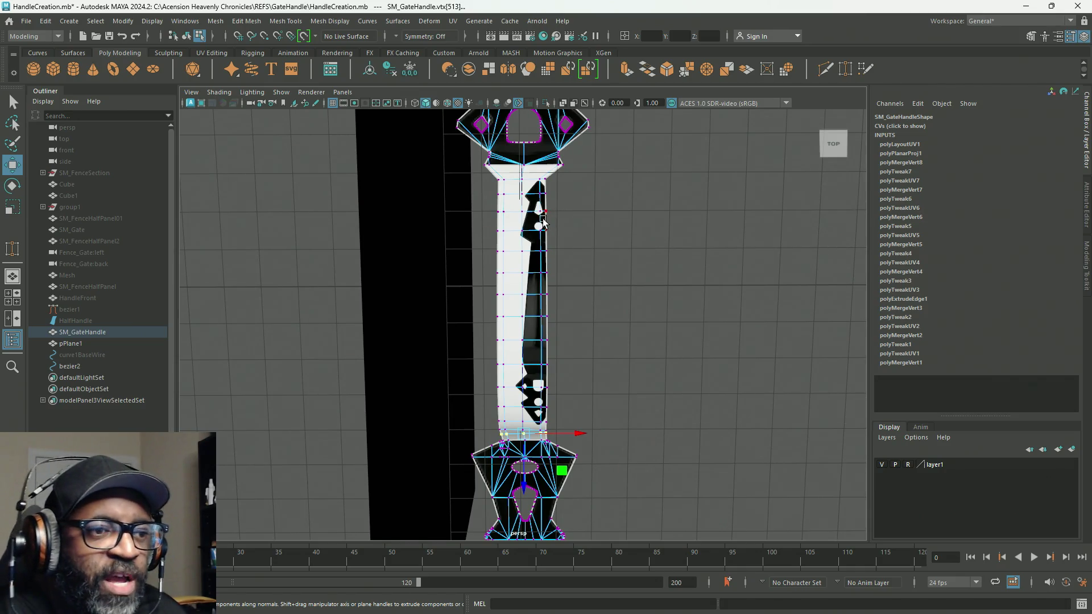
pyautogui.keyDown('alt'); pyautogui.moveTo(573, 306); pyautogui.dragTo(575, 317); pyautogui.keyUp('alt')
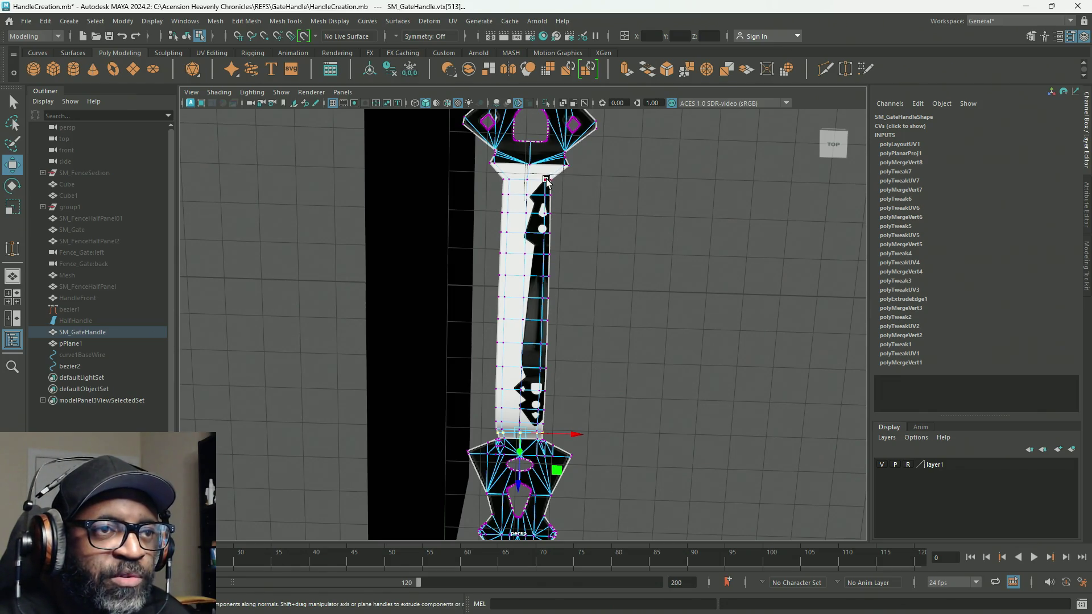
pyautogui.click(571, 165)
pyautogui.moveTo(602, 289)
pyautogui.keyDown('alt'); pyautogui.mouseDown()
pyautogui.moveTo(612, 305)
pyautogui.moveTo(613, 267)
pyautogui.mouseUp(); pyautogui.keyUp('alt')
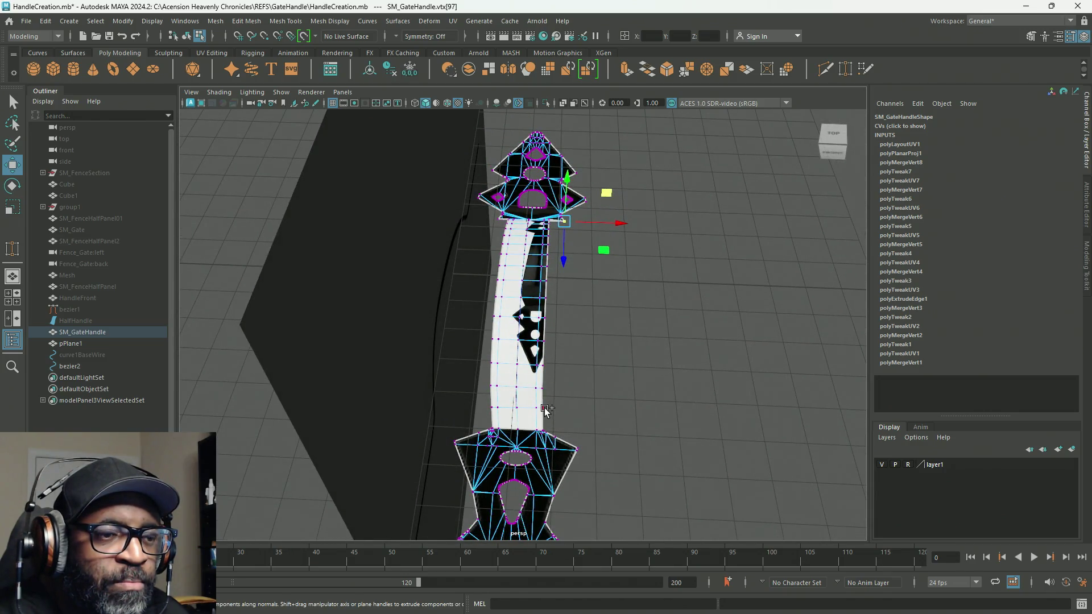
pyautogui.keyDown('alt'); pyautogui.moveTo(639, 334); pyautogui.dragTo(639, 344); pyautogui.keyUp('alt')
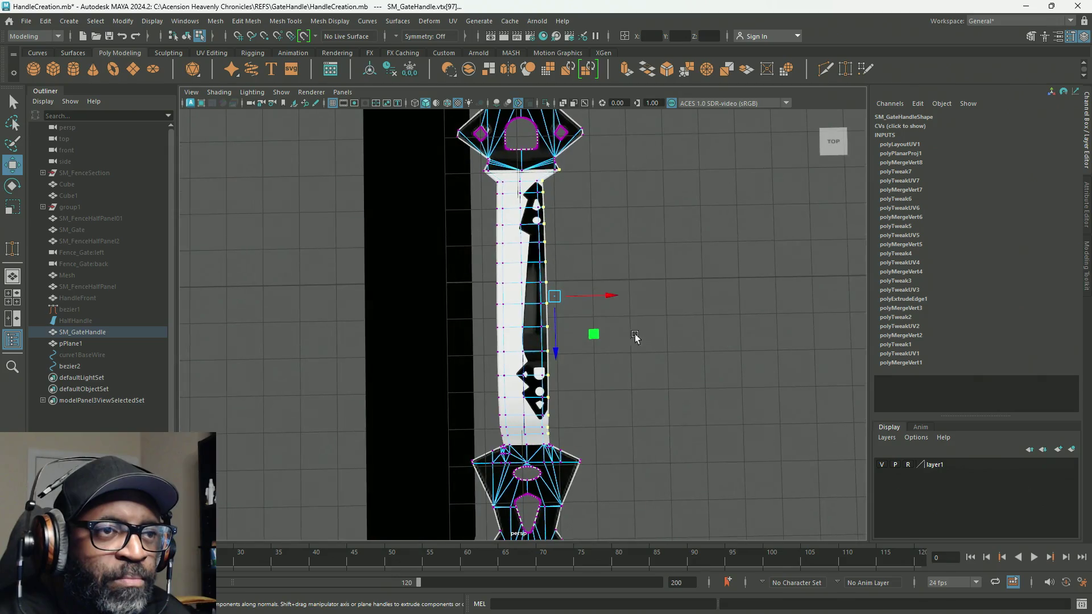
pyautogui.keyDown('shift'); pyautogui.rightClick(536, 225); pyautogui.keyUp('shift')
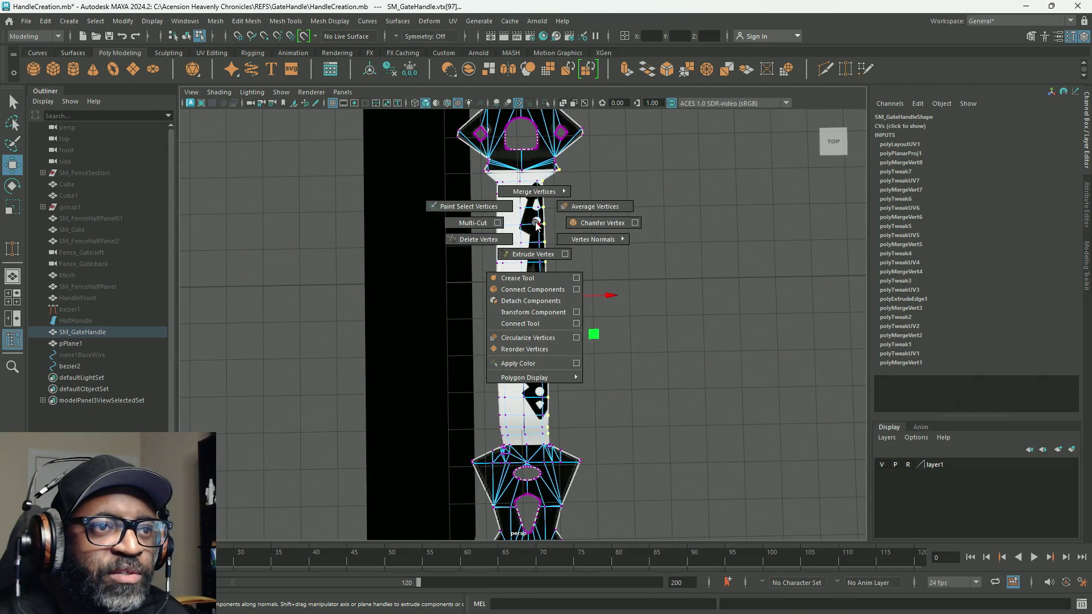
# Step: Select a top edge loop of the strip and apply Edit Edge Flow to it
pyautogui.moveTo(615, 183); pyautogui.dragTo(612, 162, button='right')
pyautogui.click(555, 174)
pyautogui.keyDown('alt'); pyautogui.moveTo(595, 336); pyautogui.dragTo(557, 426); pyautogui.keyUp('alt')
pyautogui.keyDown('shift'); pyautogui.doubleClick(545, 417); pyautogui.keyUp('shift')
pyautogui.moveTo(613, 380)
pyautogui.keyDown('alt'); pyautogui.mouseDown()
pyautogui.moveTo(640, 366)
pyautogui.moveTo(631, 352)
pyautogui.mouseUp(); pyautogui.keyUp('alt')
pyautogui.keyDown('shift'); pyautogui.rightClick(595, 242); pyautogui.keyUp('shift')
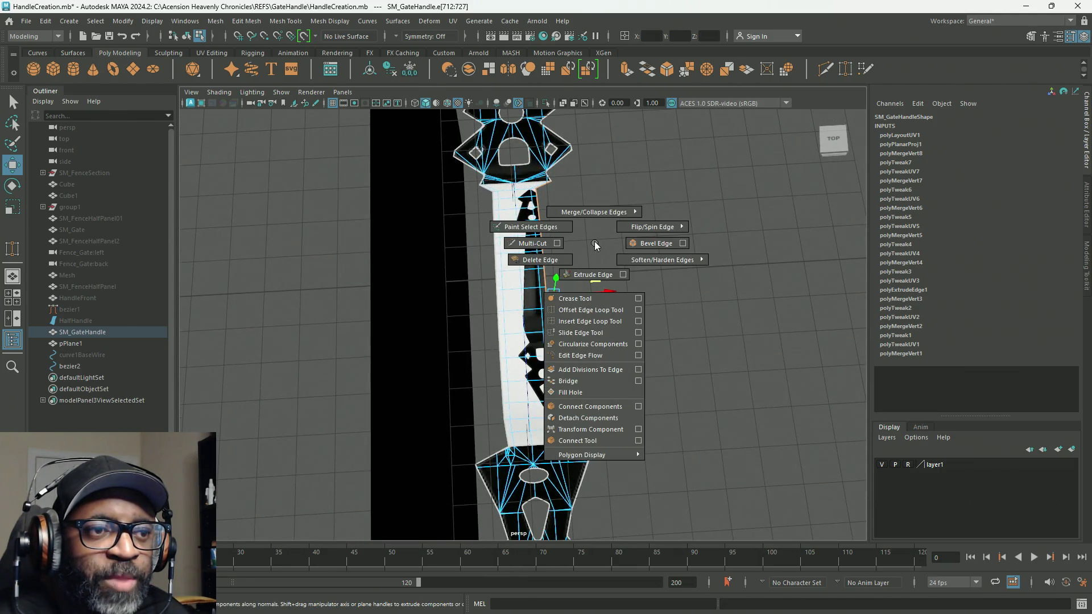
pyautogui.click(637, 355)
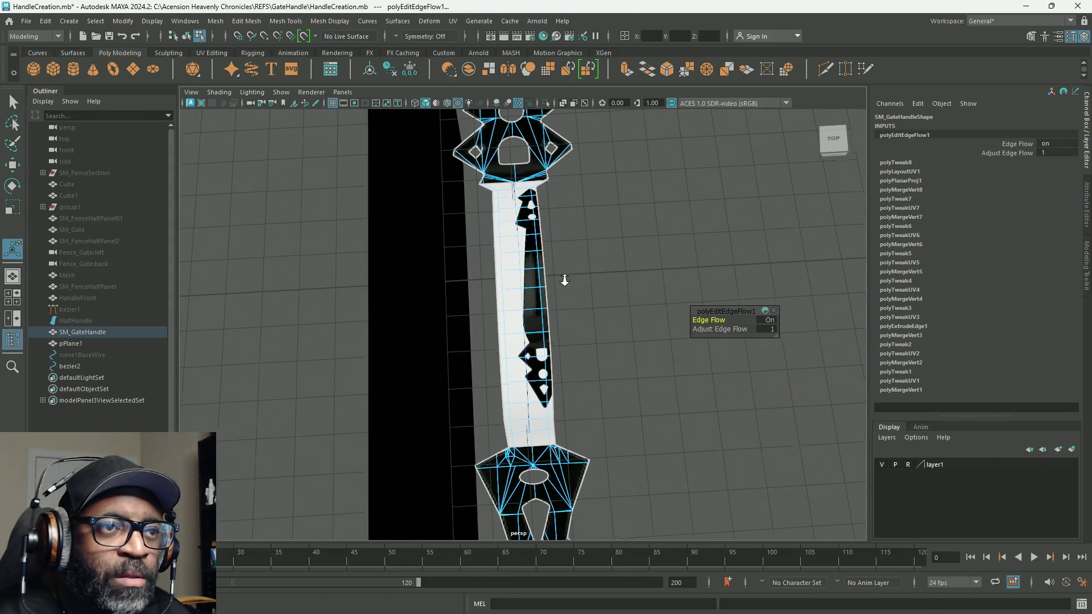
# Step: Set the Adjust Edge Flow value to 1
pyautogui.keyDown('alt'); pyautogui.moveTo(566, 275); pyautogui.dragTo(592, 302); pyautogui.keyUp('alt')
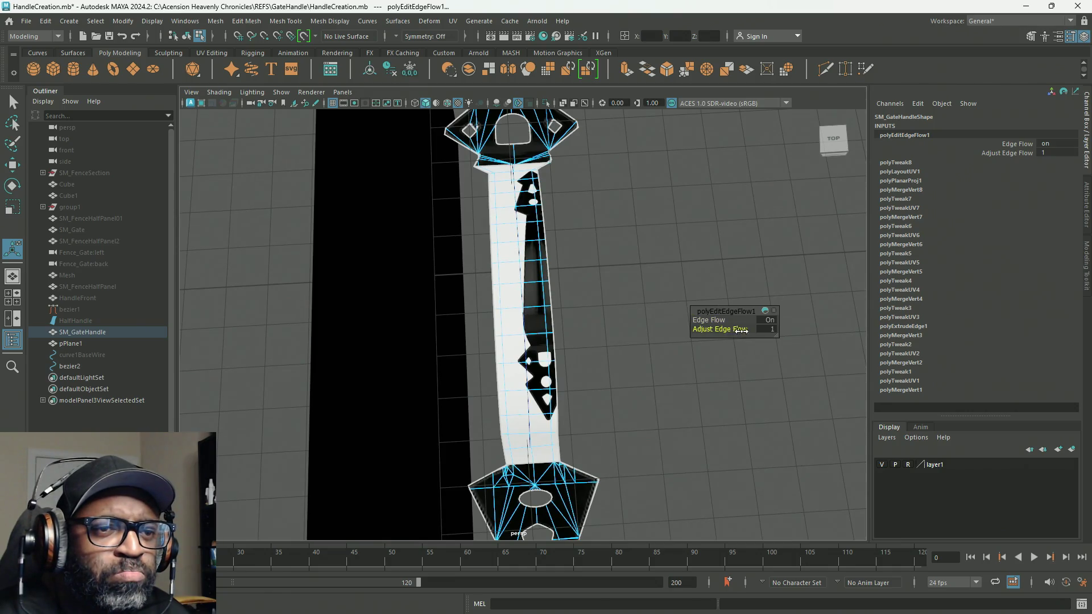
pyautogui.moveTo(777, 331)
pyautogui.mouseDown()
pyautogui.moveTo(597, 330)
pyautogui.moveTo(817, 330)
pyautogui.mouseUp()
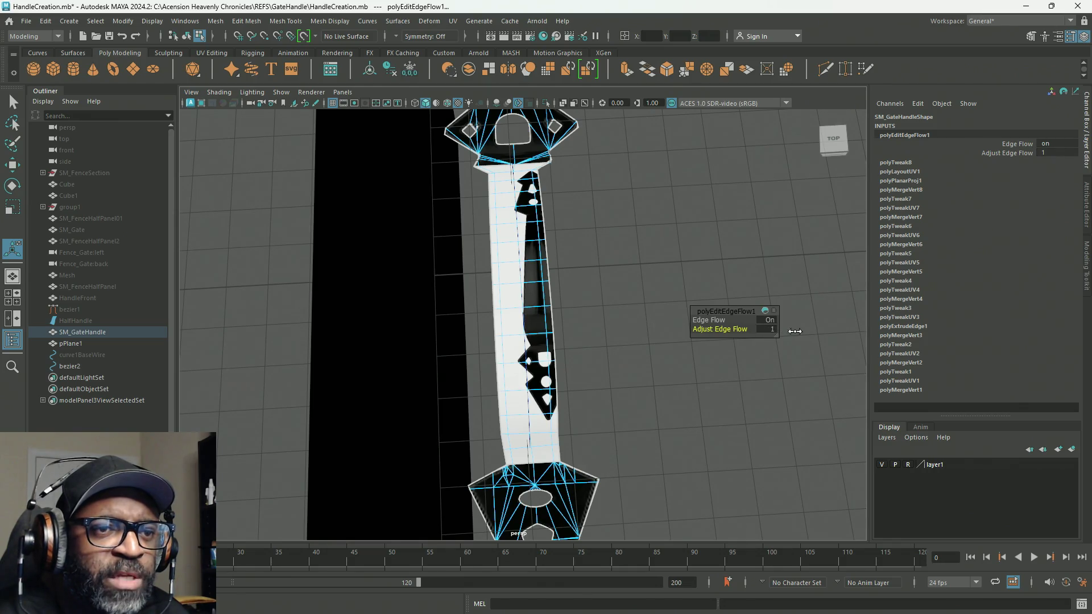
pyautogui.click(708, 320)
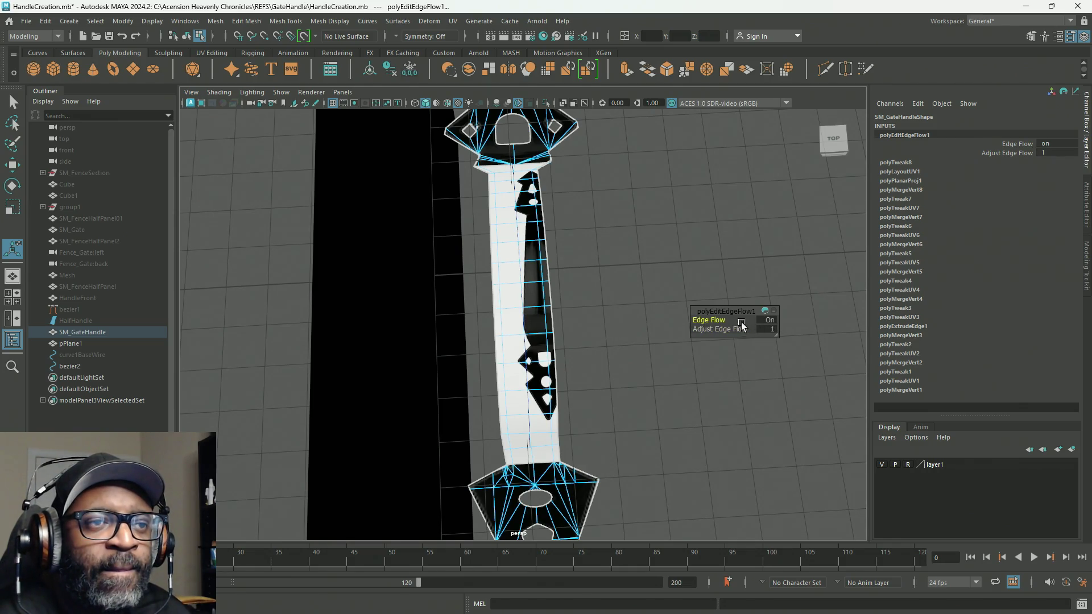
pyautogui.moveTo(668, 299)
pyautogui.keyDown('alt'); pyautogui.mouseDown()
pyautogui.moveTo(602, 263)
pyautogui.moveTo(392, 276)
pyautogui.moveTo(399, 326)
pyautogui.moveTo(407, 244)
pyautogui.moveTo(496, 251)
pyautogui.moveTo(685, 317)
pyautogui.mouseUp(); pyautogui.keyUp('alt')
pyautogui.keyDown('alt'); pyautogui.moveTo(685, 317); pyautogui.dragTo(535, 222, button='right'); pyautogui.keyUp('alt')
# Step: Switch to vertex mode and select the vertex at the handle's top collar
pyautogui.moveTo(486, 196); pyautogui.dragTo(458, 196, button='right')
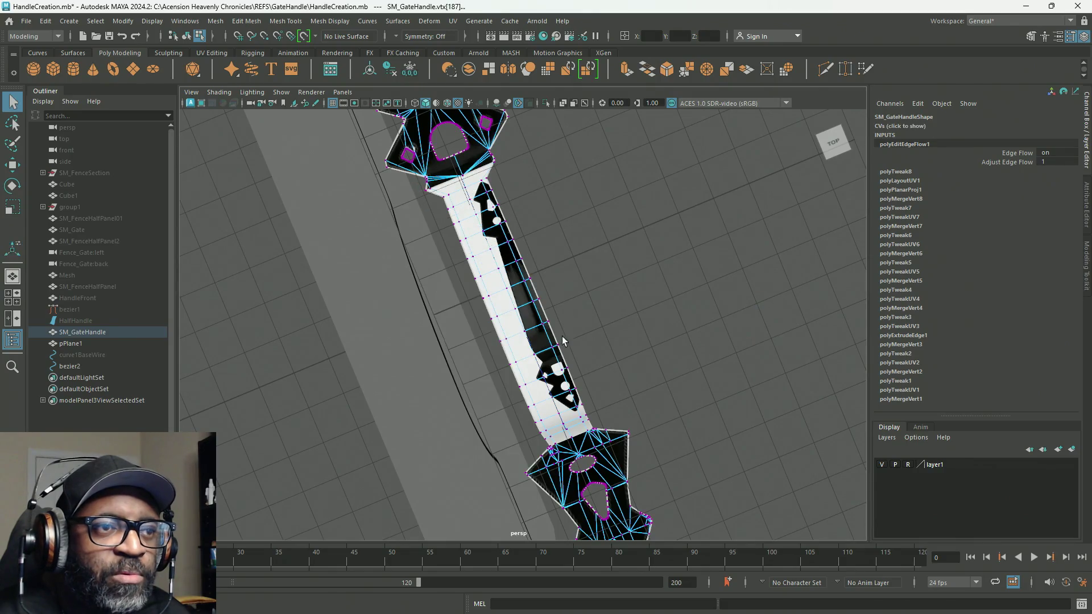
pyautogui.click(539, 298)
pyautogui.hotkey('ctrl', 'shift', 'a')
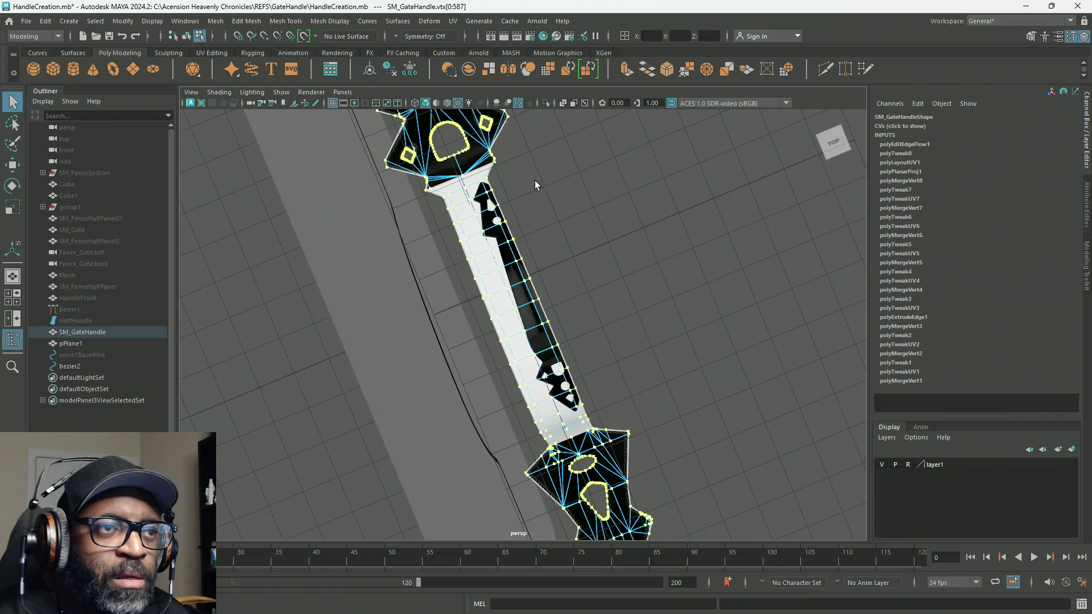
pyautogui.click(555, 192)
pyautogui.click(495, 162)
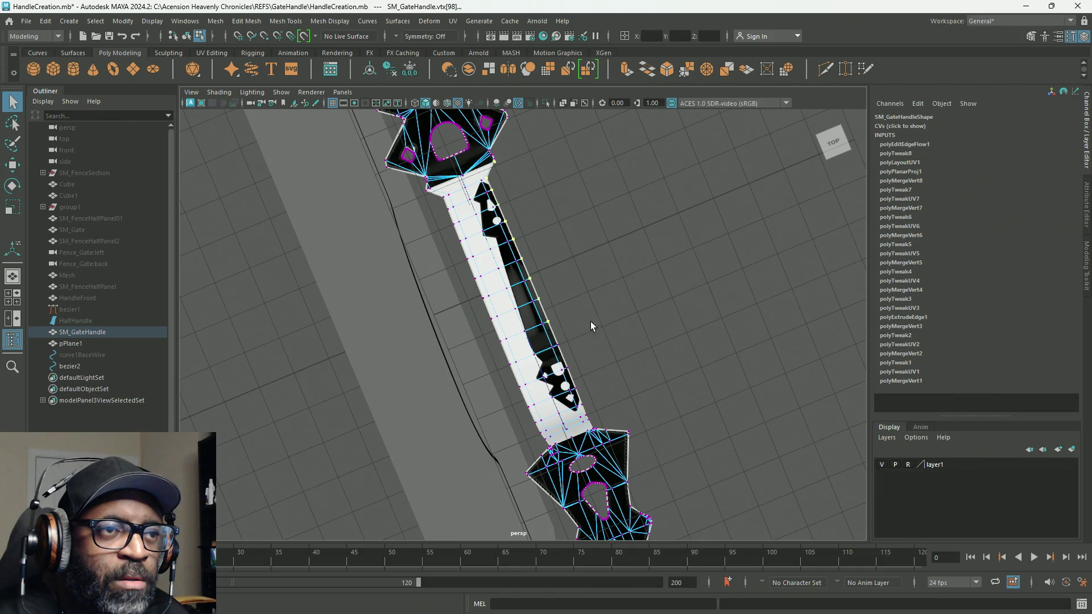
# Step: Try Average Vertices with iterations between 20 and 0, then undo it
pyautogui.moveTo(582, 244)
pyautogui.keyDown('shift'); pyautogui.mouseDown(button='right')
pyautogui.moveTo(671, 210)
pyautogui.moveTo(664, 217)
pyautogui.mouseUp(button='right'); pyautogui.keyUp('shift')
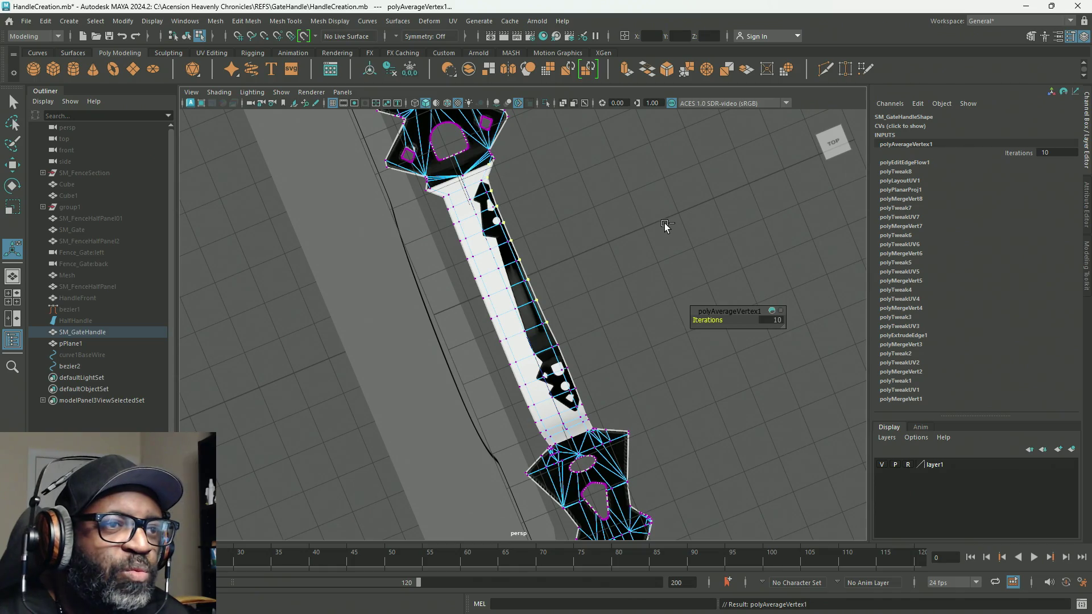
pyautogui.hotkey('ctrl', 'z')
pyautogui.keyDown('shift'); pyautogui.moveTo(621, 238); pyautogui.dragTo(677, 229, button='right'); pyautogui.keyUp('shift')
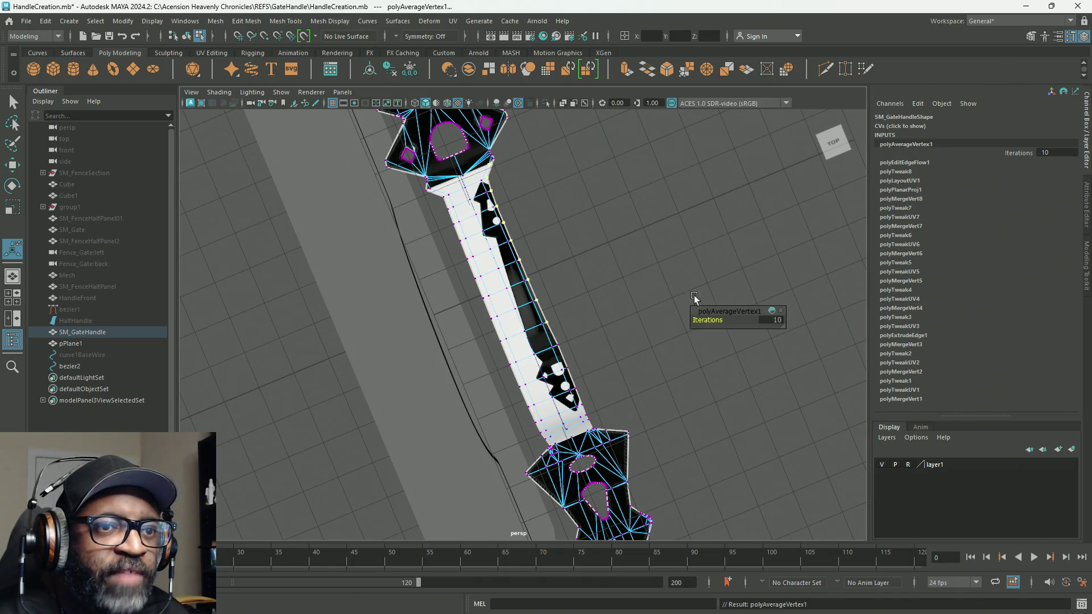
pyautogui.moveTo(713, 320); pyautogui.dragTo(768, 320)
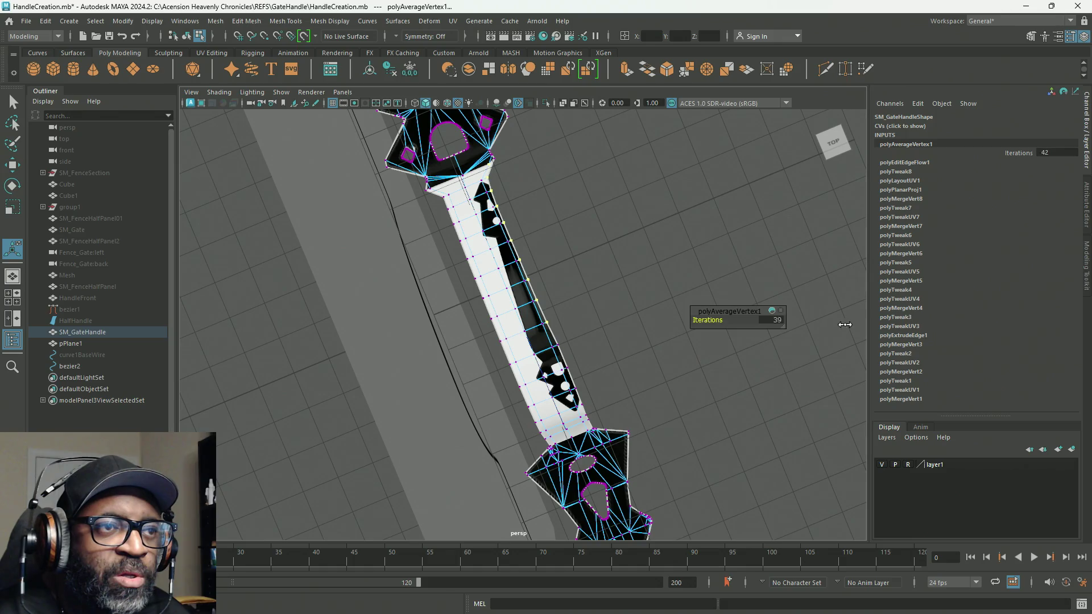
pyautogui.moveTo(879, 325); pyautogui.dragTo(565, 322)
pyautogui.hotkey('ctrl', 'z')
pyautogui.hotkey('ctrl', 'z')
pyautogui.hotkey('ctrl', 'z')
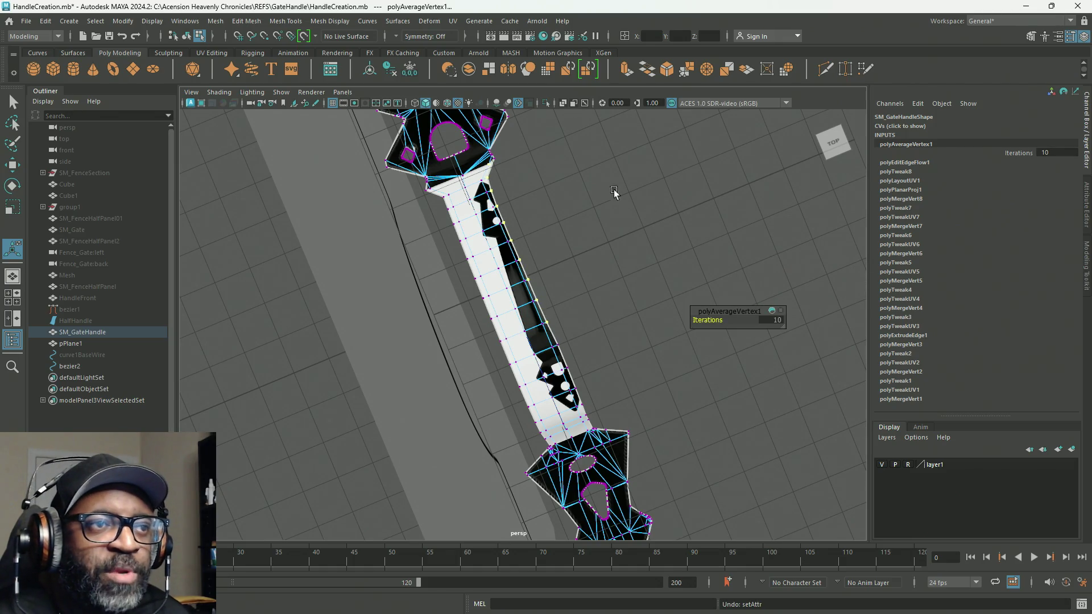
pyautogui.moveTo(560, 193)
pyautogui.keyDown('alt'); pyautogui.mouseDown()
pyautogui.moveTo(546, 227)
pyautogui.moveTo(505, 207)
pyautogui.moveTo(549, 215)
pyautogui.mouseUp(); pyautogui.keyUp('alt')
# Step: Zoom in on the upper collar and slide corner vertex 98 along X
pyautogui.scroll(3, 690, 232)
pyautogui.scroll(3, 662, 362)
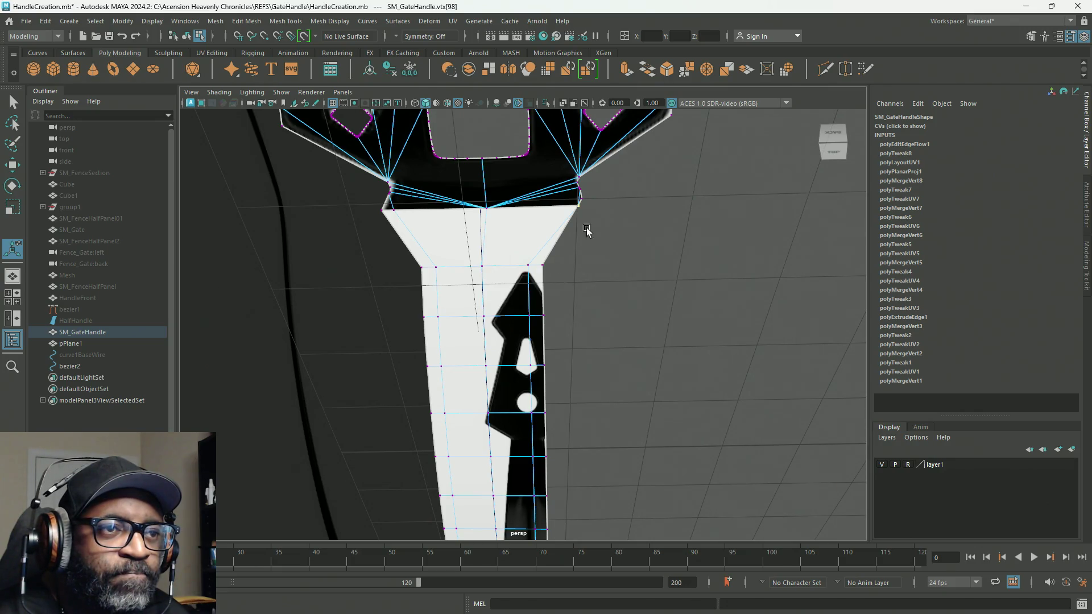
pyautogui.scroll(3, 664, 273)
pyautogui.scroll(2, 656, 230)
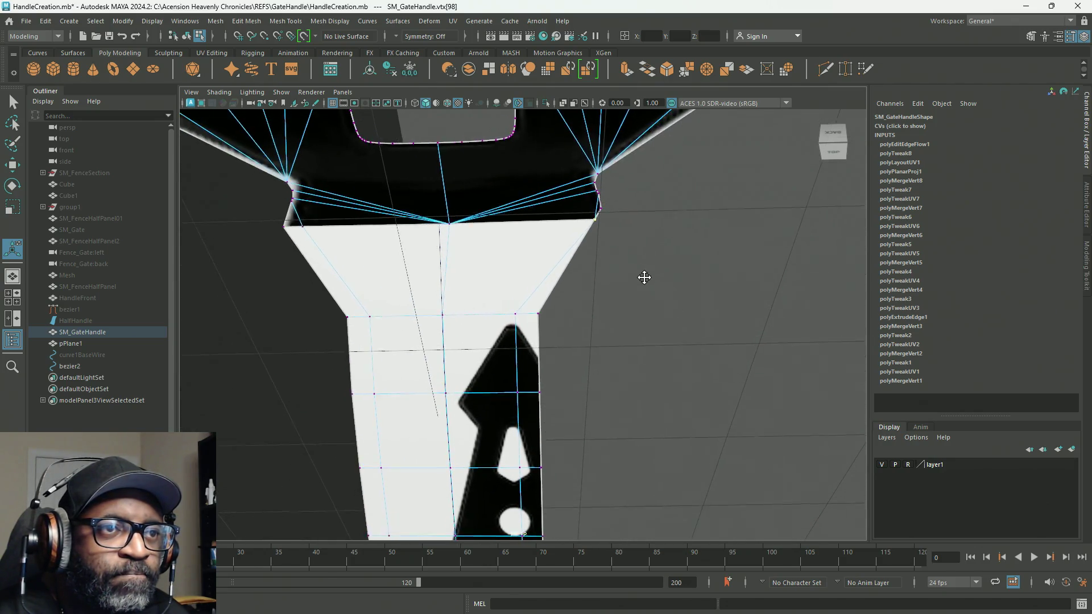
pyautogui.moveTo(626, 281)
pyautogui.keyDown('alt'); pyautogui.mouseDown(button='middle')
pyautogui.moveTo(622, 236)
pyautogui.moveTo(643, 362)
pyautogui.mouseUp(button='middle'); pyautogui.keyUp('alt')
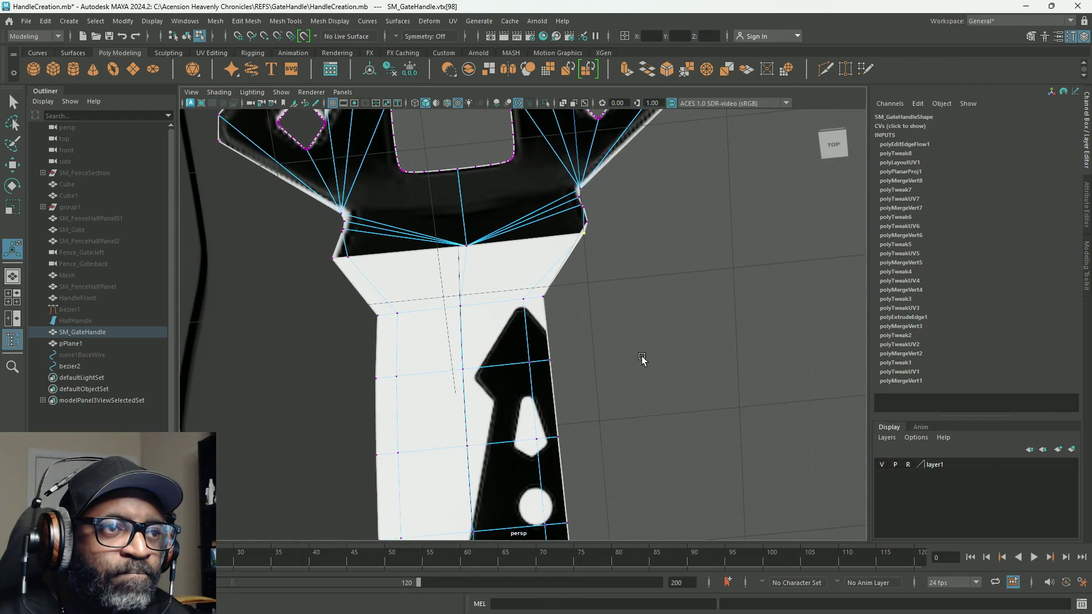
pyautogui.scroll(2, 614, 266)
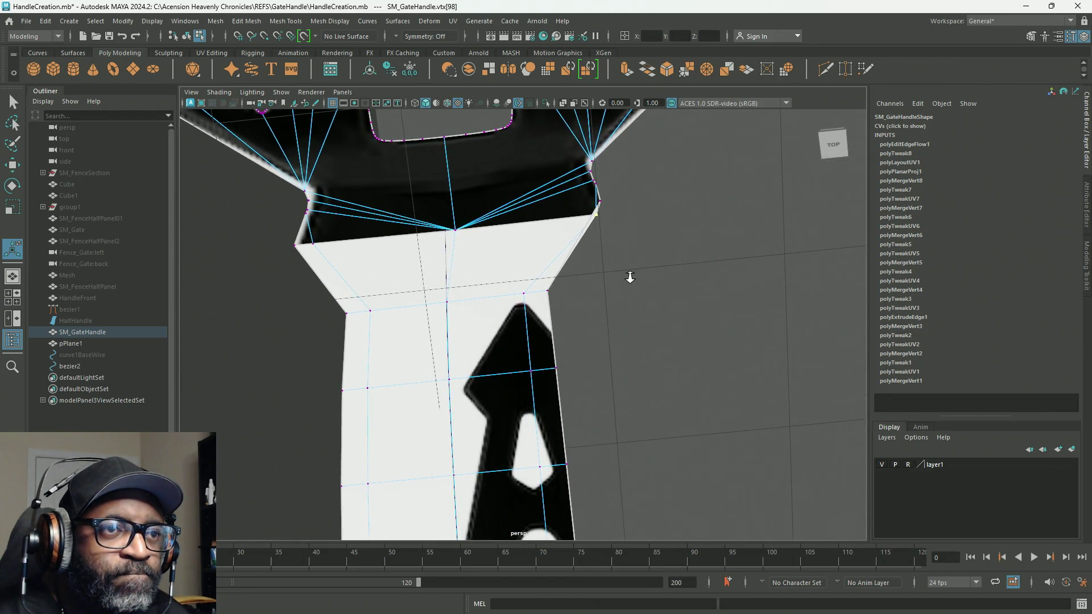
pyautogui.press('w')
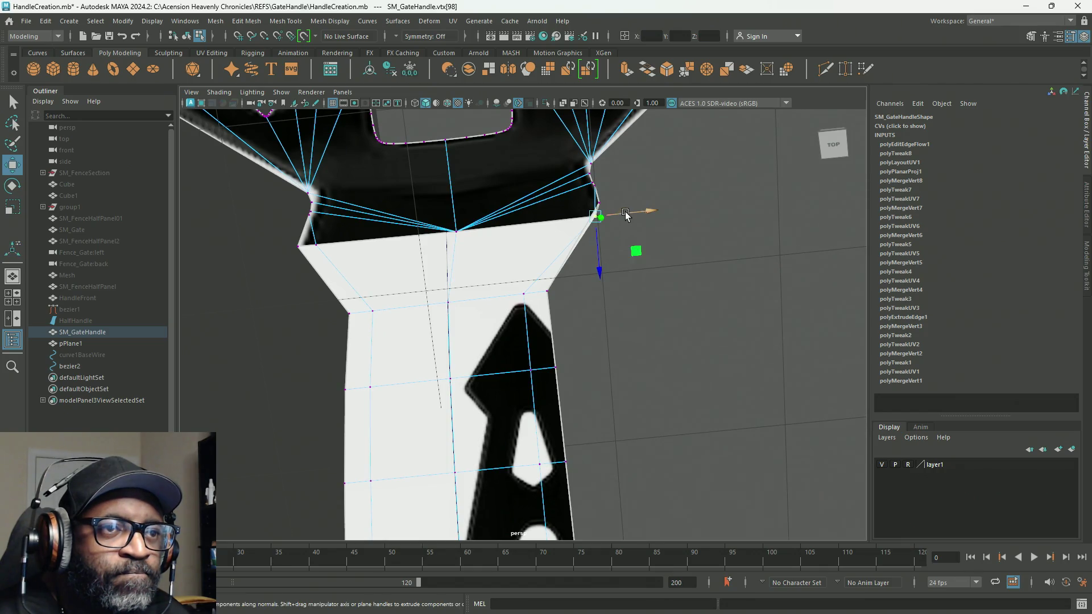
pyautogui.moveTo(623, 219)
pyautogui.mouseDown()
pyautogui.moveTo(605, 222)
pyautogui.moveTo(614, 223)
pyautogui.mouseUp()
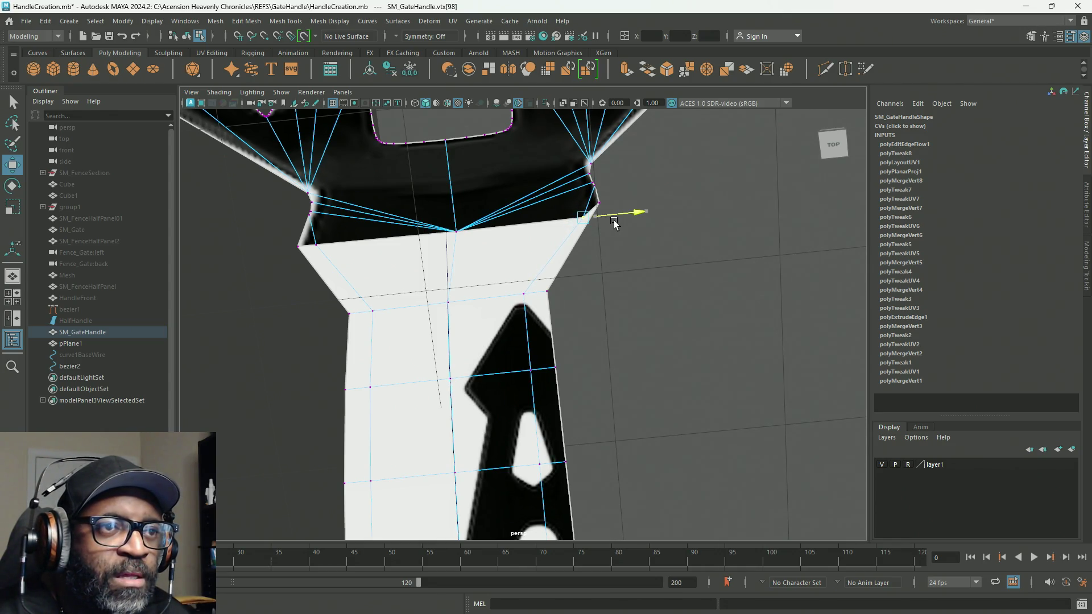
# Step: Lower the neighbouring corner vertex 97 along Y and centre the view on it
pyautogui.click(599, 203)
pyautogui.keyDown('alt'); pyautogui.moveTo(640, 281); pyautogui.dragTo(638, 273); pyautogui.keyUp('alt')
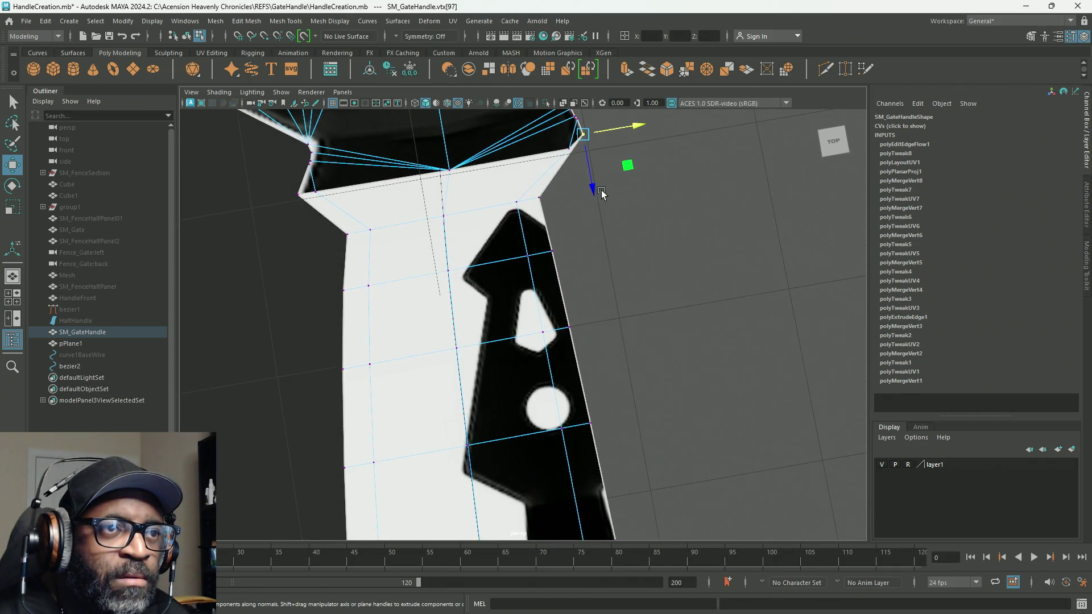
pyautogui.moveTo(596, 198); pyautogui.dragTo(603, 209)
pyautogui.press('f')
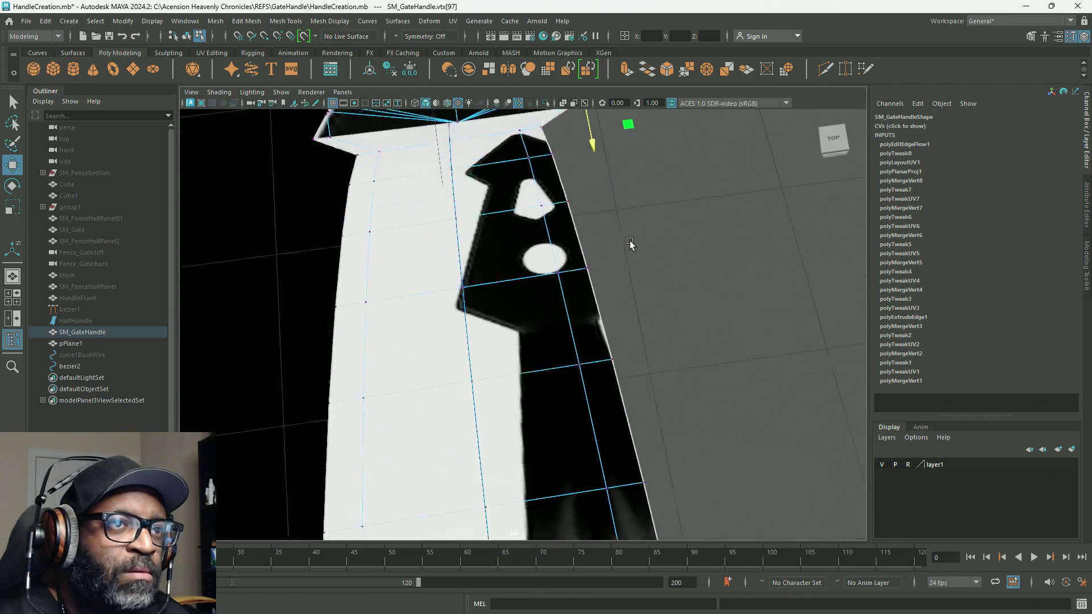
pyautogui.moveTo(633, 265)
pyautogui.keyDown('alt'); pyautogui.mouseDown()
pyautogui.moveTo(641, 285)
pyautogui.moveTo(505, 257)
pyautogui.moveTo(484, 310)
pyautogui.moveTo(432, 330)
pyautogui.moveTo(373, 249)
pyautogui.moveTo(274, 289)
pyautogui.moveTo(300, 312)
pyautogui.moveTo(509, 295)
pyautogui.moveTo(482, 313)
pyautogui.moveTo(455, 307)
pyautogui.mouseUp(); pyautogui.keyUp('alt')
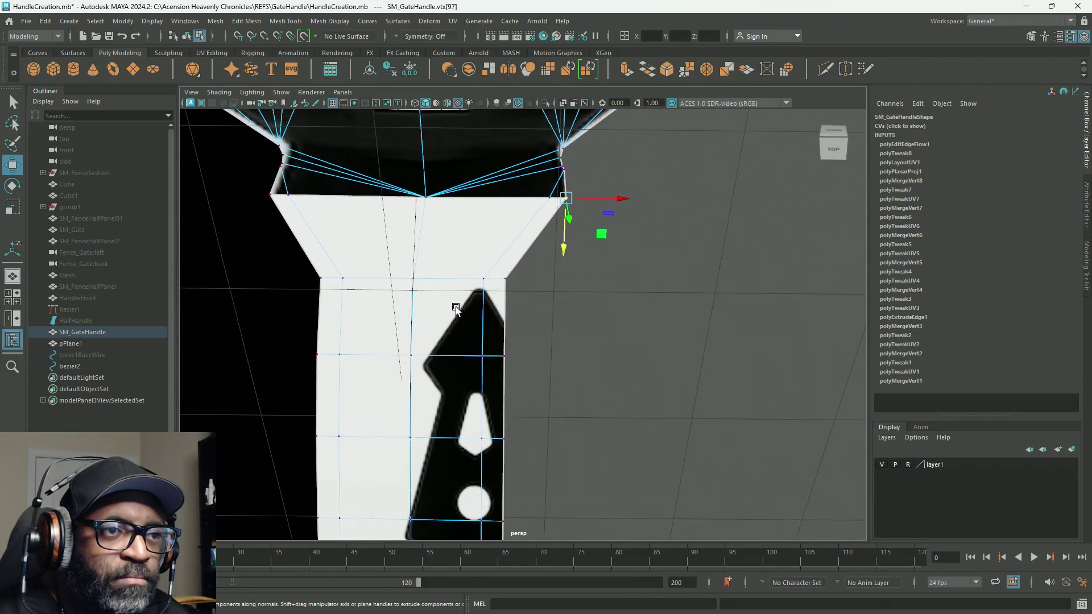
# Step: Select the collar corner vertex together with two vertices along the shaft edge
pyautogui.click(505, 278)
pyautogui.click(564, 207)
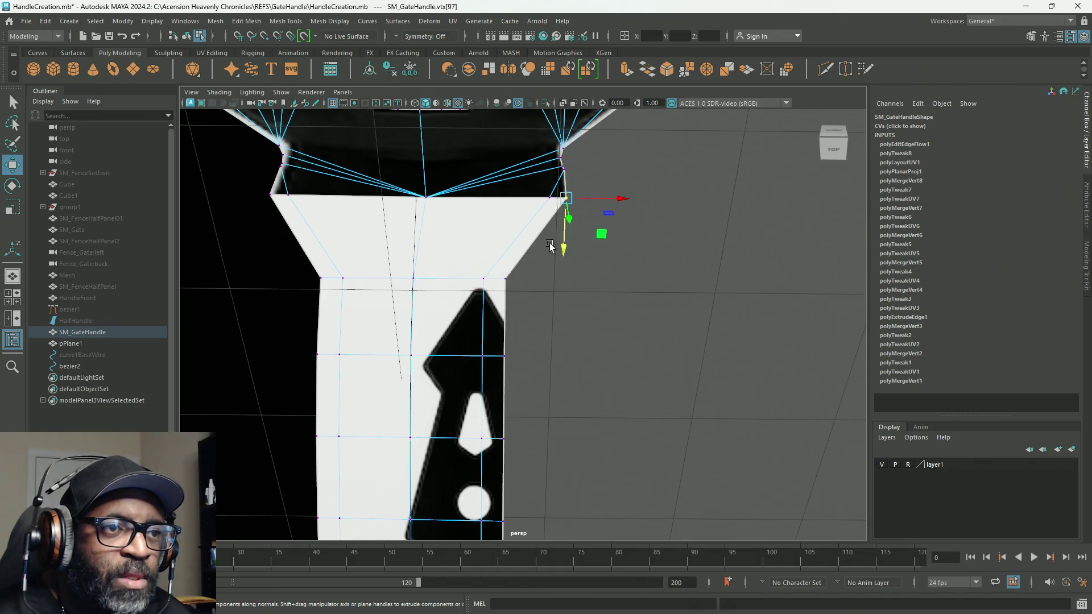
pyautogui.keyDown('shift'); pyautogui.click(508, 277); pyautogui.keyUp('shift')
pyautogui.keyDown('shift'); pyautogui.click(508, 359); pyautogui.keyUp('shift')
pyautogui.moveTo(632, 259)
pyautogui.keyDown('shift'); pyautogui.mouseDown(button='right')
pyautogui.moveTo(634, 213)
pyautogui.moveTo(658, 209)
pyautogui.moveTo(621, 257)
pyautogui.moveTo(677, 247)
pyautogui.mouseUp(button='right'); pyautogui.keyUp('shift')
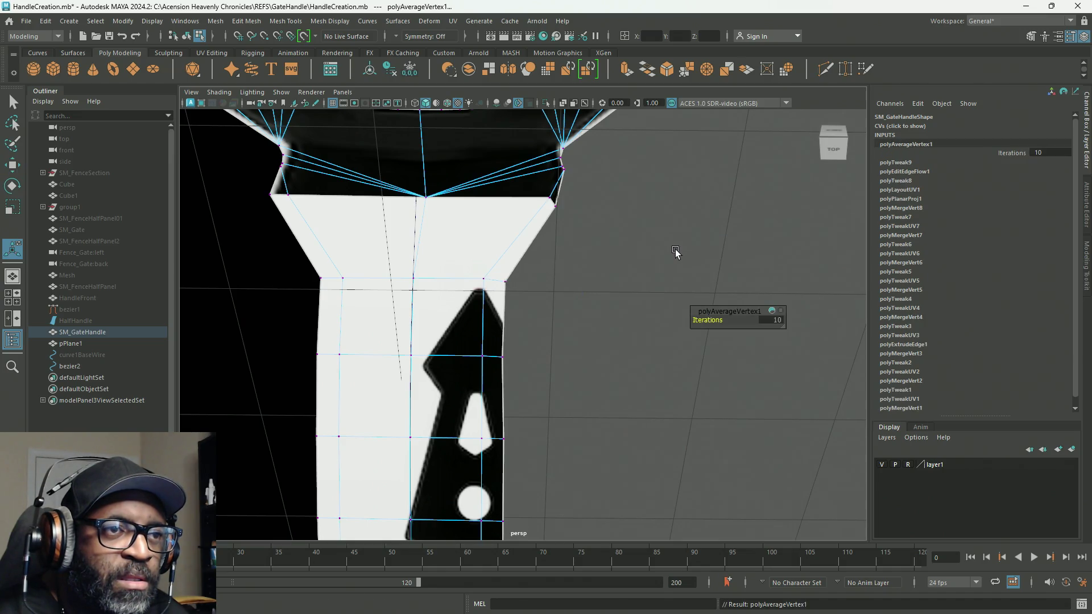
# Step: Undo the Average Vertices applied to the two vertices at the shaft's upper corner
pyautogui.moveTo(674, 252)
pyautogui.keyDown('alt'); pyautogui.mouseDown()
pyautogui.moveTo(602, 275)
pyautogui.moveTo(592, 239)
pyautogui.moveTo(616, 233)
pyautogui.moveTo(662, 301)
pyautogui.mouseUp(); pyautogui.keyUp('alt')
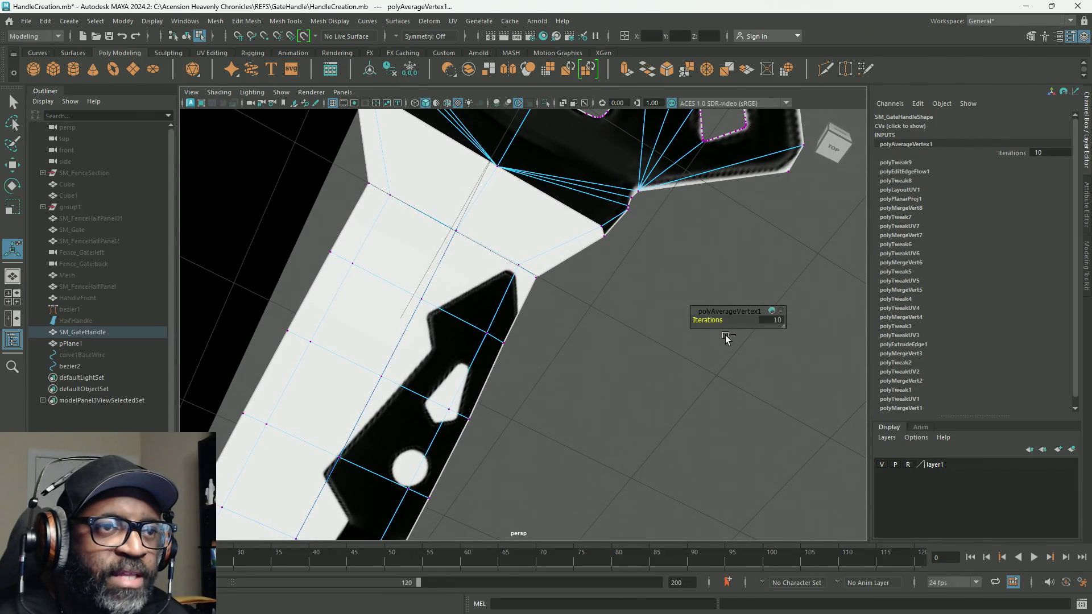
pyautogui.hotkey('ctrl', 'z')
pyautogui.keyDown('alt'); pyautogui.moveTo(592, 326); pyautogui.dragTo(595, 332); pyautogui.keyUp('alt')
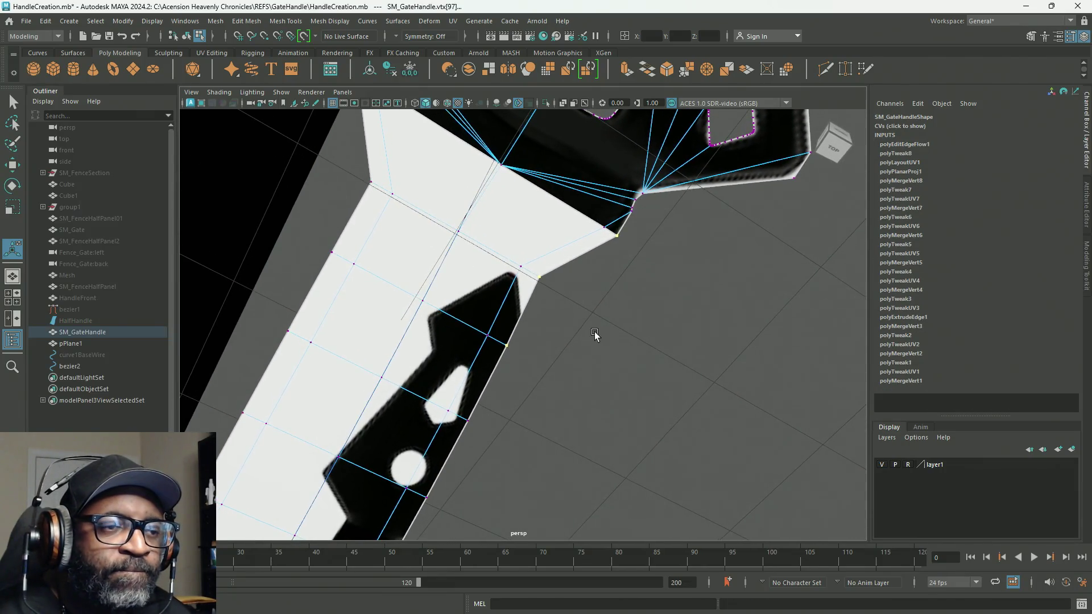
pyautogui.moveTo(508, 342); pyautogui.dragTo(499, 385)
pyautogui.keyDown('shift'); pyautogui.moveTo(654, 330); pyautogui.dragTo(682, 298, button='right'); pyautogui.keyUp('shift')
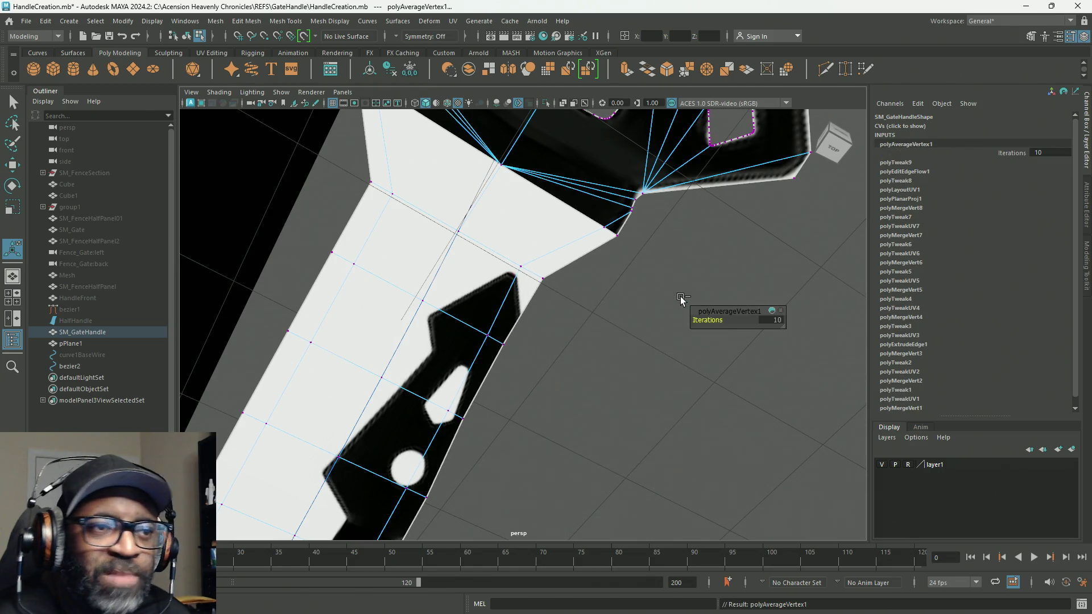
pyautogui.hotkey('ctrl', 'z')
# Step: Move corner vertex vtx[542], then scale the edge vertices outward to widen the corner
pyautogui.click(538, 278)
pyautogui.press('w')
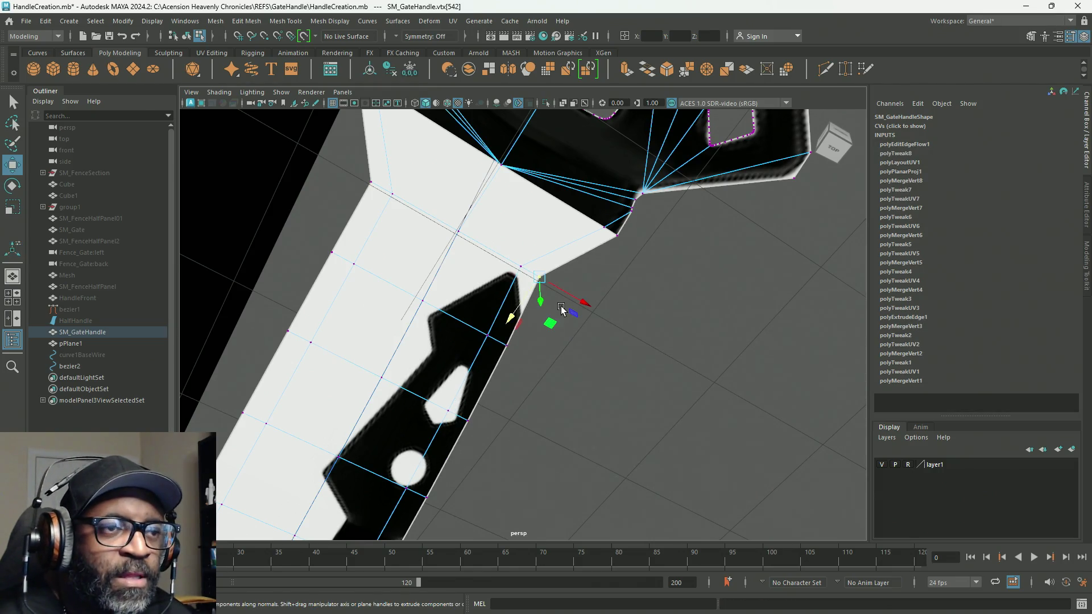
pyautogui.moveTo(578, 296); pyautogui.dragTo(592, 304)
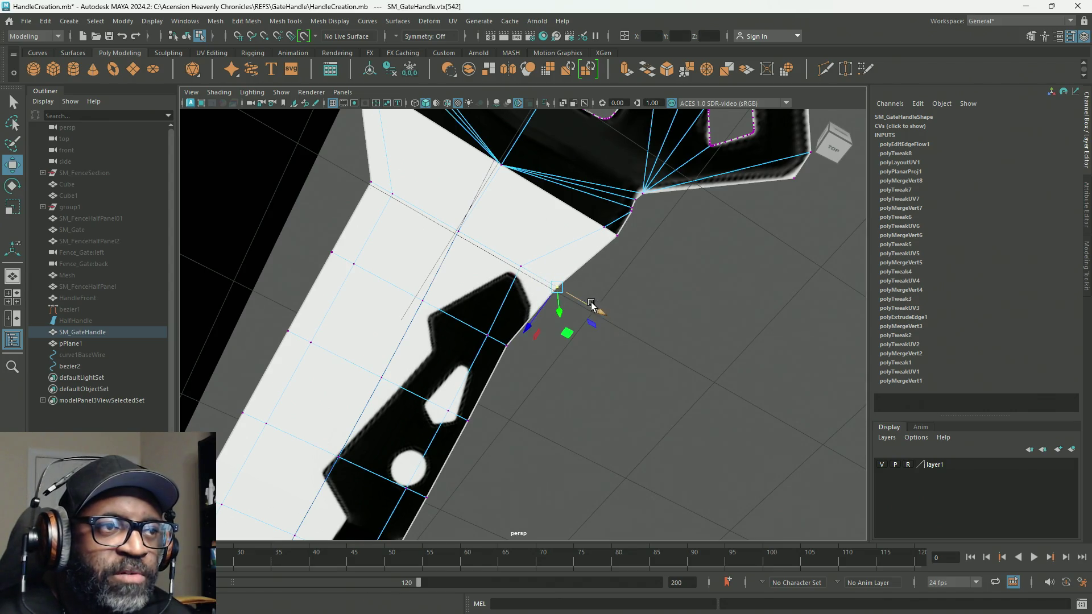
pyautogui.keyDown('alt'); pyautogui.moveTo(465, 279); pyautogui.dragTo(506, 282); pyautogui.keyUp('alt')
pyautogui.moveTo(375, 174); pyautogui.dragTo(420, 232, button='middle')
pyautogui.press('r')
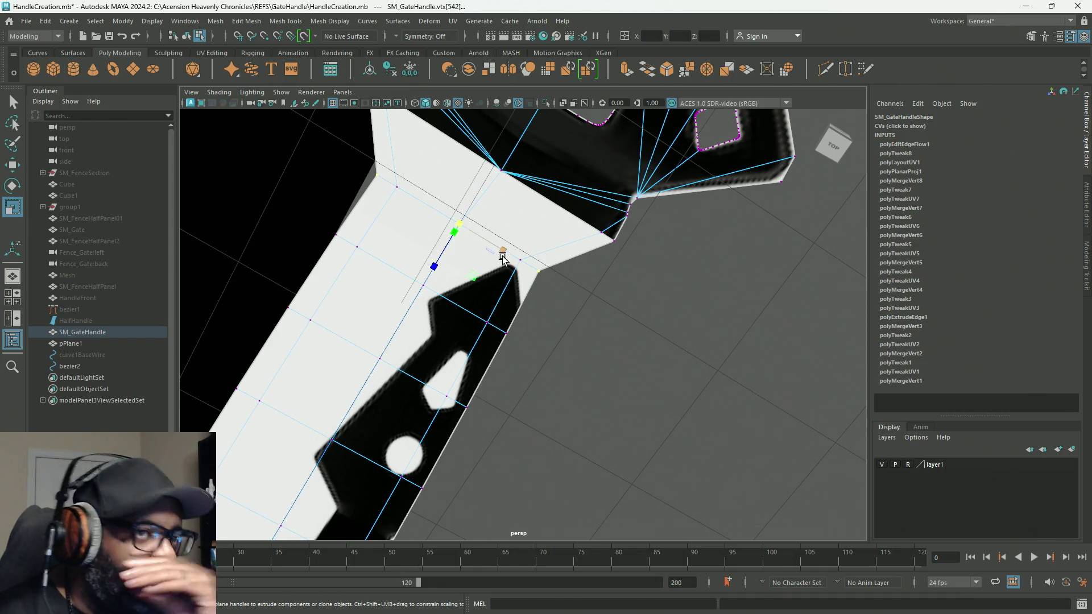
pyautogui.moveTo(504, 253)
pyautogui.mouseDown()
pyautogui.moveTo(580, 279)
pyautogui.moveTo(817, 227)
pyautogui.moveTo(838, 262)
pyautogui.moveTo(672, 273)
pyautogui.moveTo(711, 280)
pyautogui.moveTo(601, 183)
pyautogui.mouseUp()
# Step: Select and inspect vertices around the shaft from front and back angles
pyautogui.click(596, 148)
pyautogui.click(532, 293)
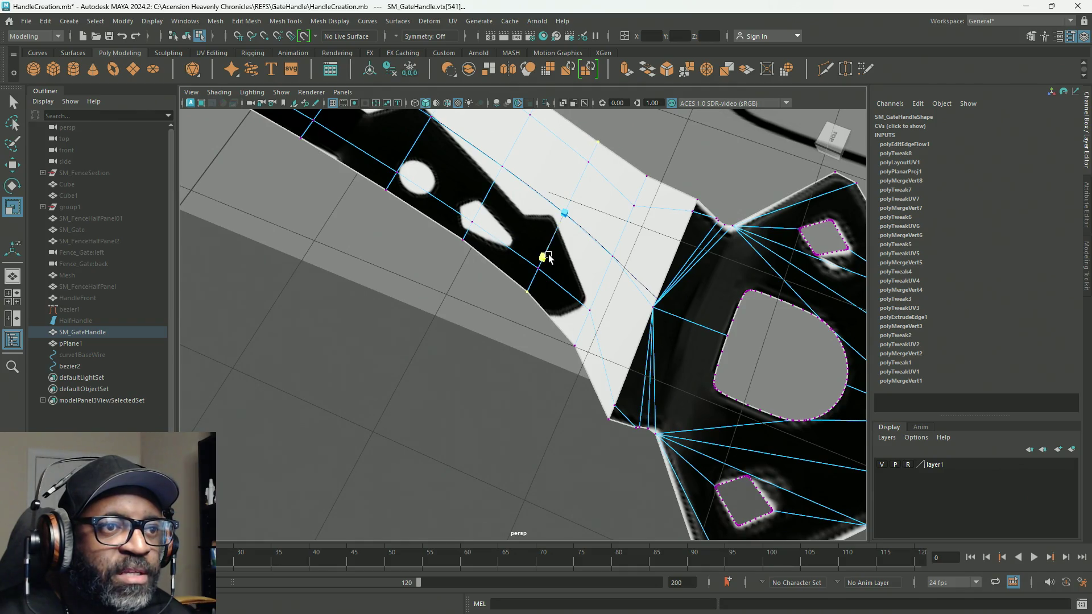
pyautogui.moveTo(556, 267)
pyautogui.keyDown('alt'); pyautogui.mouseDown()
pyautogui.moveTo(449, 217)
pyautogui.moveTo(632, 222)
pyautogui.moveTo(600, 271)
pyautogui.mouseUp(); pyautogui.keyUp('alt')
pyautogui.click(673, 274)
pyautogui.click(590, 272)
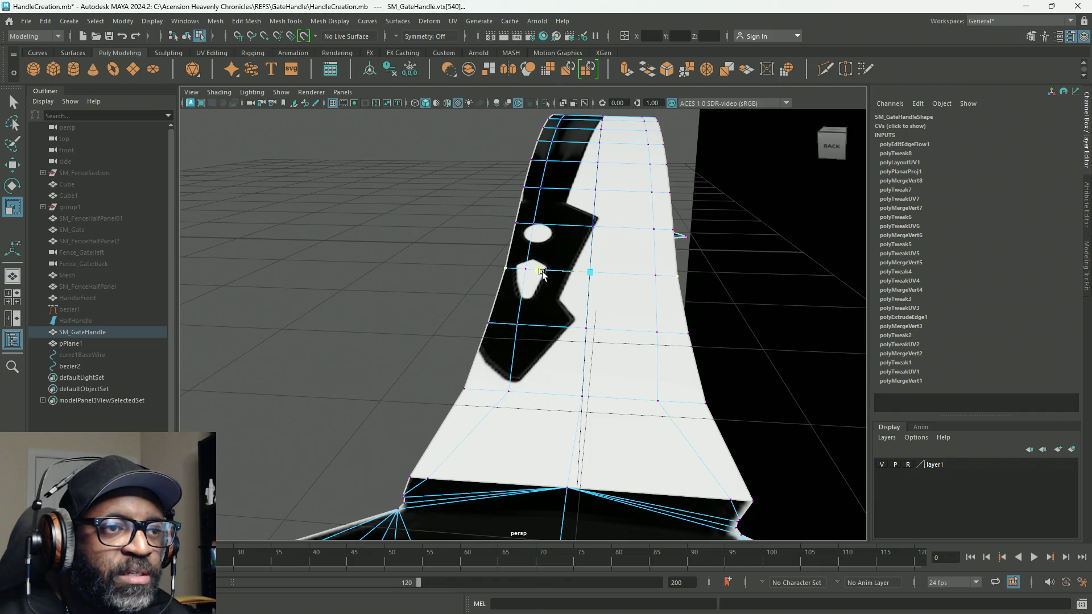
pyautogui.click(674, 230)
pyautogui.moveTo(560, 250)
pyautogui.keyDown('alt'); pyautogui.mouseDown()
pyautogui.moveTo(517, 309)
pyautogui.moveTo(449, 276)
pyautogui.moveTo(449, 250)
pyautogui.moveTo(579, 248)
pyautogui.moveTo(530, 301)
pyautogui.moveTo(566, 170)
pyautogui.moveTo(575, 237)
pyautogui.moveTo(642, 276)
pyautogui.moveTo(655, 321)
pyautogui.mouseUp(); pyautogui.keyUp('alt')
pyautogui.click(545, 331)
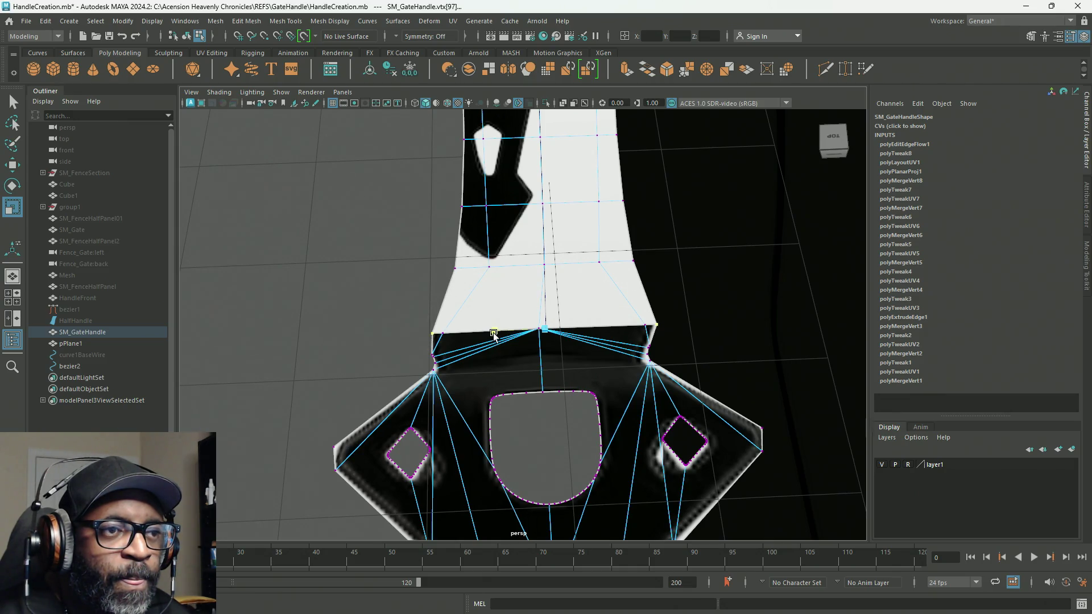
# Step: Scale the left and right neck corner vertices inward toward the middle
pyautogui.press('q')
pyautogui.press('w')
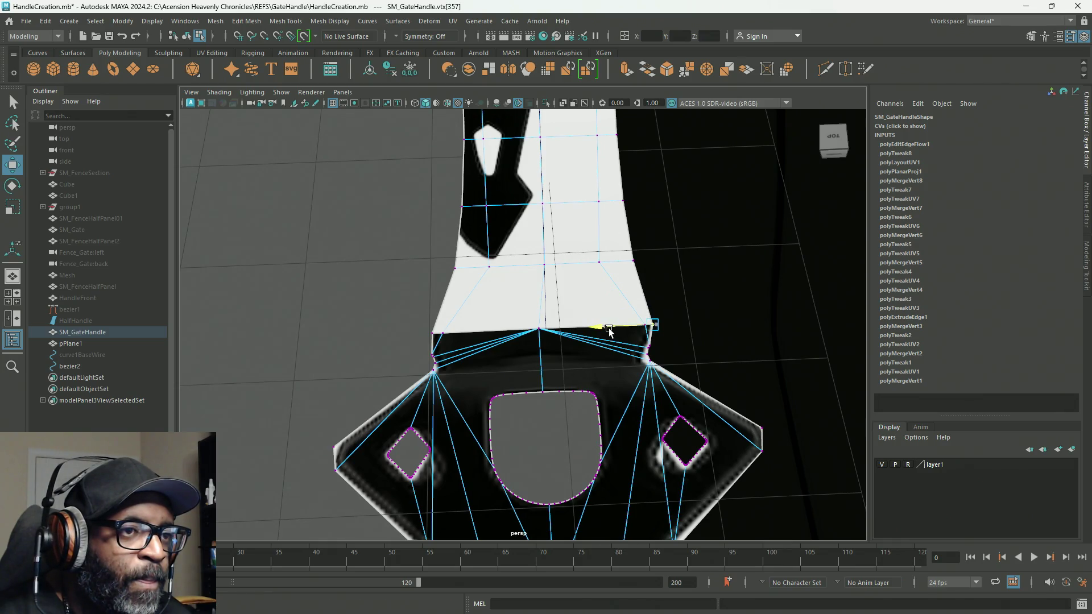
pyautogui.click(459, 338)
pyautogui.keyDown('shift'); pyautogui.click(642, 331); pyautogui.keyUp('shift')
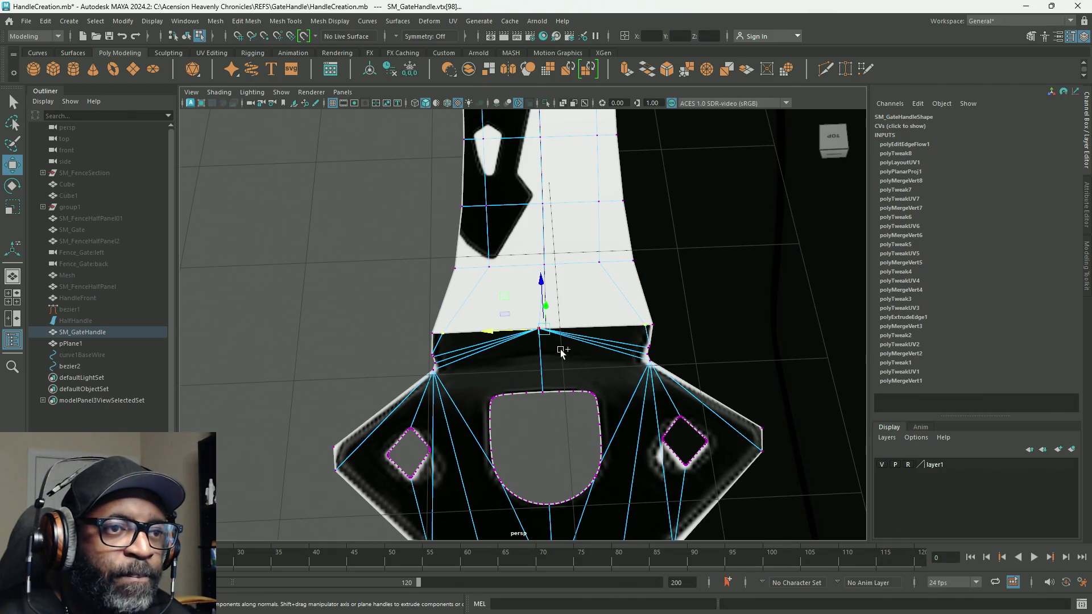
pyautogui.press('r')
pyautogui.moveTo(492, 334); pyautogui.dragTo(507, 337)
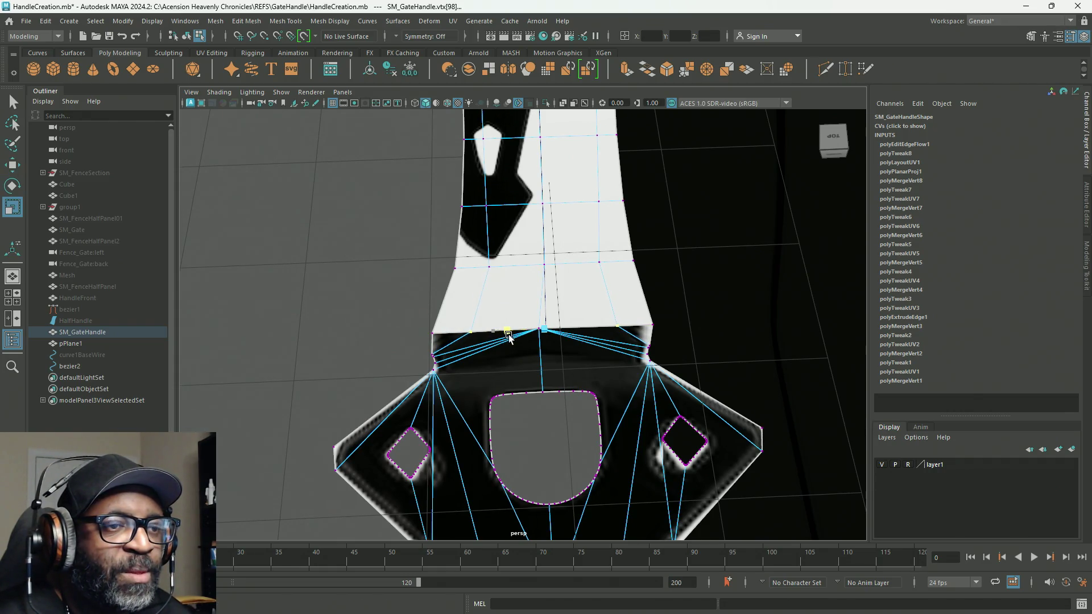
# Step: Shift the shaft's left edge slightly just below the head
pyautogui.scroll(-5, 549, 294)
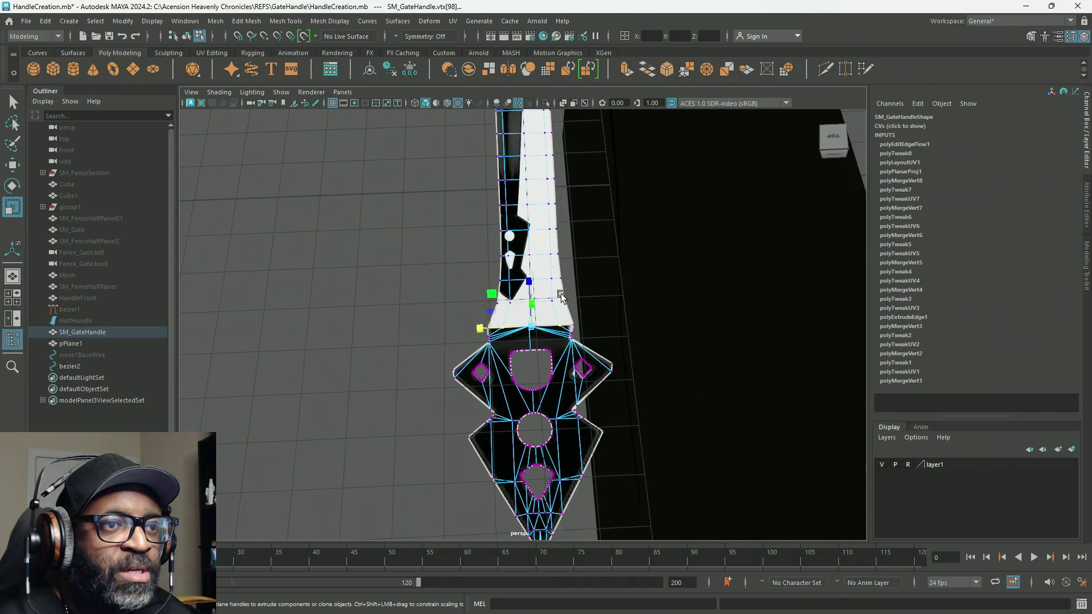
pyautogui.moveTo(580, 257)
pyautogui.keyDown('alt'); pyautogui.mouseDown()
pyautogui.moveTo(498, 188)
pyautogui.moveTo(519, 171)
pyautogui.moveTo(554, 268)
pyautogui.moveTo(554, 330)
pyautogui.moveTo(556, 292)
pyautogui.moveTo(542, 294)
pyautogui.mouseUp(); pyautogui.keyUp('alt')
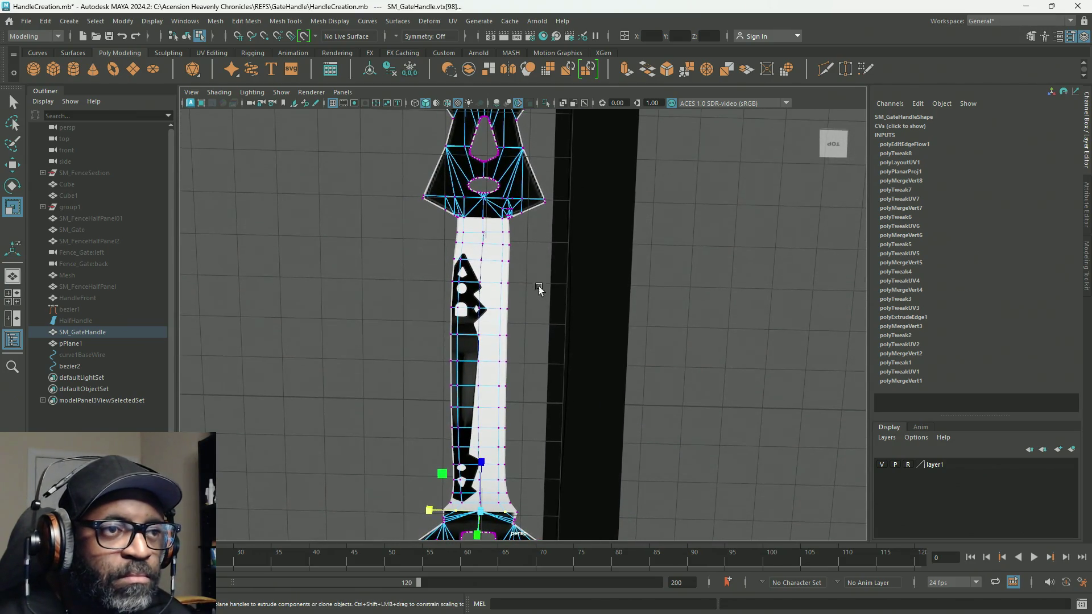
pyautogui.moveTo(512, 251)
pyautogui.keyDown('alt'); pyautogui.mouseDown()
pyautogui.moveTo(549, 269)
pyautogui.moveTo(537, 269)
pyautogui.moveTo(539, 280)
pyautogui.mouseUp(); pyautogui.keyUp('alt')
pyautogui.press('q')
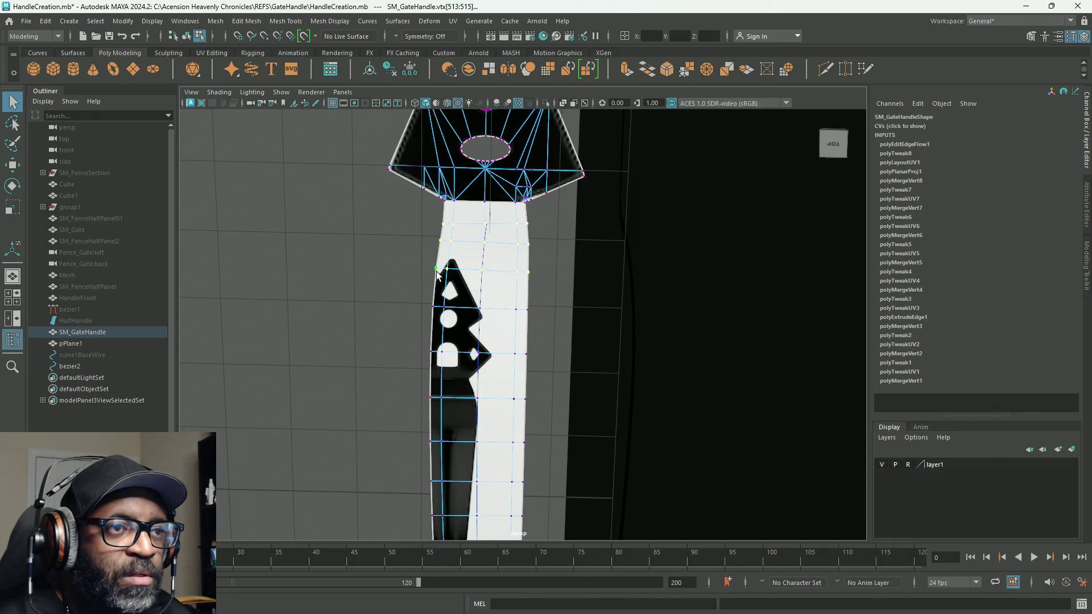
pyautogui.press('w')
pyautogui.click(426, 244)
pyautogui.moveTo(427, 244); pyautogui.dragTo(430, 248)
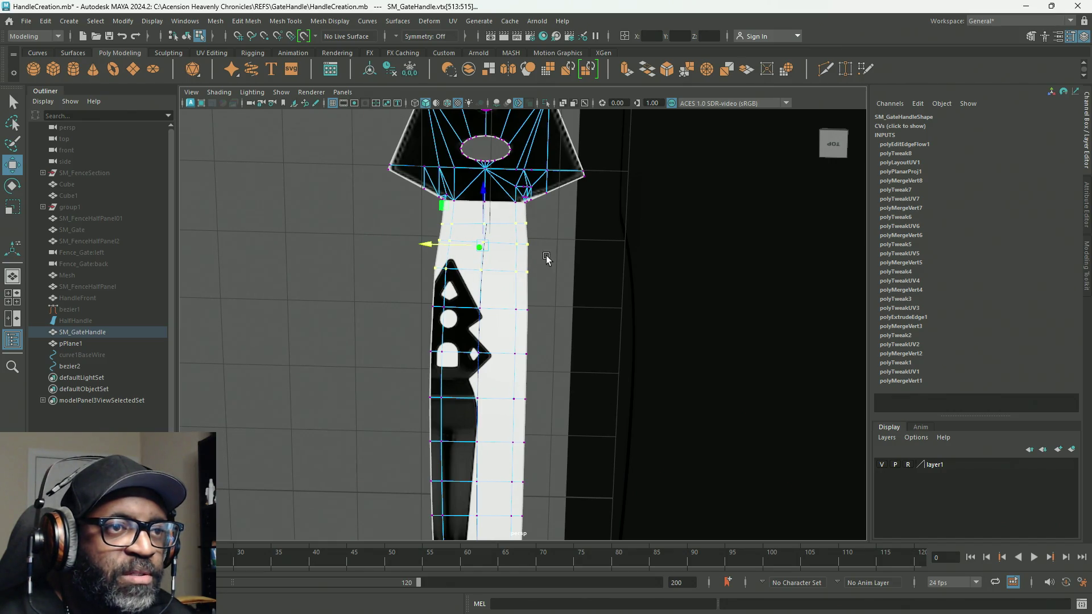
# Step: Slide a right-edge vertex and the left-edge vertex below the head sideways to even the outline
pyautogui.click(515, 249)
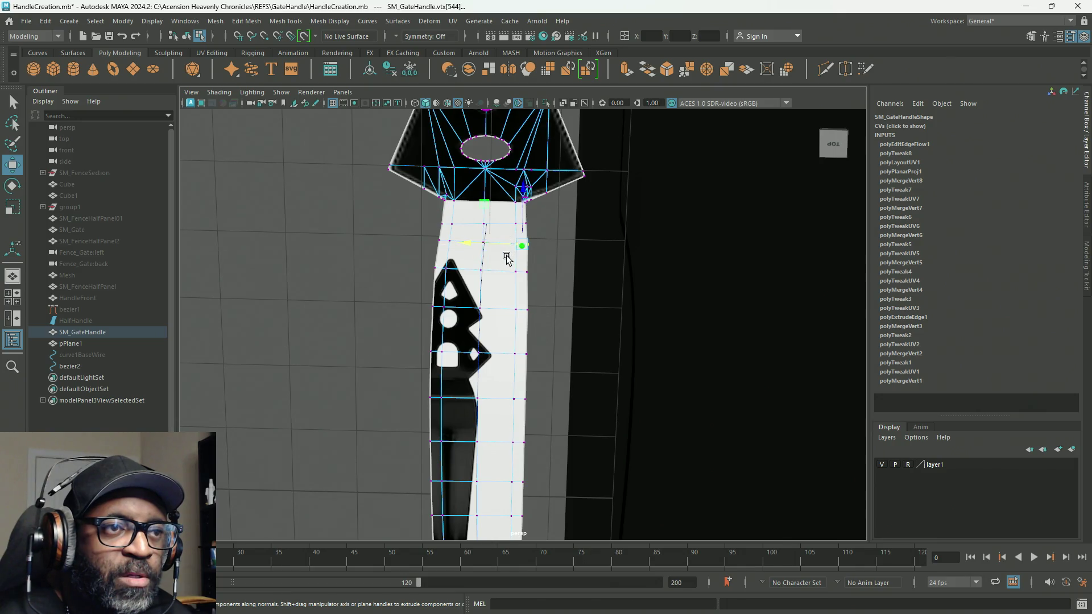
pyautogui.moveTo(483, 246); pyautogui.dragTo(480, 244)
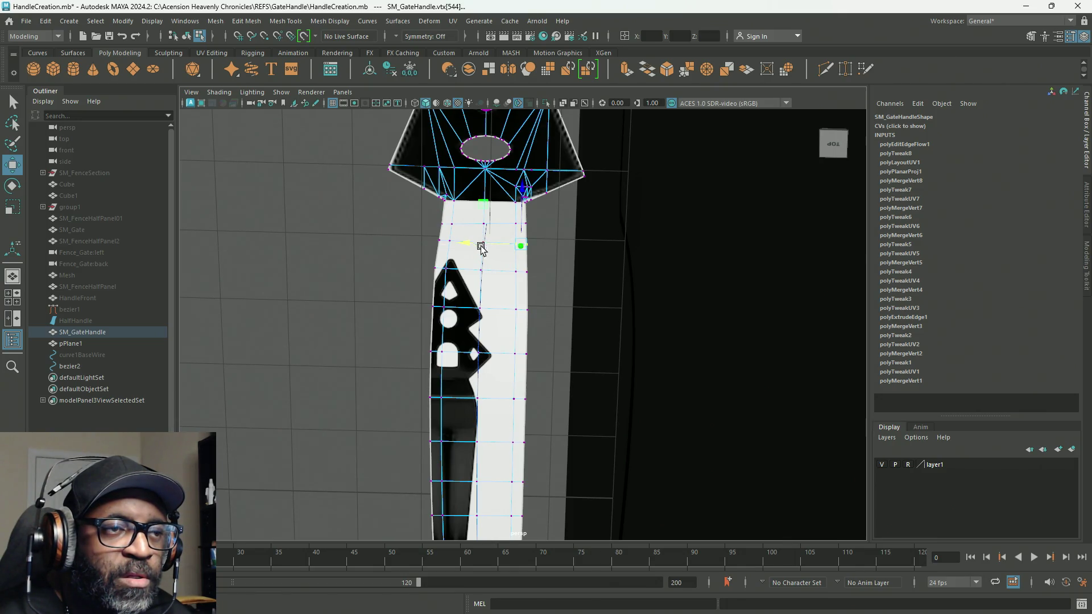
pyautogui.click(435, 272)
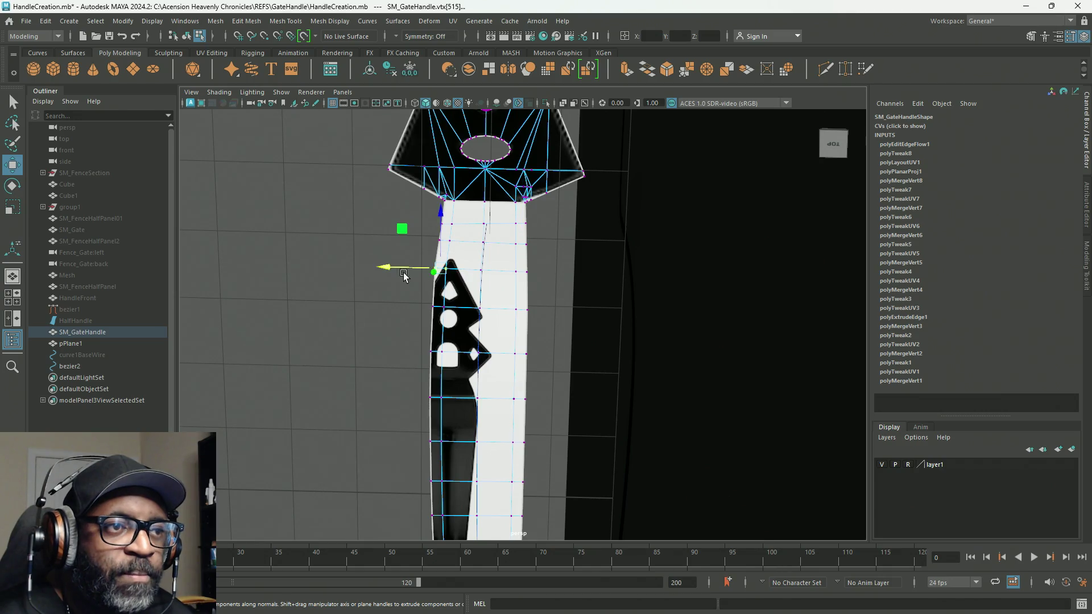
pyautogui.click(385, 263)
pyautogui.moveTo(418, 266); pyautogui.dragTo(441, 287)
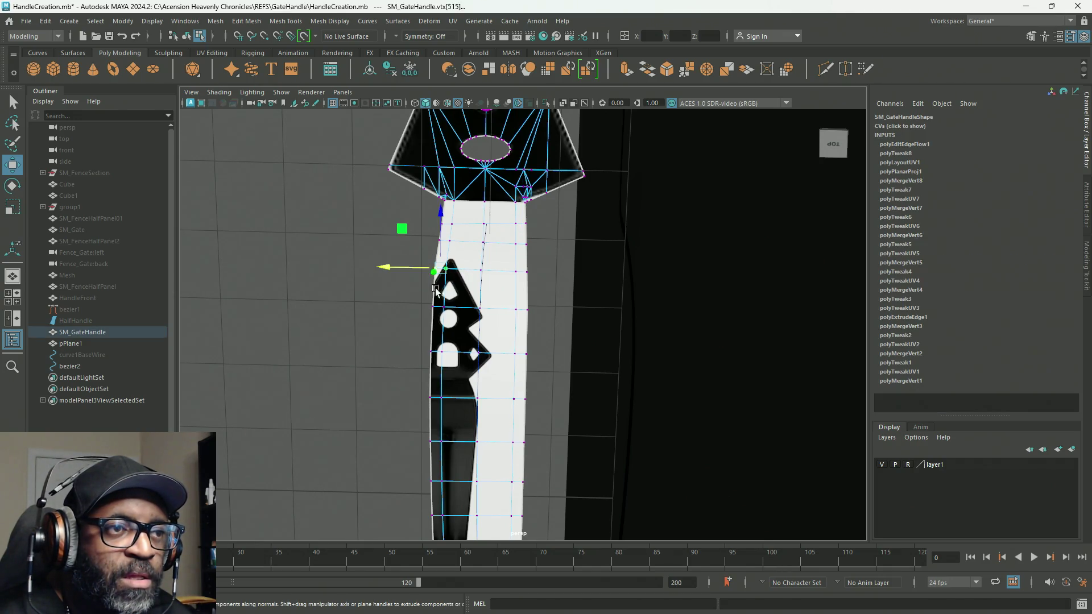
pyautogui.moveTo(380, 272)
pyautogui.mouseDown()
pyautogui.moveTo(508, 293)
pyautogui.moveTo(500, 287)
pyautogui.moveTo(549, 251)
pyautogui.moveTo(540, 306)
pyautogui.moveTo(541, 293)
pyautogui.moveTo(531, 303)
pyautogui.moveTo(558, 331)
pyautogui.moveTo(560, 397)
pyautogui.moveTo(512, 265)
pyautogui.moveTo(489, 241)
pyautogui.moveTo(480, 265)
pyautogui.mouseUp()
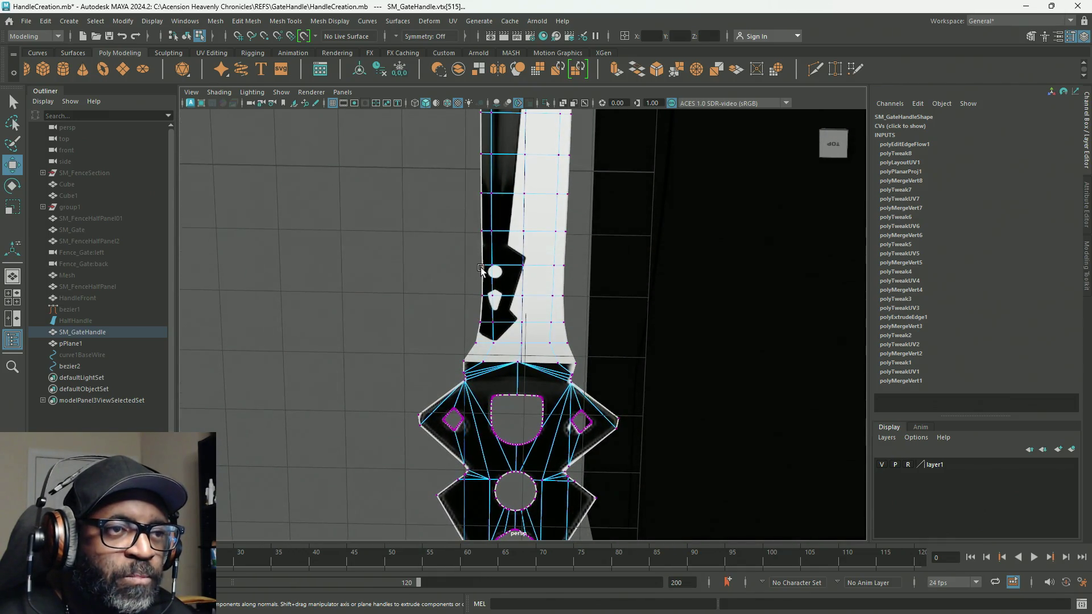
# Step: Select the vertex column on the shaft's back side and shift it slightly left
pyautogui.click(521, 346)
pyautogui.moveTo(556, 263)
pyautogui.keyDown('alt'); pyautogui.mouseDown()
pyautogui.moveTo(531, 171)
pyautogui.moveTo(568, 281)
pyautogui.moveTo(568, 236)
pyautogui.moveTo(581, 234)
pyautogui.mouseUp(); pyautogui.keyUp('alt')
pyautogui.keyDown('shift'); pyautogui.doubleClick(542, 239); pyautogui.keyUp('shift')
pyautogui.moveTo(486, 188); pyautogui.dragTo(483, 189)
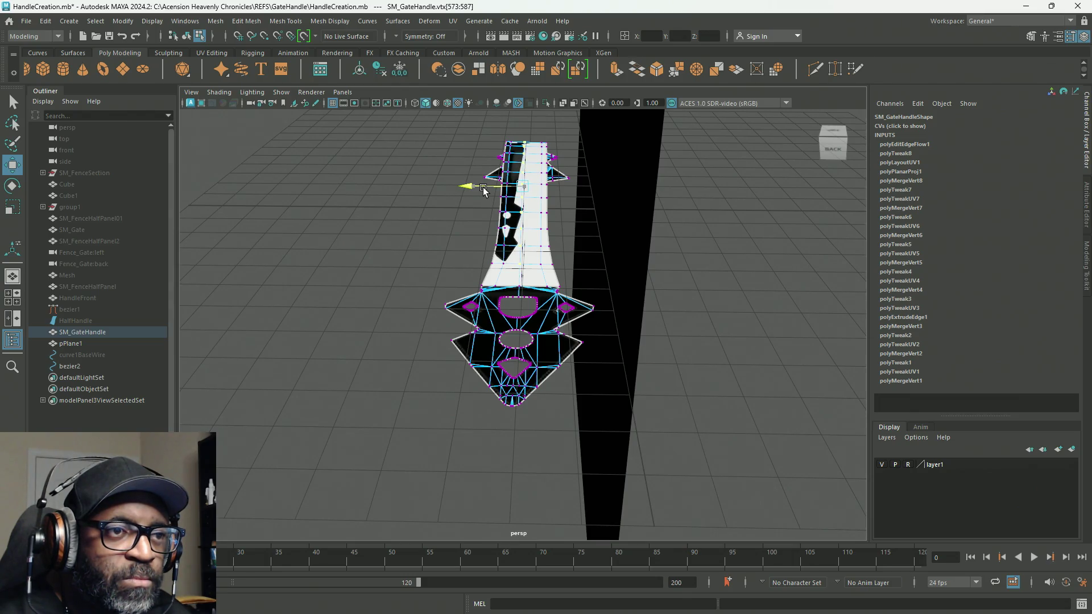
# Step: Move the shaft's top-left corner vertex down and sideways onto the texture outline
pyautogui.moveTo(483, 186)
pyautogui.keyDown('alt'); pyautogui.mouseDown()
pyautogui.moveTo(512, 229)
pyautogui.moveTo(519, 203)
pyautogui.moveTo(545, 209)
pyautogui.mouseUp(); pyautogui.keyUp('alt')
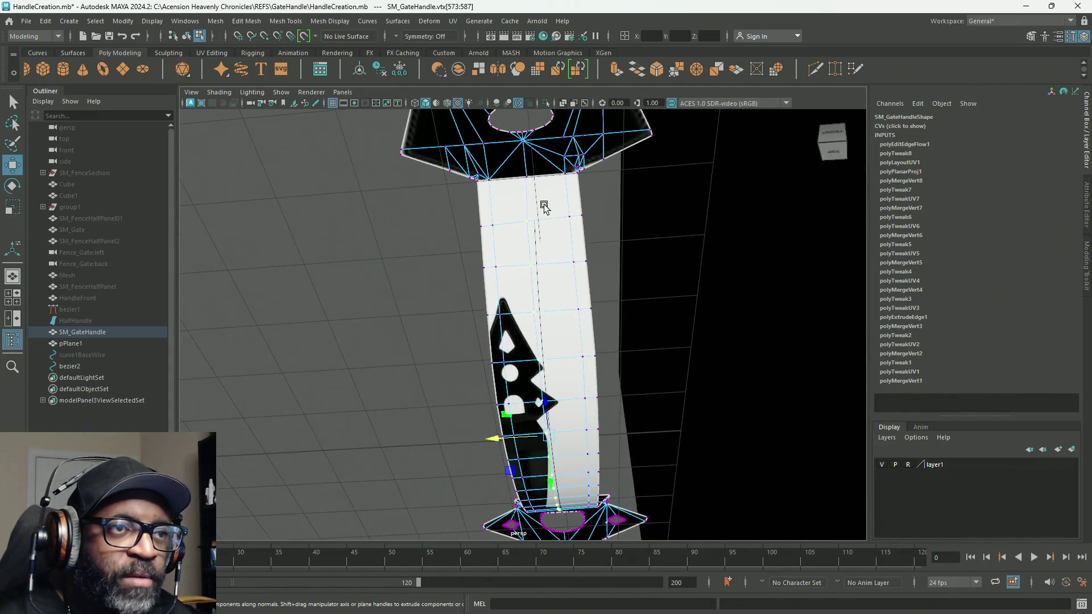
pyautogui.click(528, 178)
pyautogui.click(492, 182)
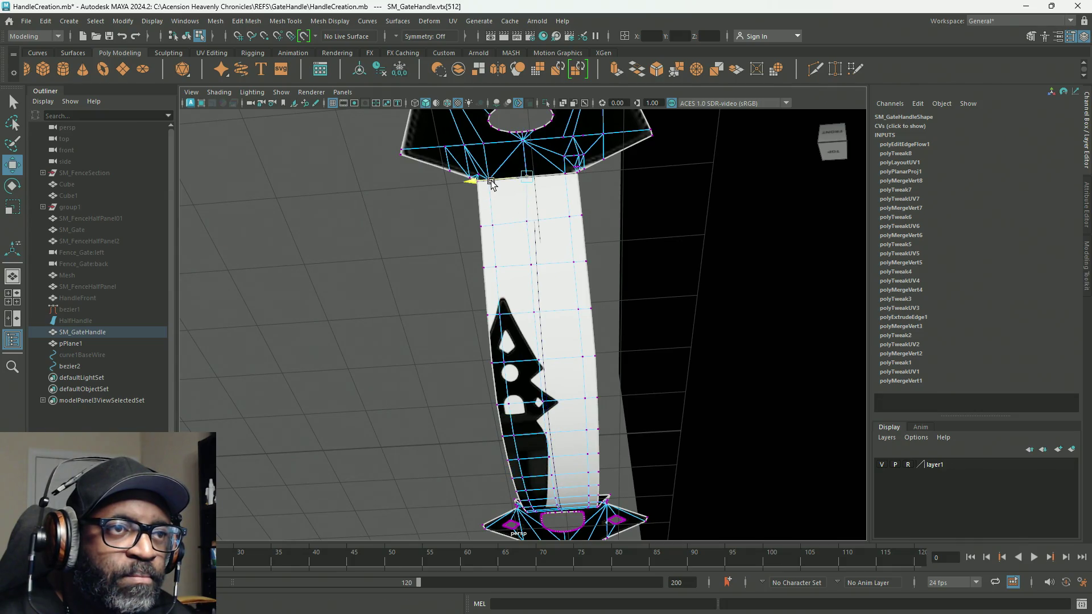
pyautogui.moveTo(530, 234); pyautogui.dragTo(540, 253)
pyautogui.moveTo(472, 230)
pyautogui.mouseDown()
pyautogui.moveTo(502, 167)
pyautogui.moveTo(542, 218)
pyautogui.moveTo(532, 231)
pyautogui.mouseUp()
# Step: Leave component mode and box-select the handle's faces from a top-down view
pyautogui.scroll(-5, 475, 226)
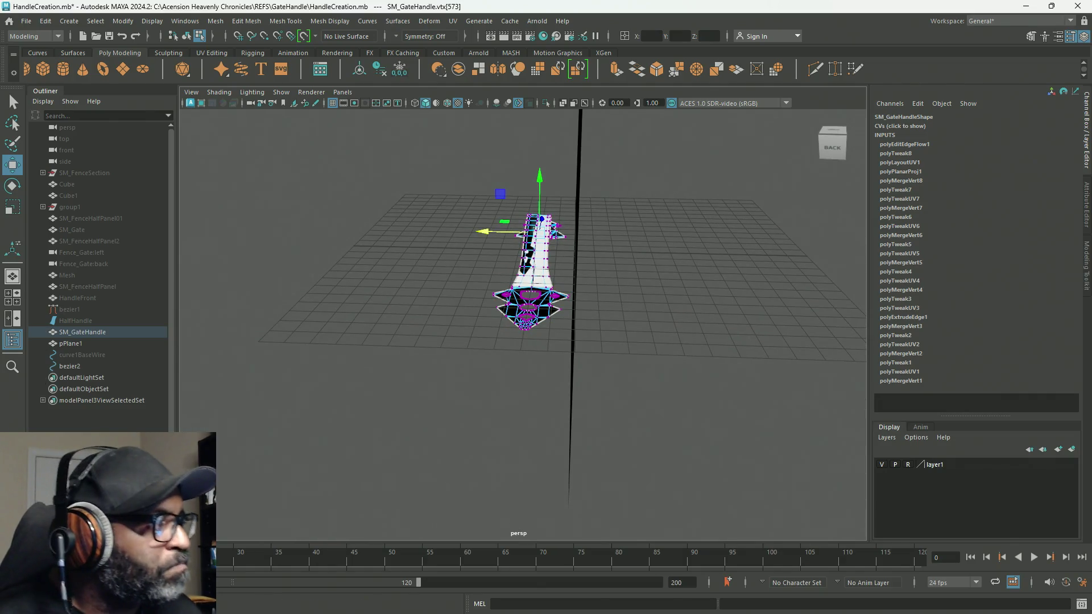
pyautogui.moveTo(434, 199); pyautogui.dragTo(360, 334, button='right')
pyautogui.keyDown('alt'); pyautogui.moveTo(361, 335); pyautogui.dragTo(483, 367); pyautogui.keyUp('alt')
pyautogui.moveTo(483, 371)
pyautogui.keyDown('alt'); pyautogui.mouseDown(button='right')
pyautogui.moveTo(535, 315)
pyautogui.moveTo(707, 402)
pyautogui.moveTo(661, 395)
pyautogui.moveTo(665, 408)
pyautogui.mouseUp(button='right'); pyautogui.keyUp('alt')
pyautogui.keyDown('alt'); pyautogui.moveTo(666, 408); pyautogui.dragTo(611, 384); pyautogui.keyUp('alt')
pyautogui.moveTo(541, 257)
pyautogui.mouseDown()
pyautogui.moveTo(635, 371)
pyautogui.moveTo(617, 356)
pyautogui.moveTo(698, 324)
pyautogui.moveTo(677, 370)
pyautogui.moveTo(655, 366)
pyautogui.moveTo(719, 381)
pyautogui.moveTo(685, 380)
pyautogui.mouseUp()
pyautogui.scroll(-5, 634, 371)
pyautogui.scroll(3, 664, 339)
# Step: Select the handle's shaft faces and unfold their UVs
pyautogui.keyDown('alt'); pyautogui.moveTo(559, 352); pyautogui.dragTo(666, 370, button='middle'); pyautogui.keyUp('alt')
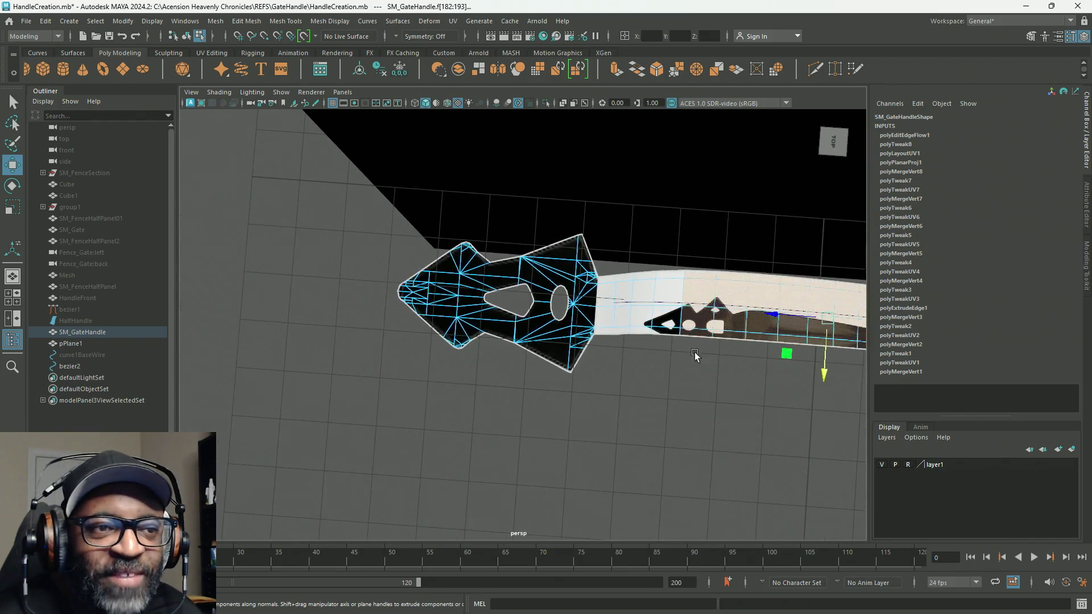
pyautogui.scroll(3, 665, 370)
pyautogui.keyDown('shift'); pyautogui.moveTo(672, 244); pyautogui.dragTo(775, 391); pyautogui.keyUp('shift')
pyautogui.scroll(-5, 707, 360)
pyautogui.scroll(2, 493, 290)
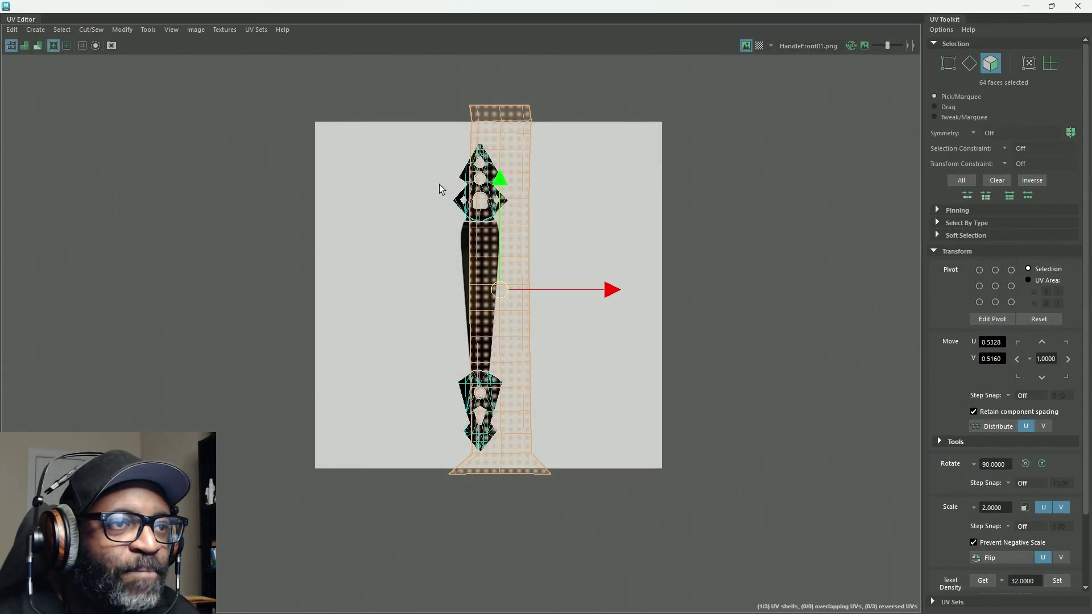
pyautogui.moveTo(434, 193)
pyautogui.keyDown('shift'); pyautogui.mouseDown(button='right')
pyautogui.moveTo(426, 154)
pyautogui.moveTo(466, 142)
pyautogui.mouseUp(button='right'); pyautogui.keyUp('shift')
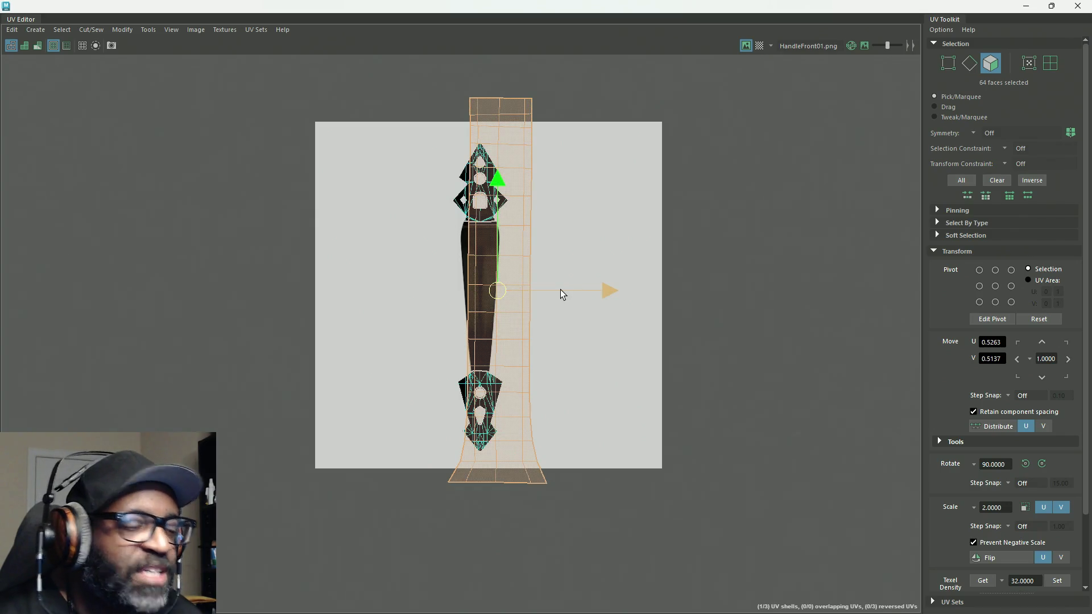
# Step: Centre the UV shell on the handle texture, scale it to about half, and convert to UVs
pyautogui.moveTo(501, 296)
pyautogui.mouseDown()
pyautogui.moveTo(472, 296)
pyautogui.moveTo(476, 304)
pyautogui.mouseUp()
pyautogui.keyDown('alt'); pyautogui.moveTo(481, 285); pyautogui.dragTo(858, 424, button='right'); pyautogui.keyUp('alt')
pyautogui.press('r')
pyautogui.moveTo(501, 364); pyautogui.dragTo(431, 336)
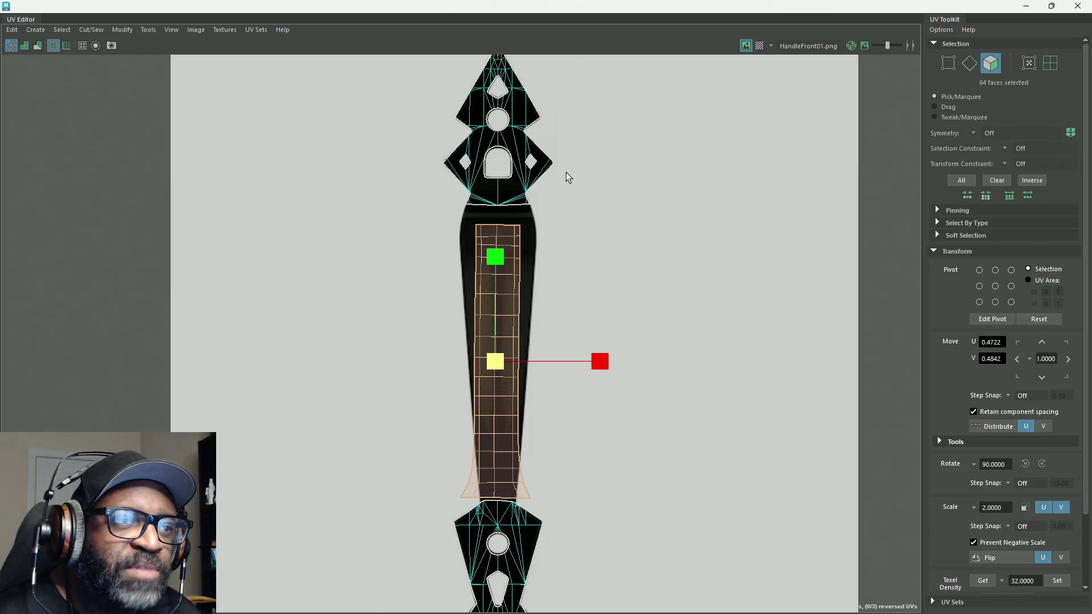
pyautogui.moveTo(561, 207)
pyautogui.mouseDown(button='right')
pyautogui.moveTo(618, 210)
pyautogui.moveTo(505, 206)
pyautogui.mouseUp(button='right')
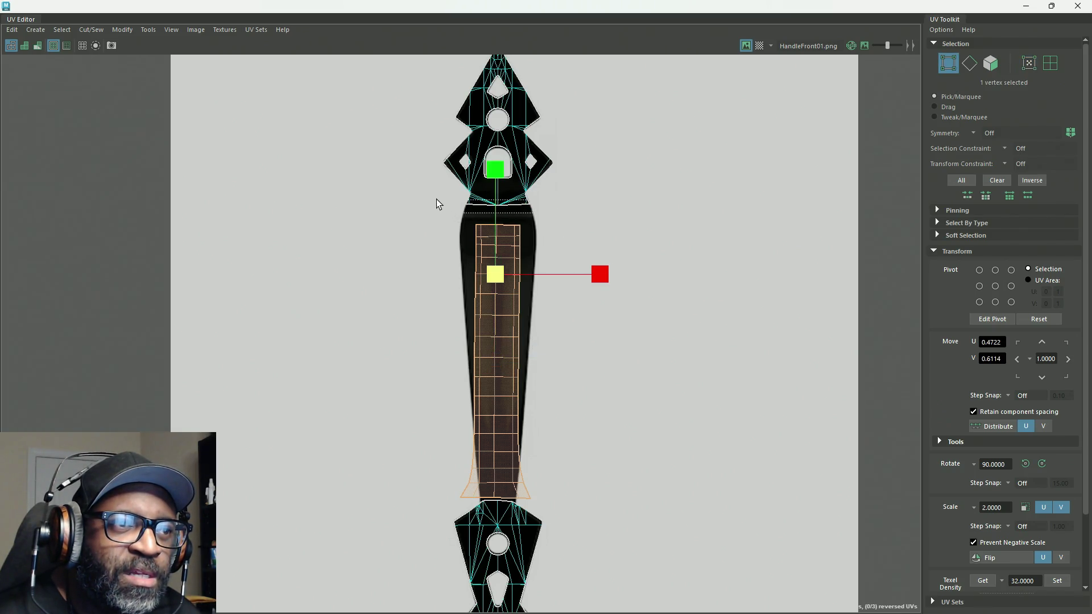
pyautogui.hotkey('ctrl', 'z')
pyautogui.moveTo(561, 268); pyautogui.dragTo(609, 266, button='right')
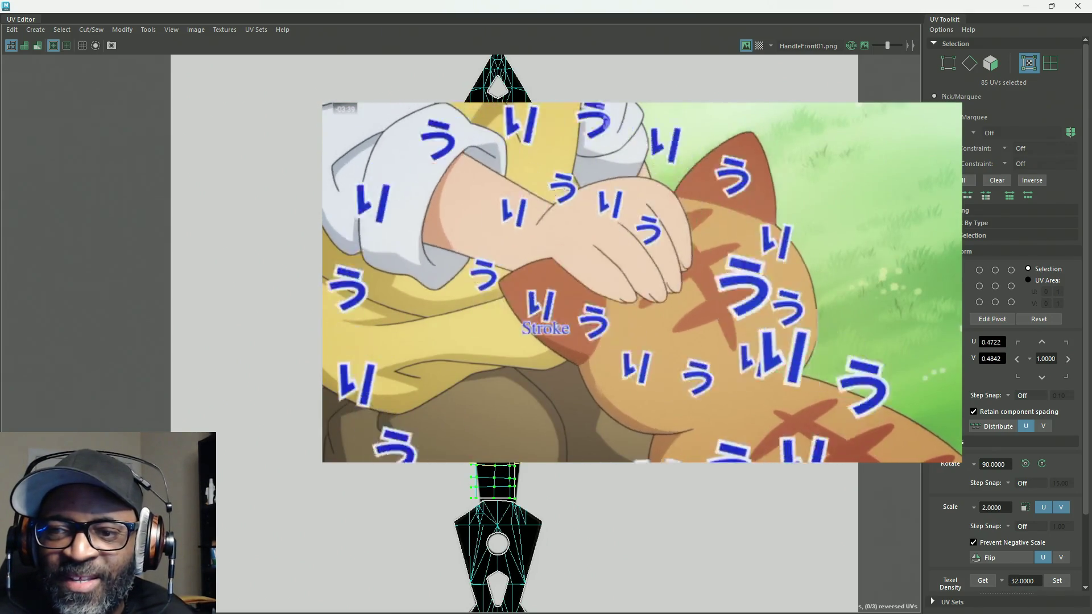
# Step: Move the shaft's UV shell up the texture
pyautogui.scroll(2, 512, 284)
pyautogui.scroll(2, 495, 284)
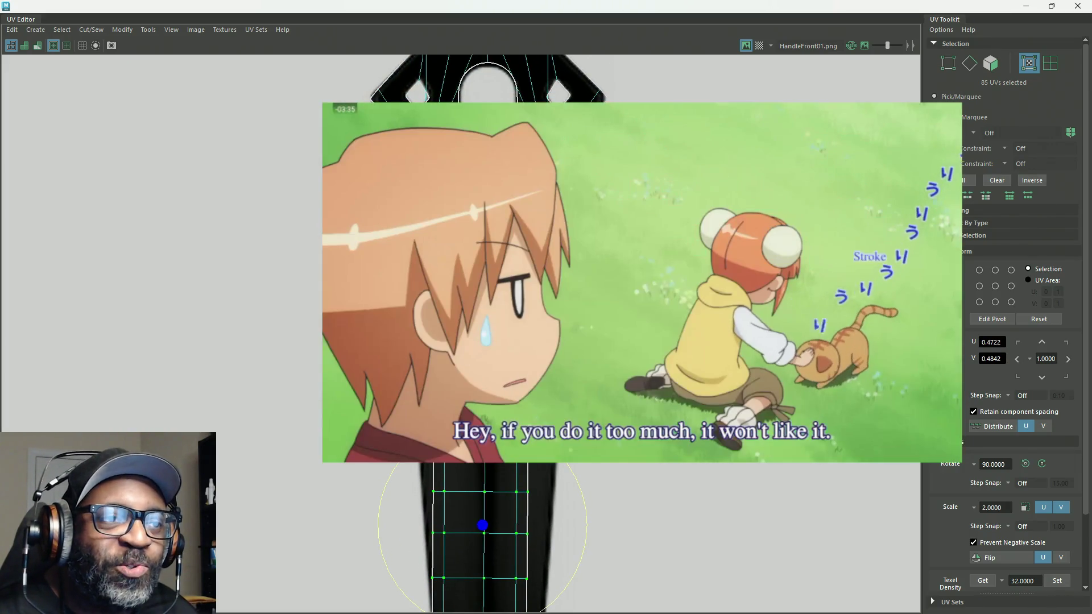
pyautogui.press('w')
pyautogui.moveTo(488, 525); pyautogui.dragTo(493, 491)
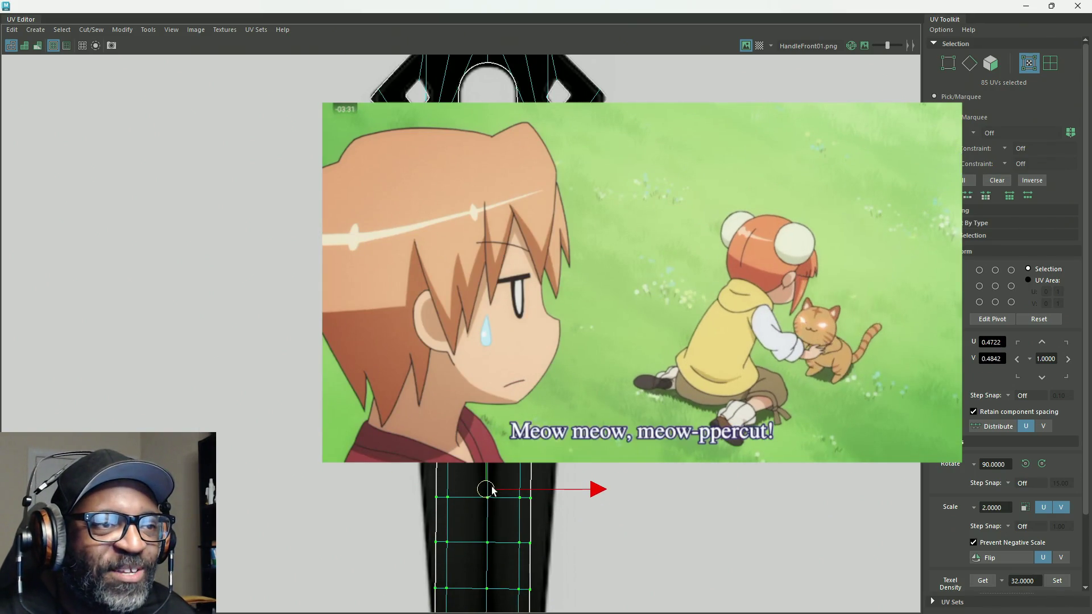
pyautogui.scroll(-3, 493, 491)
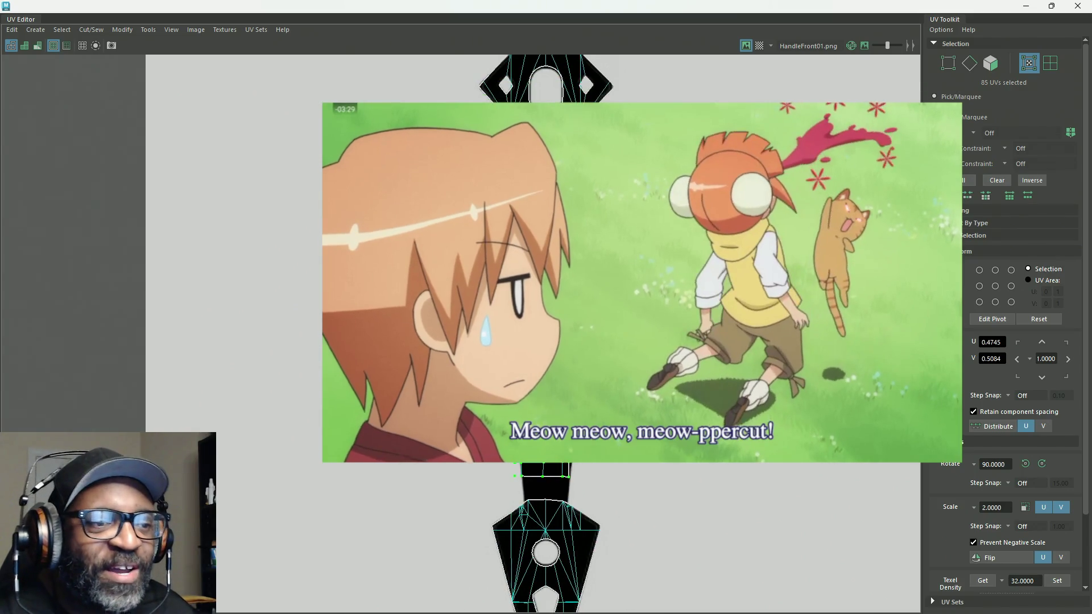
# Step: Rotate the UV shell slightly to lie along the dark shaft, at U 0.4706, V 0.5083
pyautogui.press('w')
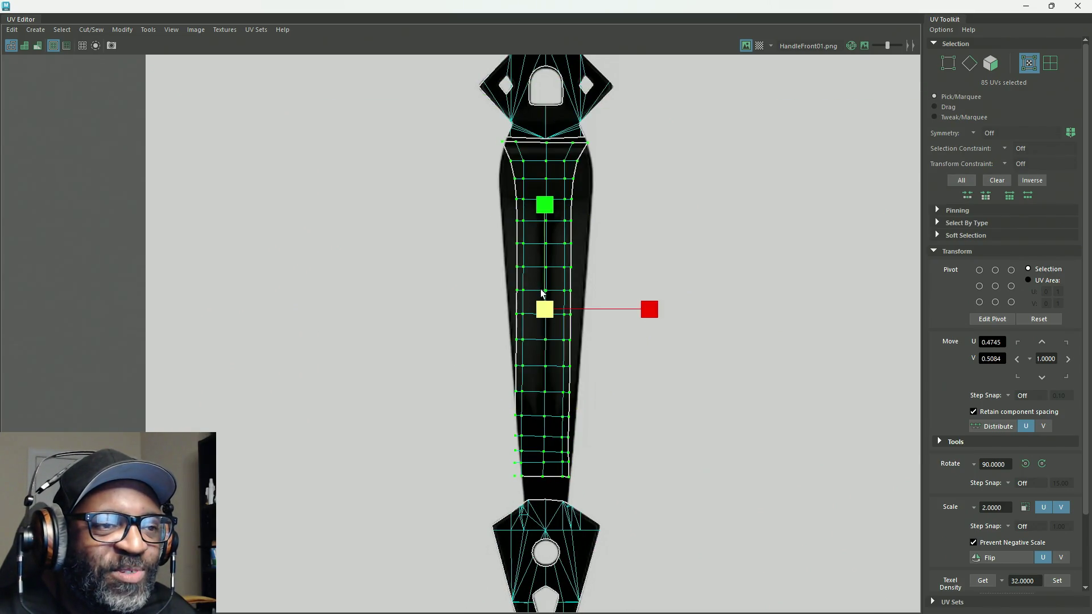
pyautogui.press('e')
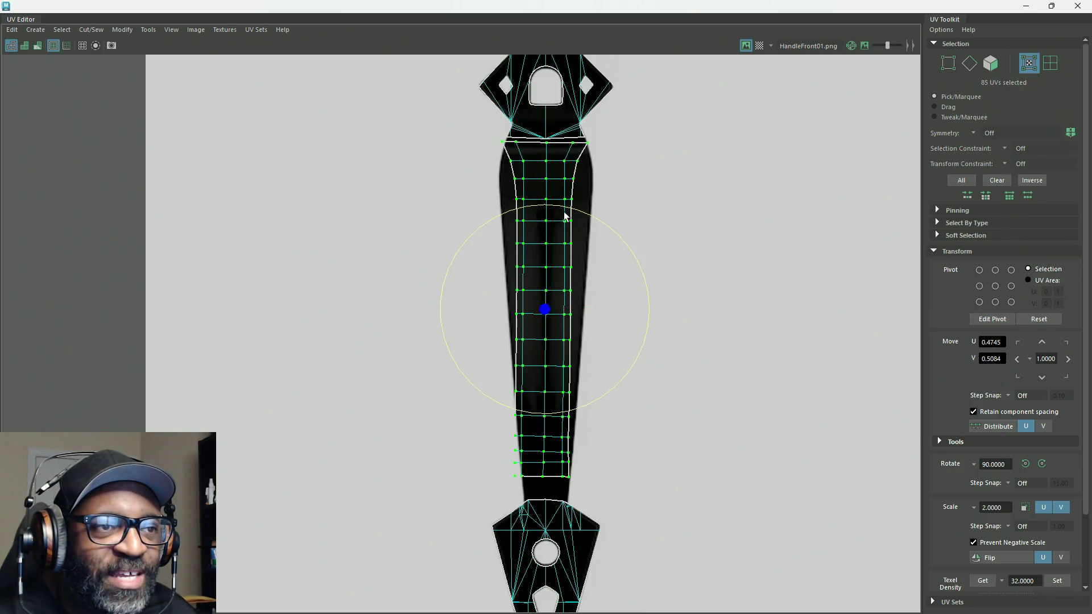
pyautogui.moveTo(566, 211); pyautogui.dragTo(560, 215)
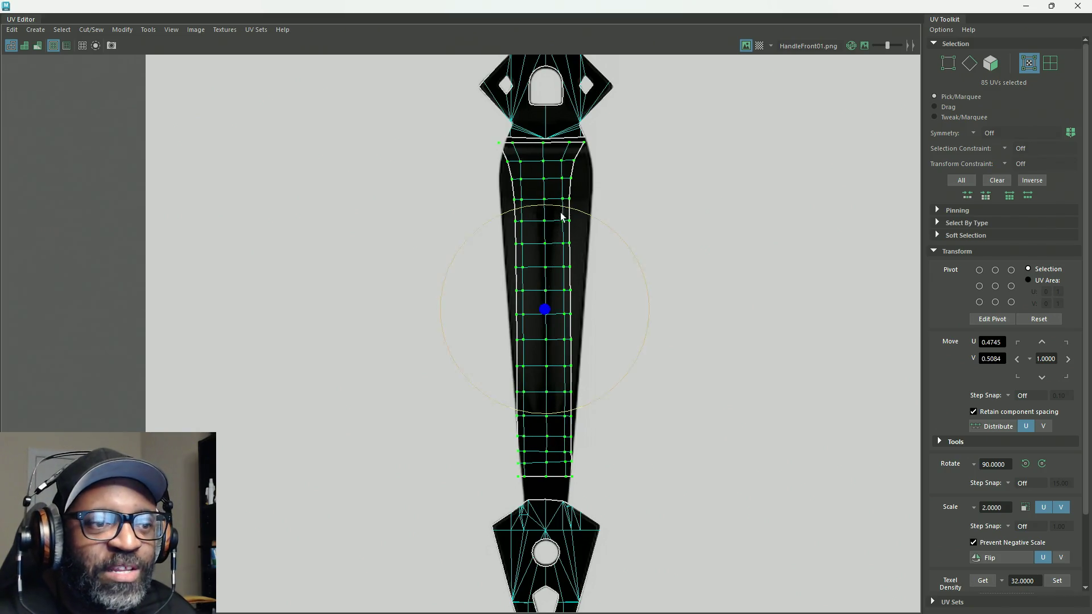
pyautogui.press('w')
pyautogui.keyDown('alt'); pyautogui.moveTo(620, 215); pyautogui.dragTo(641, 346, button='middle'); pyautogui.keyUp('alt')
pyautogui.moveTo(641, 347)
pyautogui.keyDown('alt'); pyautogui.mouseDown(button='right')
pyautogui.moveTo(763, 351)
pyautogui.moveTo(806, 373)
pyautogui.mouseUp(button='right'); pyautogui.keyUp('alt')
pyautogui.keyDown('alt'); pyautogui.moveTo(807, 373); pyautogui.dragTo(518, 330, button='middle'); pyautogui.keyUp('alt')
pyautogui.moveTo(517, 330)
pyautogui.keyDown('alt'); pyautogui.mouseDown(button='right')
pyautogui.moveTo(854, 427)
pyautogui.moveTo(635, 389)
pyautogui.mouseUp(button='right'); pyautogui.keyUp('alt')
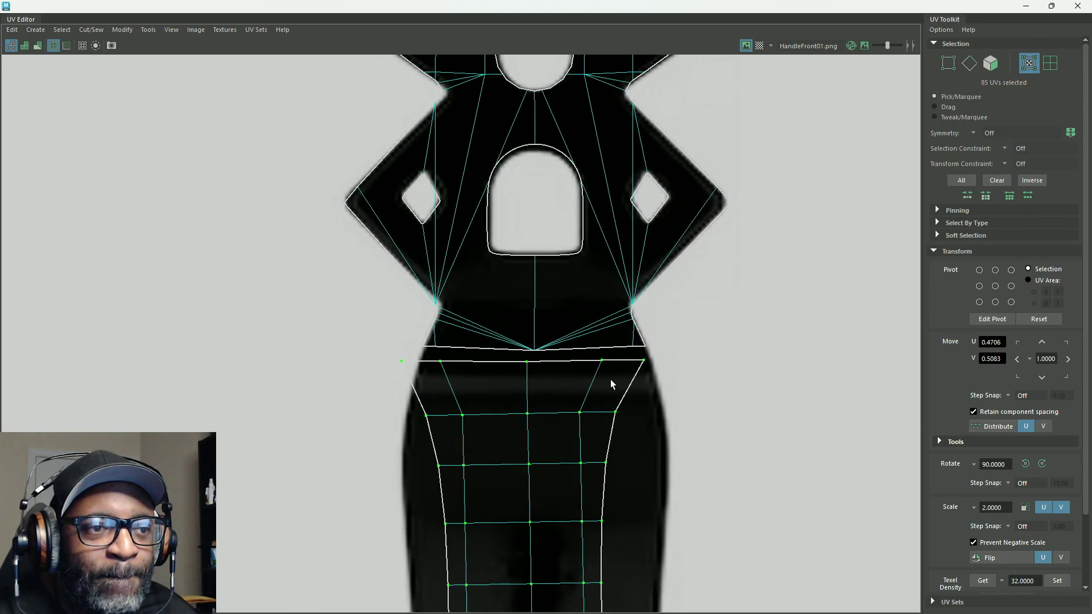
# Step: Straighten the four waist edges and the neck edges into level rows
pyautogui.moveTo(641, 359)
pyautogui.mouseDown(button='right')
pyautogui.moveTo(660, 284)
pyautogui.moveTo(648, 307)
pyautogui.mouseUp(button='right')
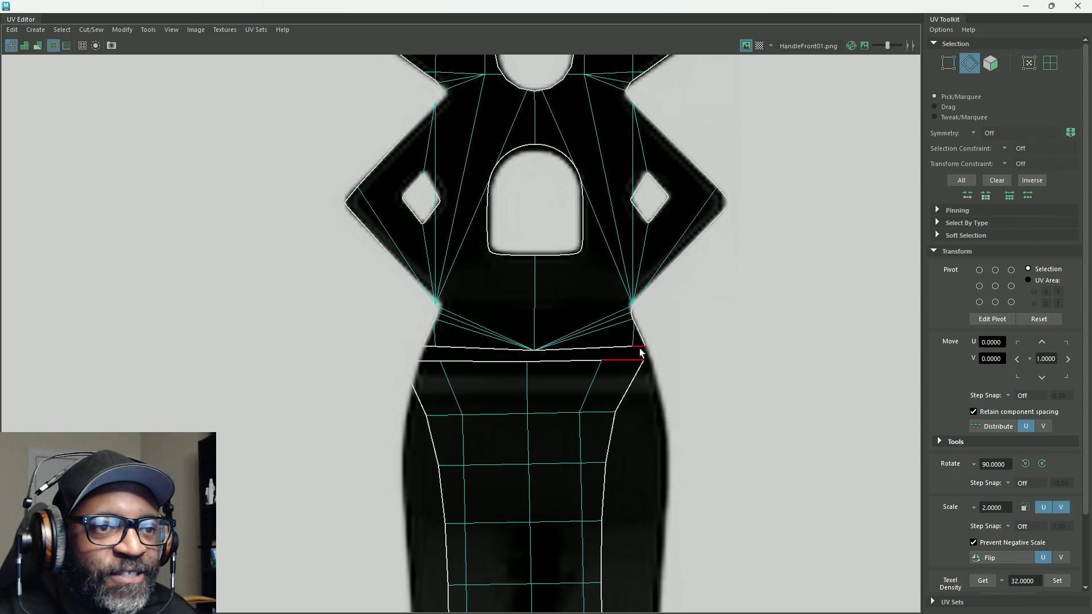
pyautogui.click(620, 359)
pyautogui.keyDown('shift'); pyautogui.click(563, 360); pyautogui.keyUp('shift')
pyautogui.keyDown('shift'); pyautogui.click(483, 361); pyautogui.keyUp('shift')
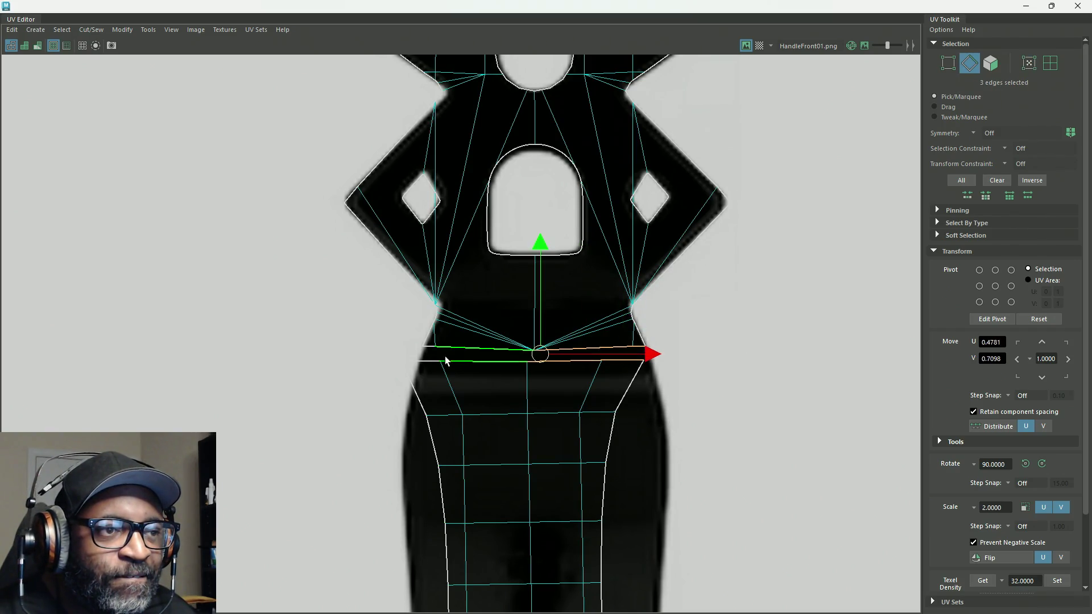
pyautogui.keyDown('shift'); pyautogui.click(421, 356); pyautogui.keyUp('shift')
pyautogui.moveTo(719, 312); pyautogui.dragTo(718, 345, button='right')
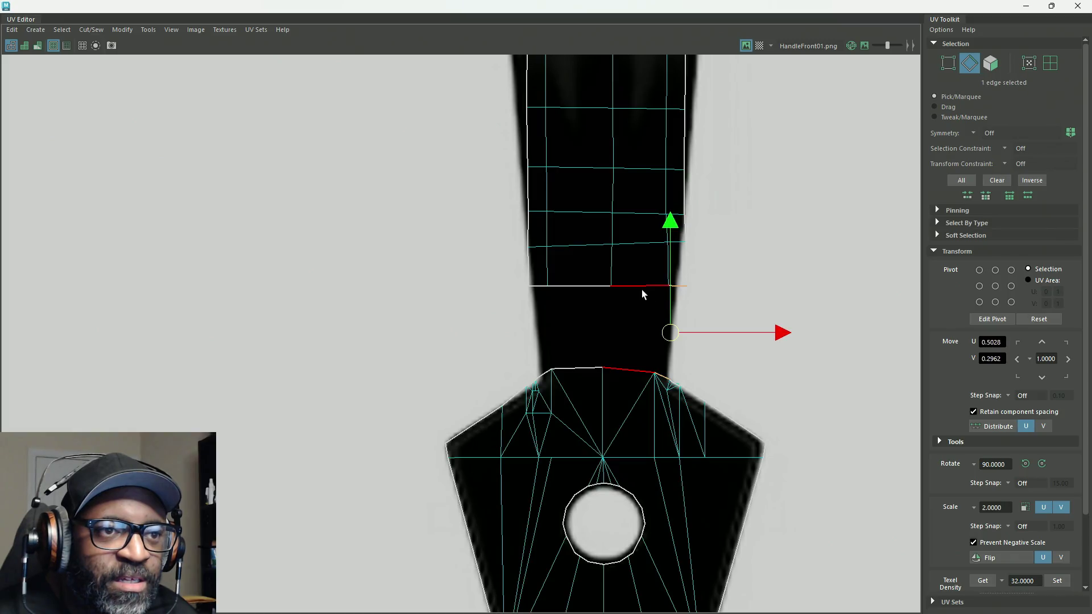
pyautogui.keyDown('shift'); pyautogui.click(528, 296); pyautogui.keyUp('shift')
pyautogui.keyDown('shift'); pyautogui.click(530, 338); pyautogui.keyUp('shift')
pyautogui.keyDown('shift'); pyautogui.moveTo(531, 337); pyautogui.dragTo(535, 370, button='right'); pyautogui.keyUp('shift')
# Step: Box-select all 80 shaft UVs in UV selection mode
pyautogui.scroll(-2, 700, 383)
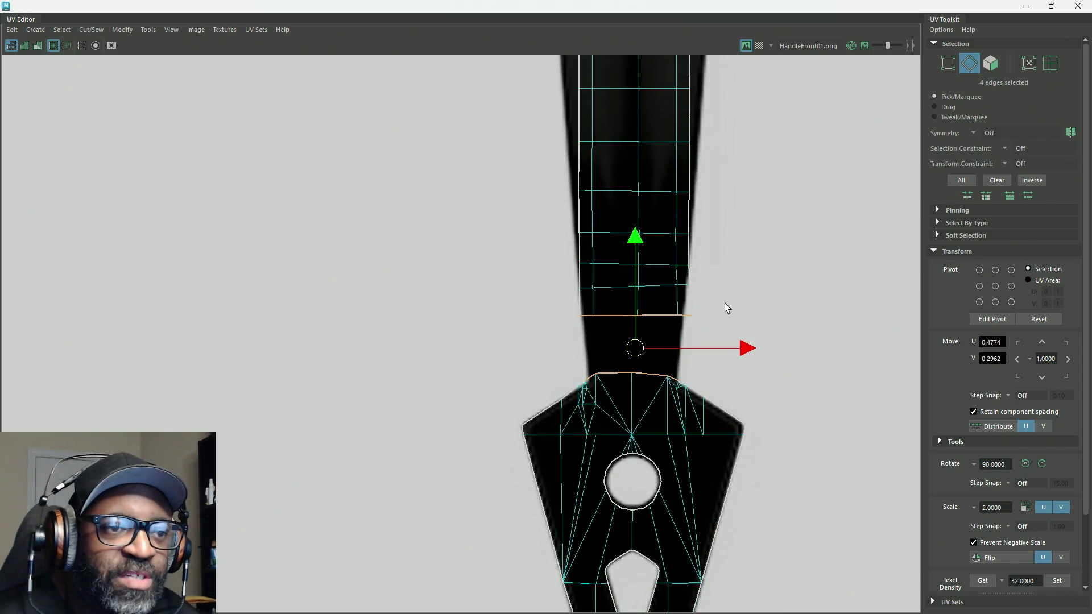
pyautogui.scroll(-5, 737, 268)
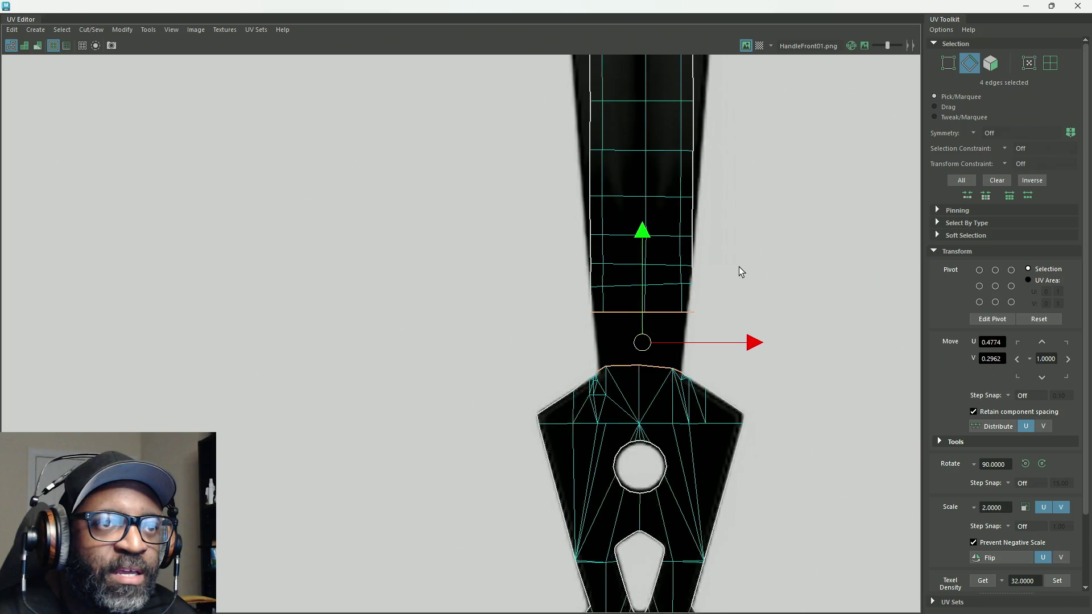
pyautogui.moveTo(735, 244)
pyautogui.keyDown('alt'); pyautogui.mouseDown(button='middle')
pyautogui.moveTo(711, 370)
pyautogui.moveTo(717, 305)
pyautogui.mouseUp(button='middle'); pyautogui.keyUp('alt')
pyautogui.moveTo(746, 294); pyautogui.dragTo(774, 319, button='right')
pyautogui.moveTo(701, 446)
pyautogui.mouseDown()
pyautogui.moveTo(580, 185)
pyautogui.moveTo(568, 86)
pyautogui.mouseUp()
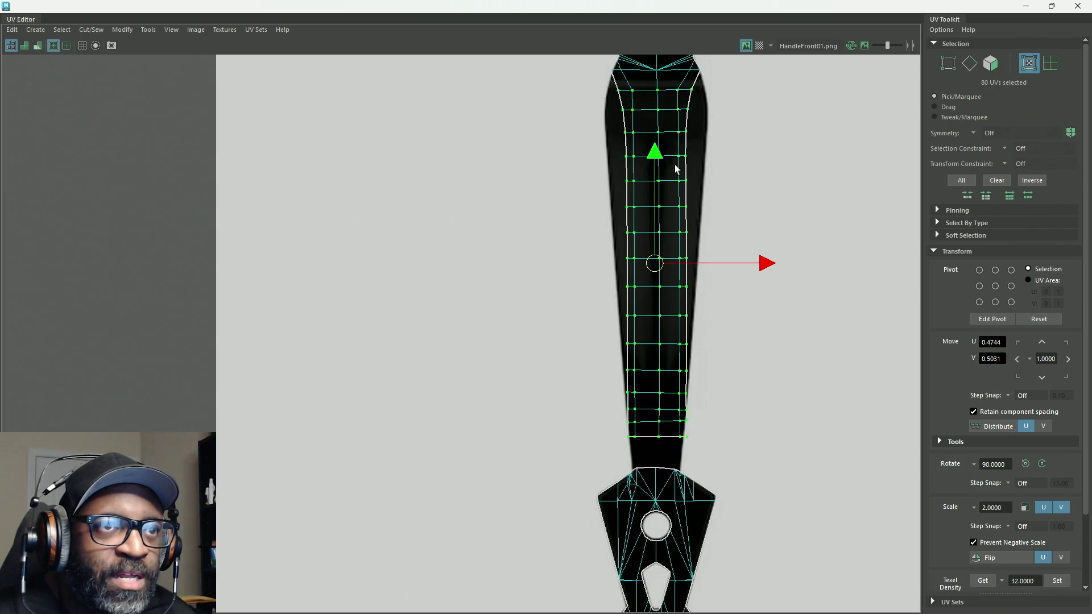
pyautogui.keyDown('alt'); pyautogui.moveTo(676, 166); pyautogui.dragTo(664, 276, button='middle'); pyautogui.keyUp('alt')
# Step: Rescale and shift the shaft UVs around a repositioned pivot, leaving a UV at U 0.5082, V 0.3336
pyautogui.press('r')
pyautogui.press('d')
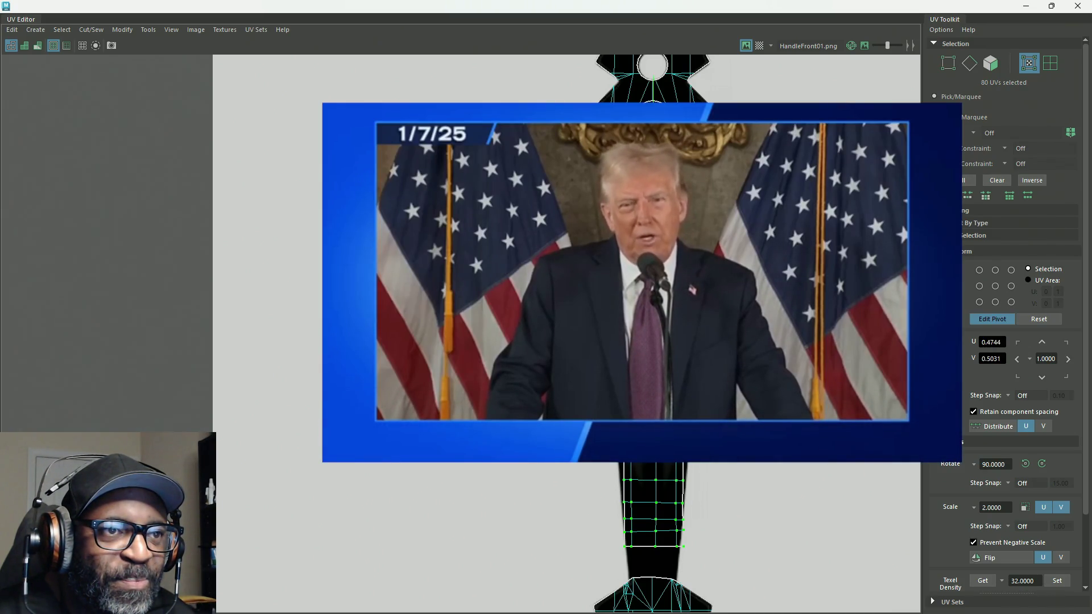
pyautogui.hotkey('ctrl', 'z')
pyautogui.hotkey('ctrl', 'z')
pyautogui.hotkey('ctrl', 'z')
pyautogui.hotkey('ctrl', 'z')
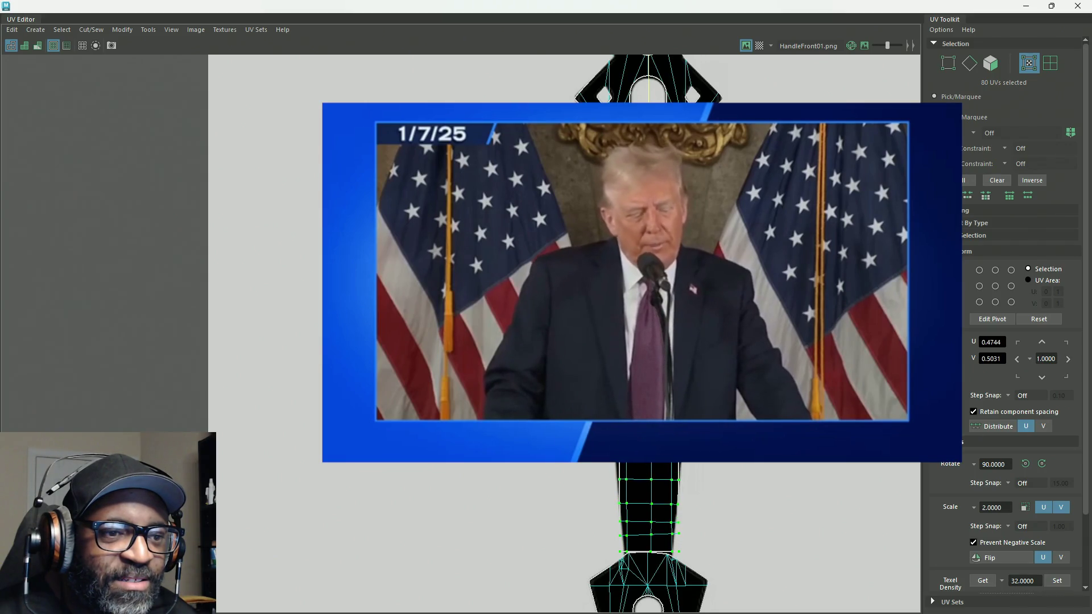
pyautogui.hotkey('ctrl', 'z')
pyautogui.hotkey('ctrl', 'z')
pyautogui.hotkey('ctrl', 'z')
pyautogui.hotkey('ctrl', 'z')
pyautogui.hotkey('ctrl', 'z')
pyautogui.hotkey('ctrl', 'z')
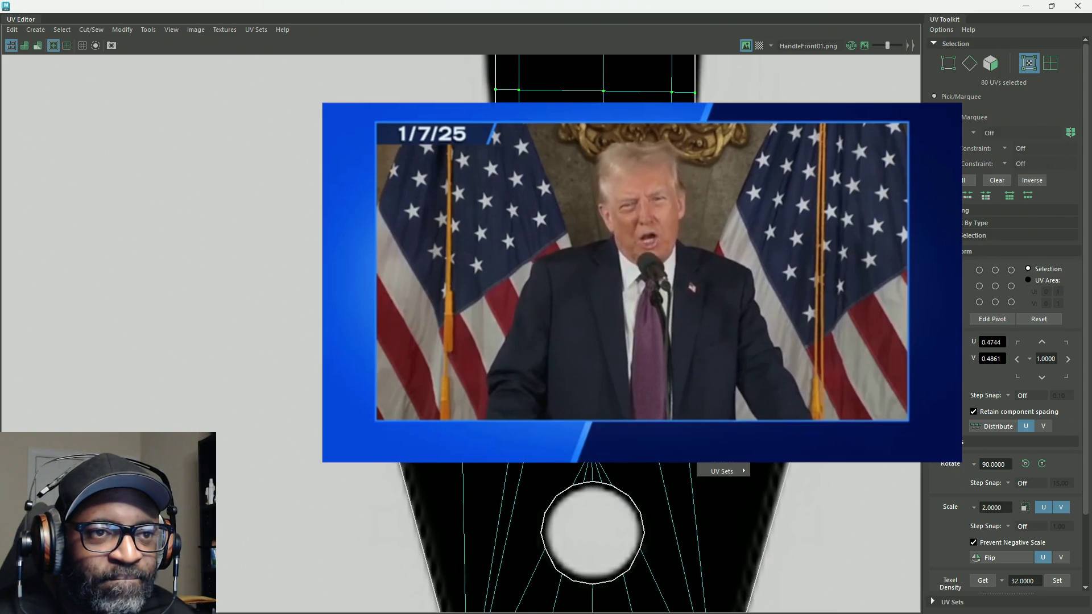
pyautogui.hotkey('ctrl', 'z')
pyautogui.hotkey('ctrl', 'z')
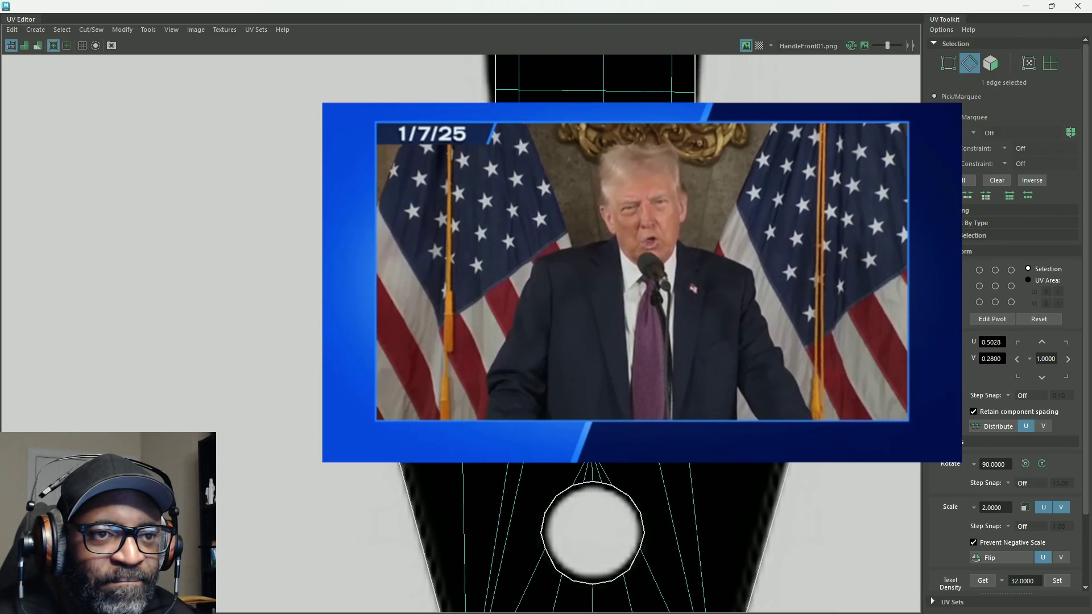
pyautogui.hotkey('ctrl', 'z')
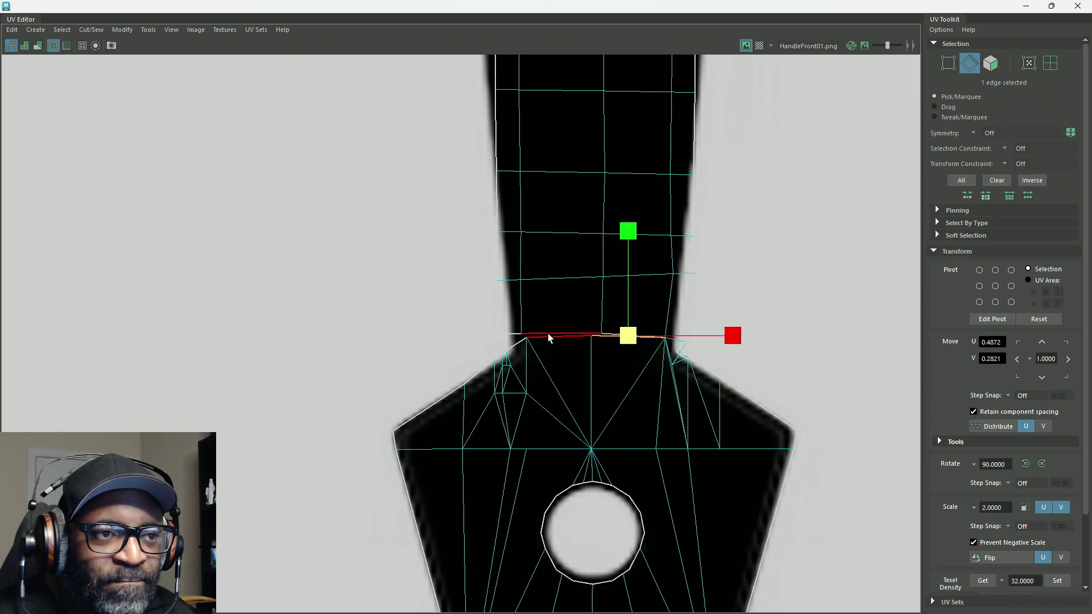
pyautogui.keyDown('shift'); pyautogui.click(549, 336); pyautogui.keyUp('shift')
# Step: In UV mode, move the upper right-edge shaft UVs onto the black outline
pyautogui.keyDown('shift'); pyautogui.click(524, 340); pyautogui.keyUp('shift')
pyautogui.keyDown('shift'); pyautogui.moveTo(744, 288); pyautogui.dragTo(795, 292, button='right'); pyautogui.keyUp('shift')
pyautogui.moveTo(756, 305)
pyautogui.keyDown('alt'); pyautogui.mouseDown(button='middle')
pyautogui.moveTo(749, 290)
pyautogui.moveTo(729, 295)
pyautogui.mouseUp(button='middle'); pyautogui.keyUp('alt')
pyautogui.moveTo(730, 290)
pyautogui.mouseDown(button='right')
pyautogui.moveTo(686, 296)
pyautogui.moveTo(774, 292)
pyautogui.mouseUp(button='right')
pyautogui.click(636, 301)
pyautogui.moveTo(641, 307)
pyautogui.mouseDown()
pyautogui.moveTo(626, 307)
pyautogui.moveTo(629, 259)
pyautogui.mouseUp()
pyautogui.click(637, 202)
pyautogui.moveTo(637, 203); pyautogui.dragTo(627, 202)
pyautogui.moveTo(687, 238); pyautogui.dragTo(668, 214, button='middle')
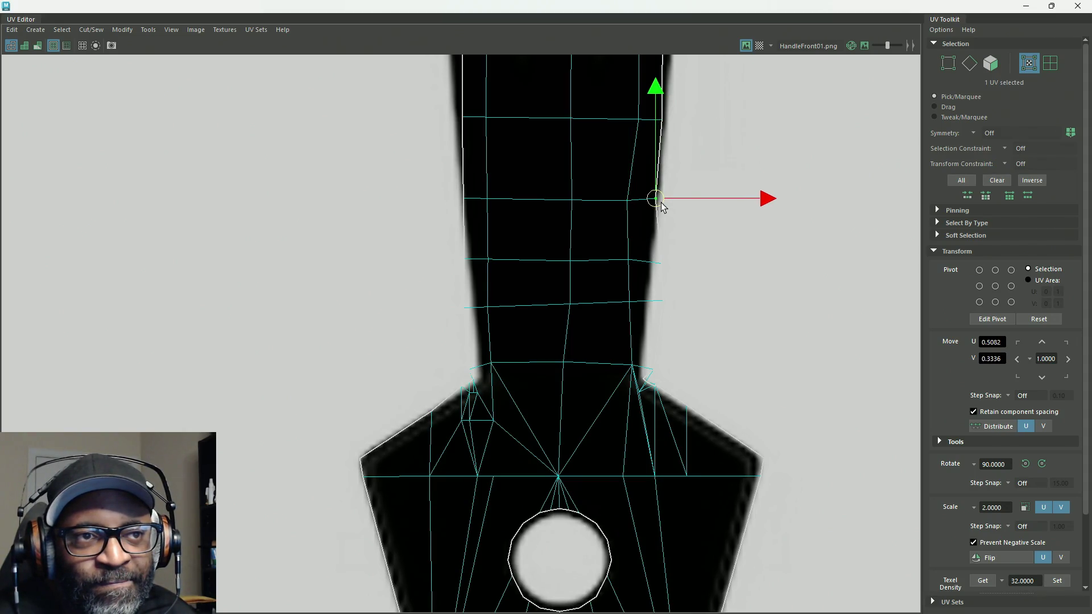
# Step: Move the lower right-edge UVs near the neck left onto the outline
pyautogui.click(659, 263)
pyautogui.moveTo(658, 264); pyautogui.dragTo(647, 262)
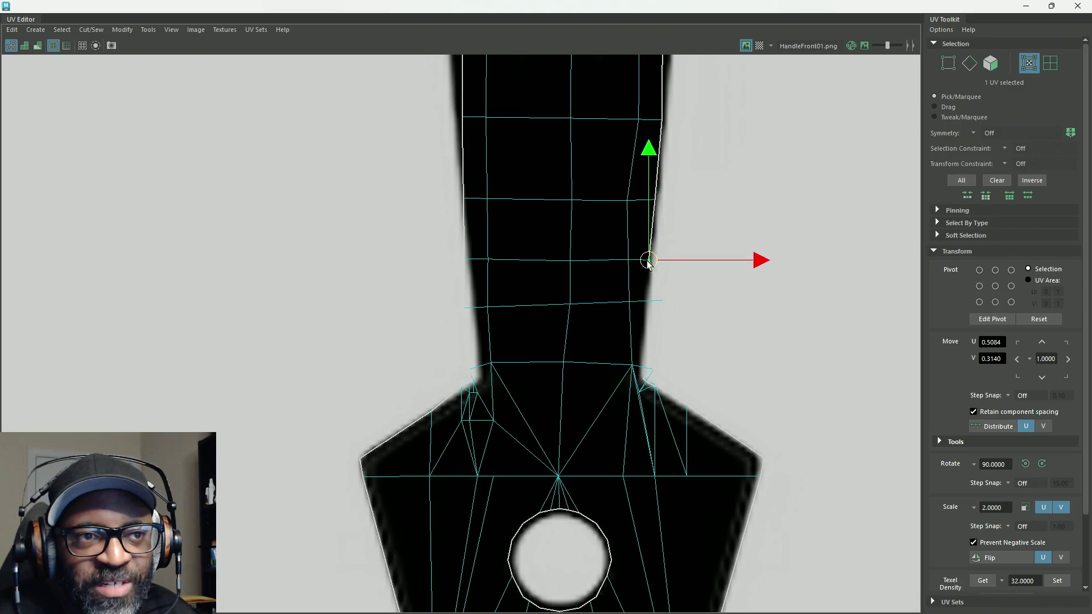
pyautogui.click(659, 301)
pyautogui.moveTo(658, 302); pyautogui.dragTo(640, 305)
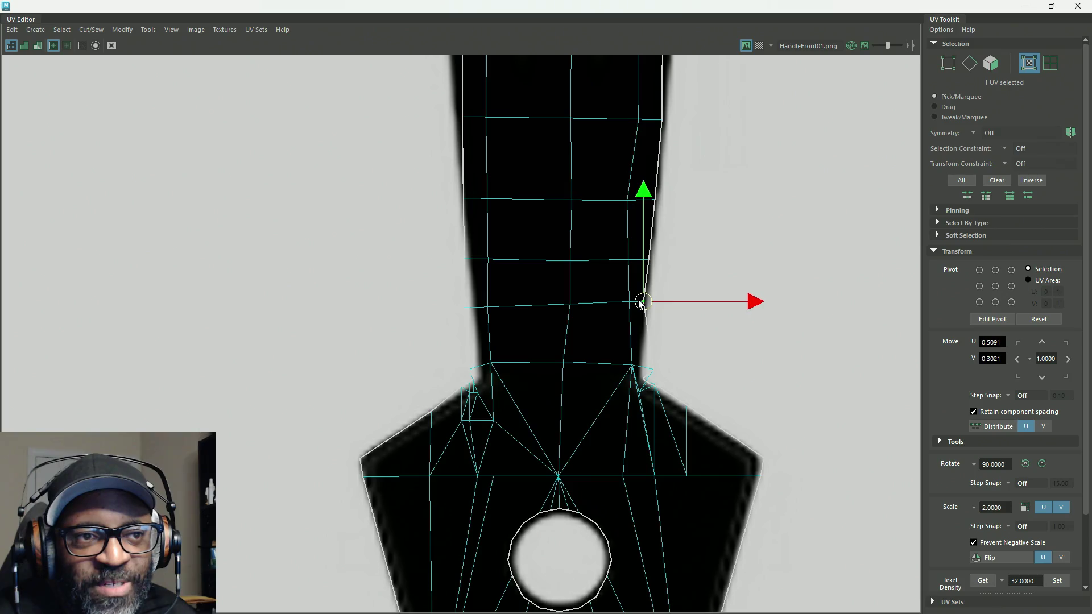
pyautogui.click(653, 371)
pyautogui.moveTo(653, 371)
pyautogui.mouseDown()
pyautogui.moveTo(649, 358)
pyautogui.moveTo(624, 361)
pyautogui.mouseUp()
pyautogui.click(638, 303)
pyautogui.moveTo(639, 303); pyautogui.dragTo(623, 309)
pyautogui.click(632, 261)
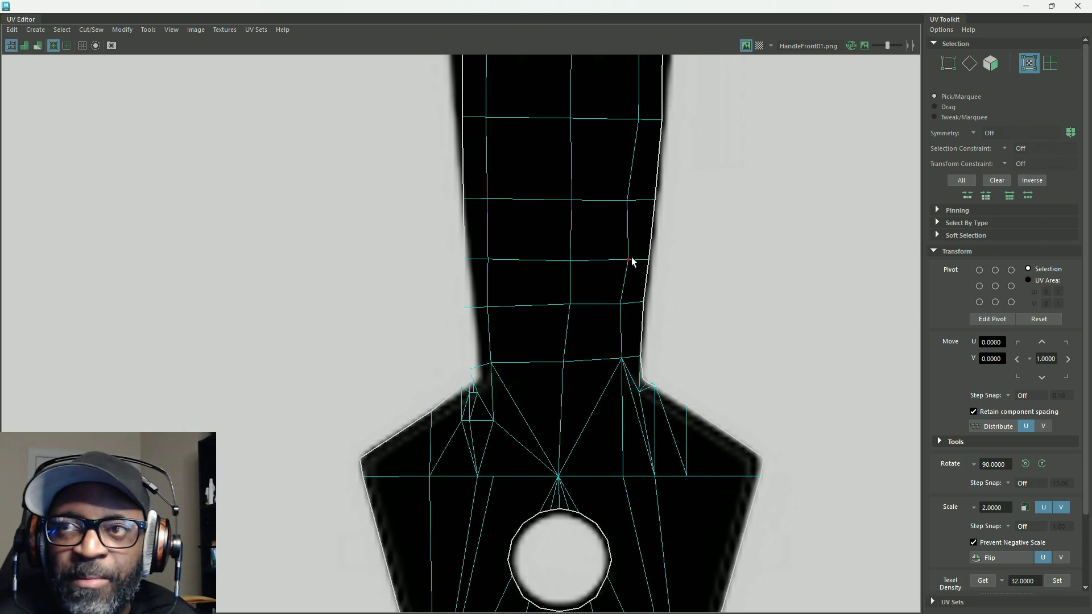
pyautogui.click(629, 261)
pyautogui.moveTo(629, 260); pyautogui.dragTo(626, 262)
# Step: Move the left-side UVs right, placing the left neck-corner UV at U 0.4519, V 0.2815
pyautogui.click(636, 136)
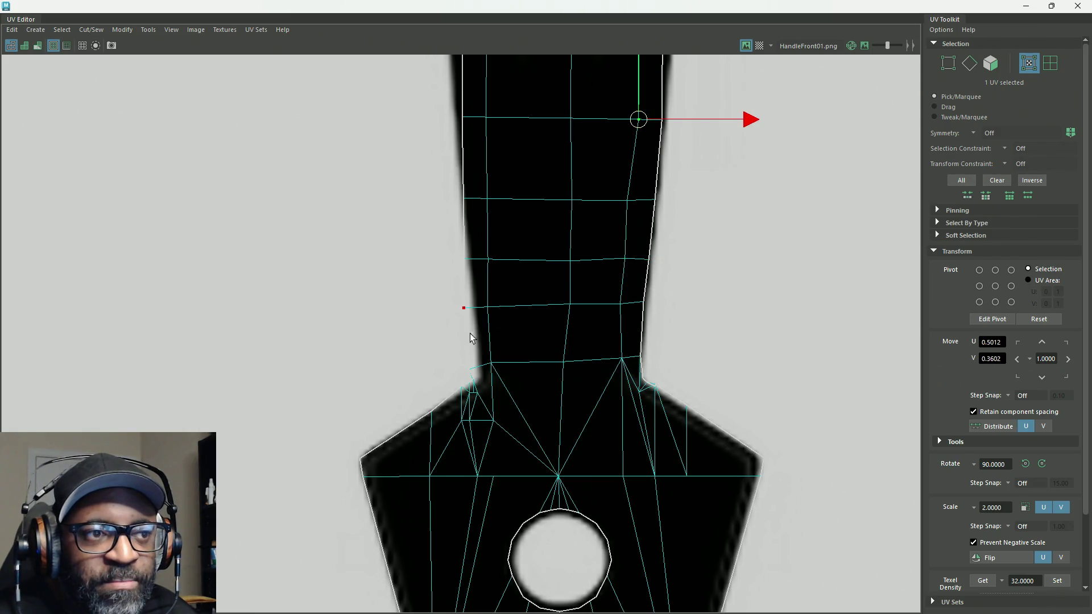
pyautogui.click(491, 362)
pyautogui.moveTo(491, 362); pyautogui.dragTo(504, 364)
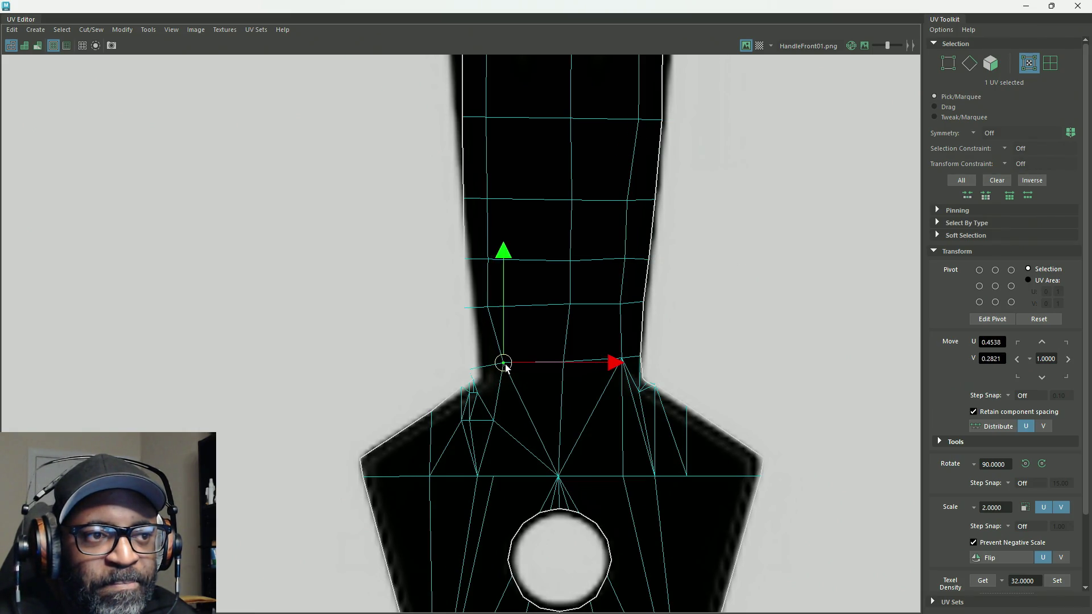
pyautogui.click(476, 378)
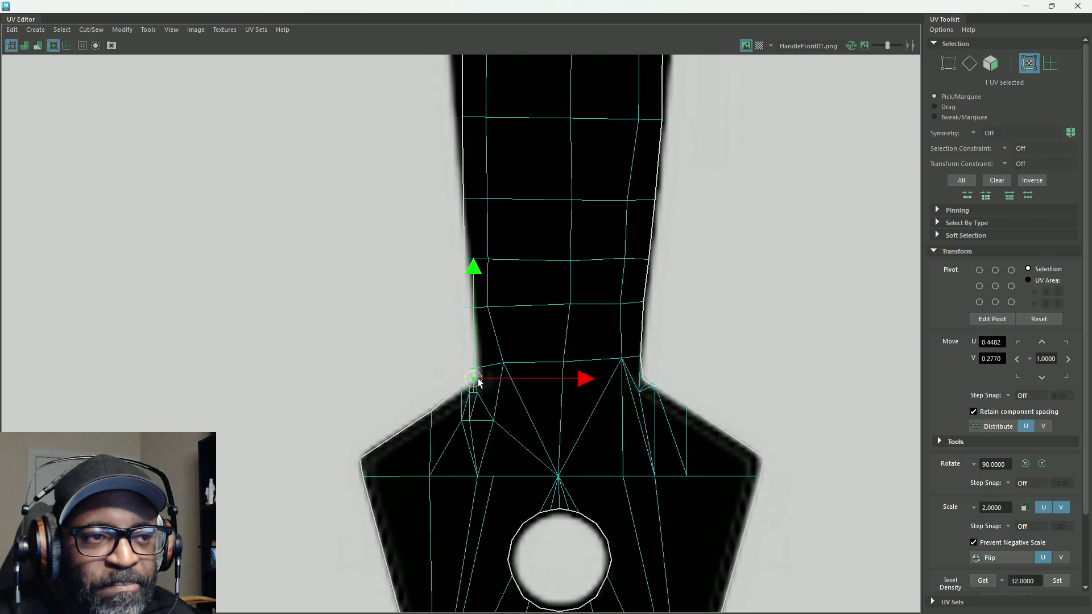
pyautogui.moveTo(481, 381)
pyautogui.mouseDown()
pyautogui.moveTo(463, 370)
pyautogui.moveTo(490, 375)
pyautogui.moveTo(481, 379)
pyautogui.moveTo(505, 361)
pyautogui.moveTo(487, 368)
pyautogui.mouseUp()
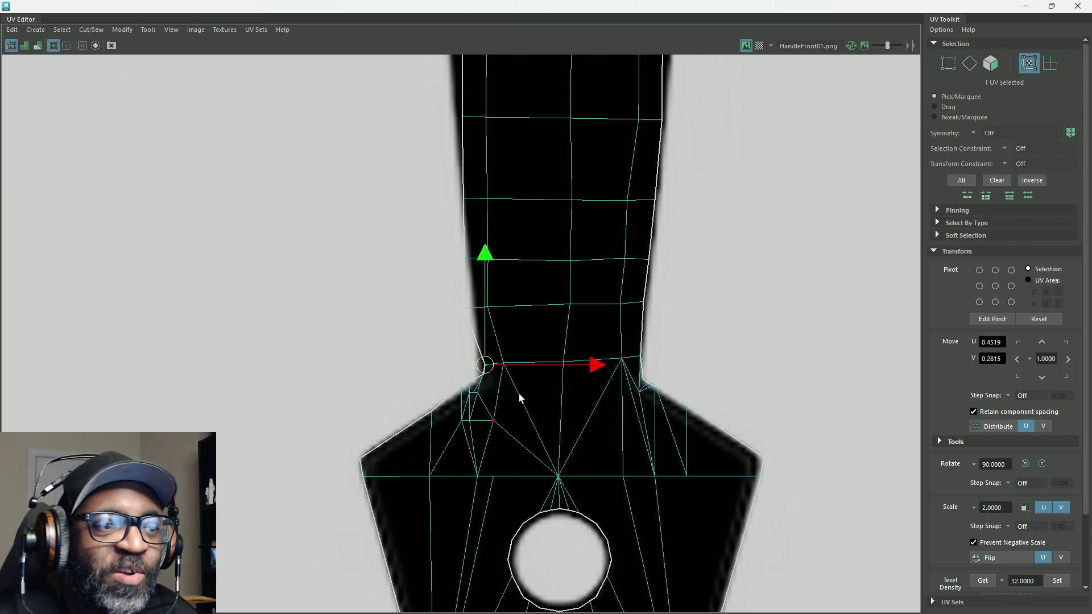
# Step: Undo the last UV move and select the corner and left-edge UVs
pyautogui.hotkey('ctrl', 'z')
pyautogui.moveTo(481, 380); pyautogui.dragTo(482, 377, button='middle')
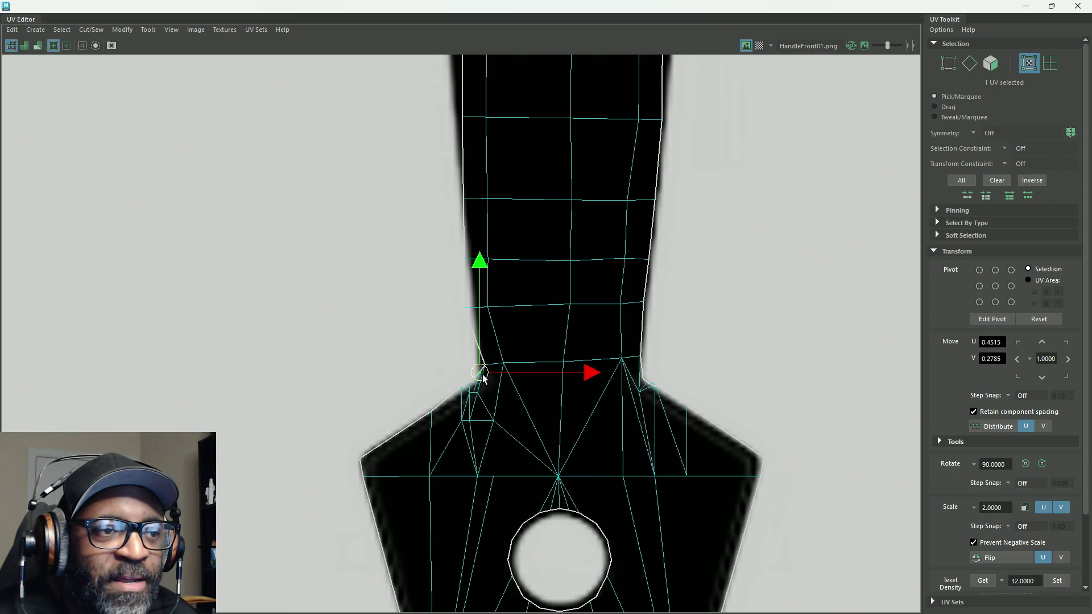
pyautogui.moveTo(455, 382); pyautogui.dragTo(472, 401)
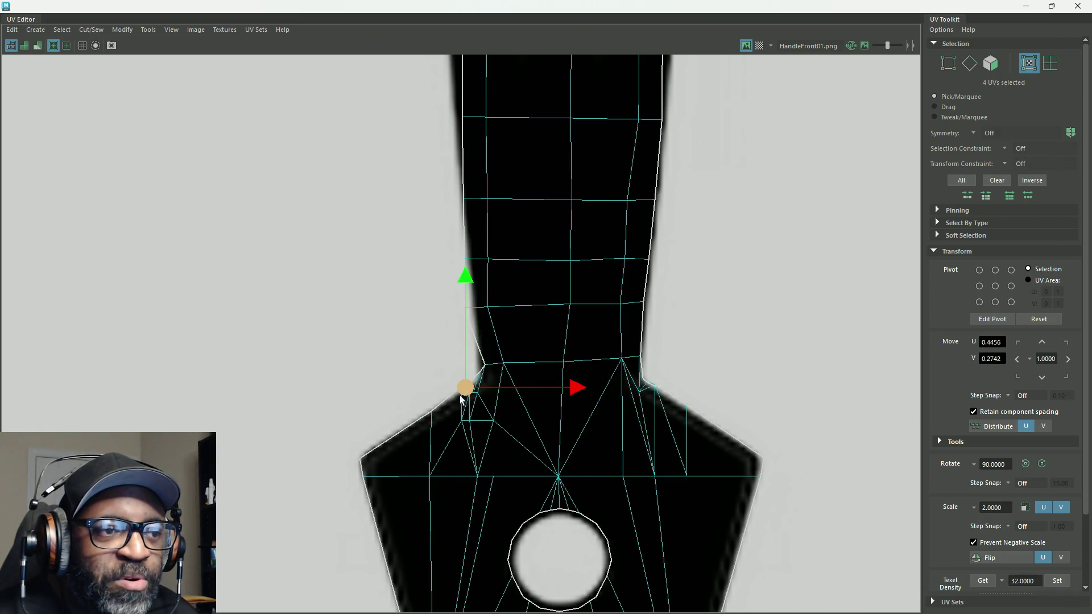
pyautogui.click(488, 309)
pyautogui.click(463, 307)
pyautogui.moveTo(473, 291)
pyautogui.mouseDown()
pyautogui.moveTo(493, 327)
pyautogui.moveTo(528, 274)
pyautogui.moveTo(495, 274)
pyautogui.moveTo(496, 264)
pyautogui.mouseUp()
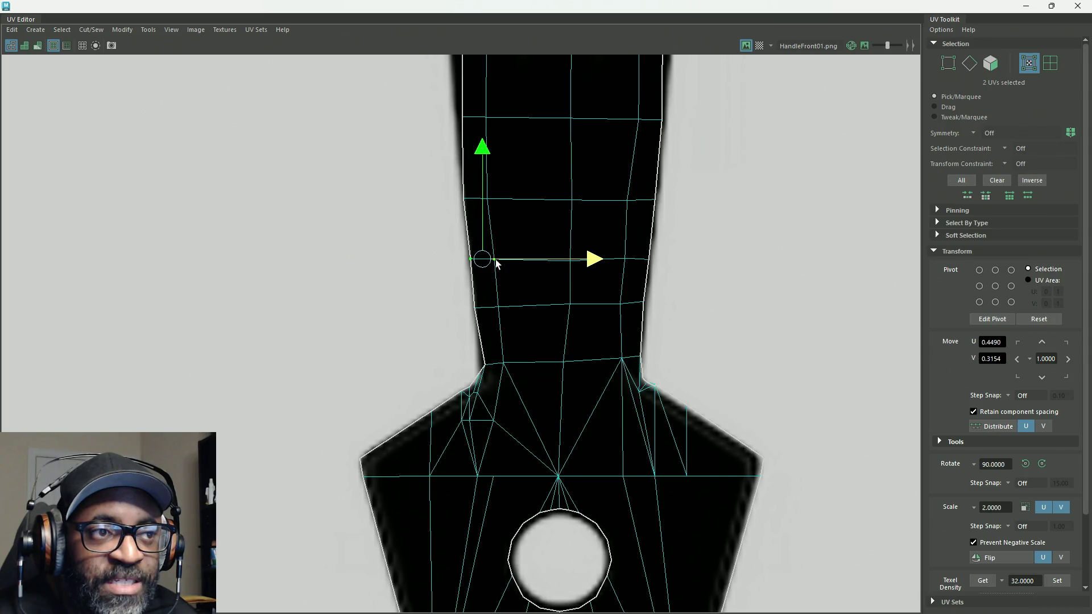
# Step: Nudge the left-edge UV pairs onto the handle outline at U 0.4492, V 0.3349
pyautogui.moveTo(508, 325); pyautogui.dragTo(514, 309)
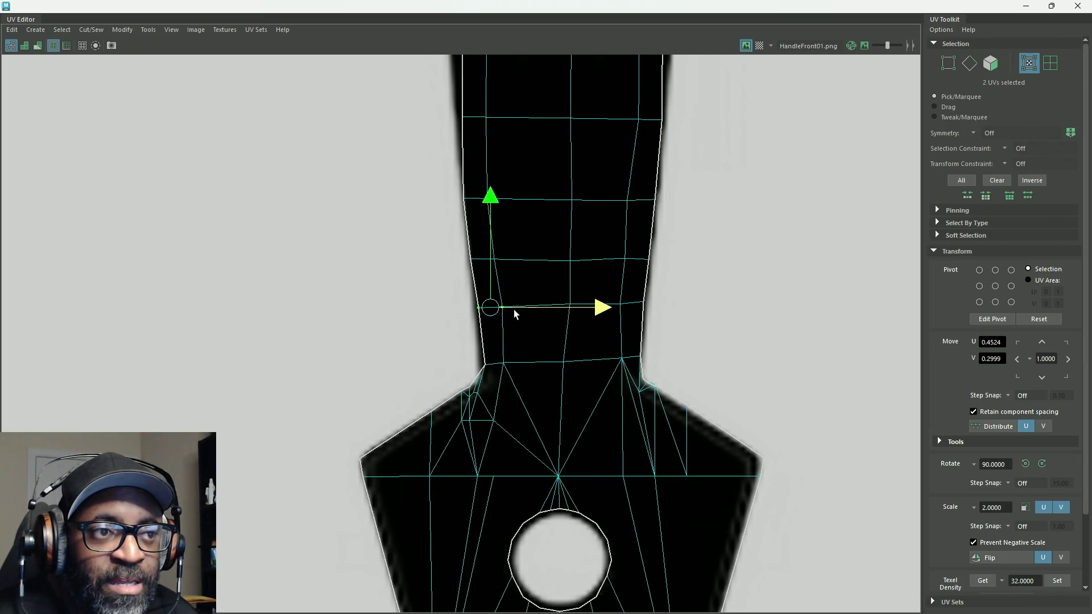
pyautogui.keyDown('alt'); pyautogui.moveTo(535, 289); pyautogui.dragTo(553, 381, button='middle'); pyautogui.keyUp('alt')
pyautogui.moveTo(475, 274)
pyautogui.mouseDown()
pyautogui.moveTo(524, 313)
pyautogui.moveTo(516, 294)
pyautogui.mouseUp()
pyautogui.keyDown('alt'); pyautogui.moveTo(532, 283); pyautogui.dragTo(569, 402, button='middle'); pyautogui.keyUp('alt')
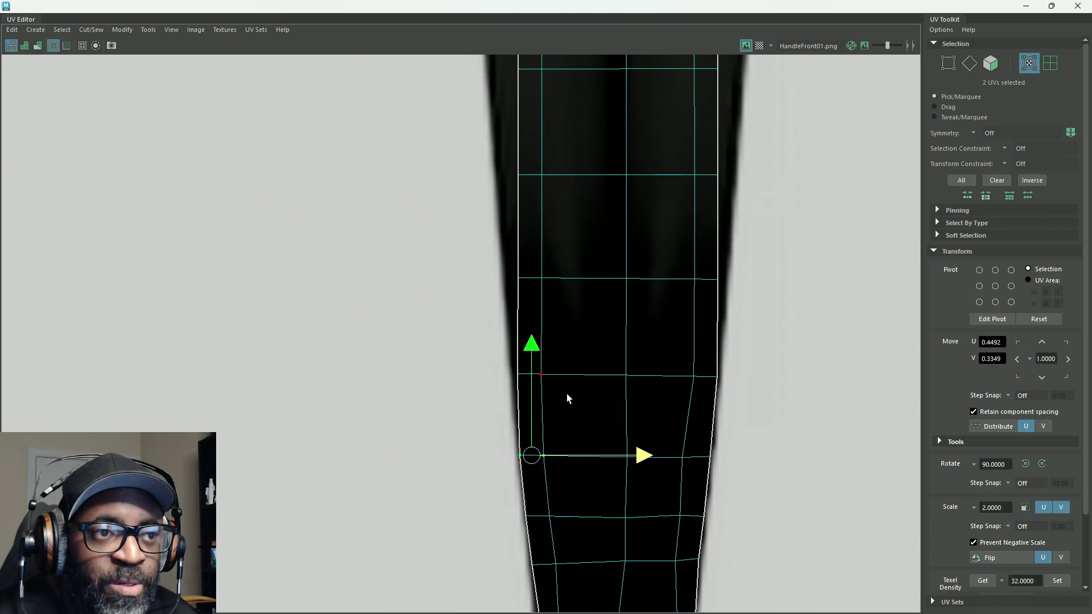
pyautogui.scroll(-5, 680, 354)
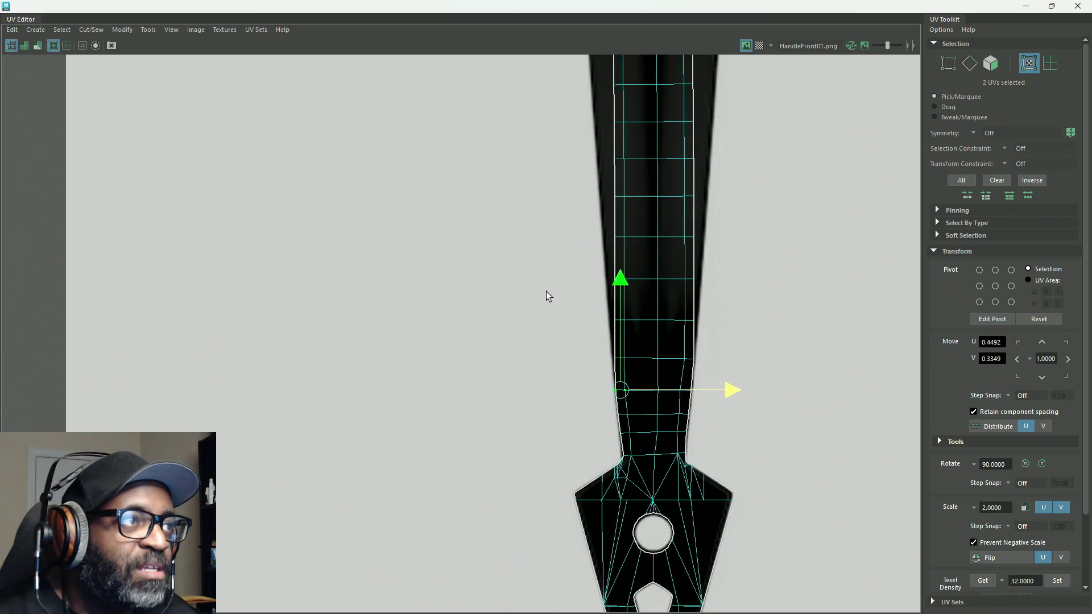
pyautogui.scroll(-5, 548, 295)
pyautogui.scroll(-3, 574, 188)
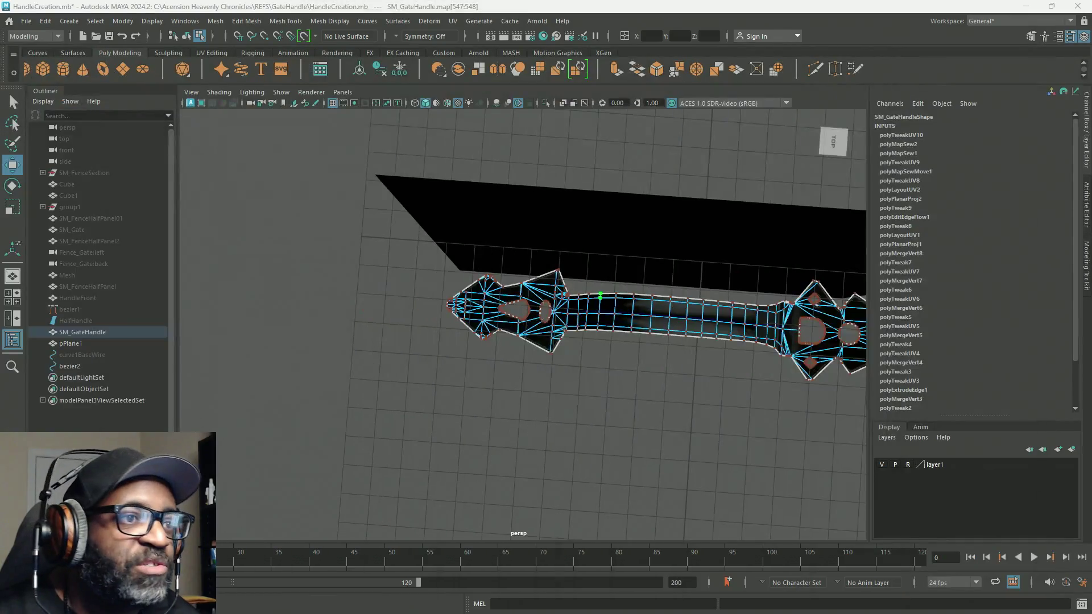
# Step: Switch to Object Mode, select SM_GateHandle and frame it in view
pyautogui.moveTo(405, 203); pyautogui.dragTo(453, 147, button='right')
pyautogui.moveTo(610, 332)
pyautogui.keyDown('alt'); pyautogui.mouseDown()
pyautogui.moveTo(634, 307)
pyautogui.moveTo(524, 333)
pyautogui.moveTo(473, 234)
pyautogui.moveTo(490, 287)
pyautogui.mouseUp(); pyautogui.keyUp('alt')
pyautogui.click(491, 287)
pyautogui.moveTo(527, 336)
pyautogui.keyDown('alt'); pyautogui.mouseDown(button='right')
pyautogui.moveTo(719, 434)
pyautogui.moveTo(655, 394)
pyautogui.mouseUp(button='right'); pyautogui.keyUp('alt')
pyautogui.click(565, 387)
pyautogui.press('f')
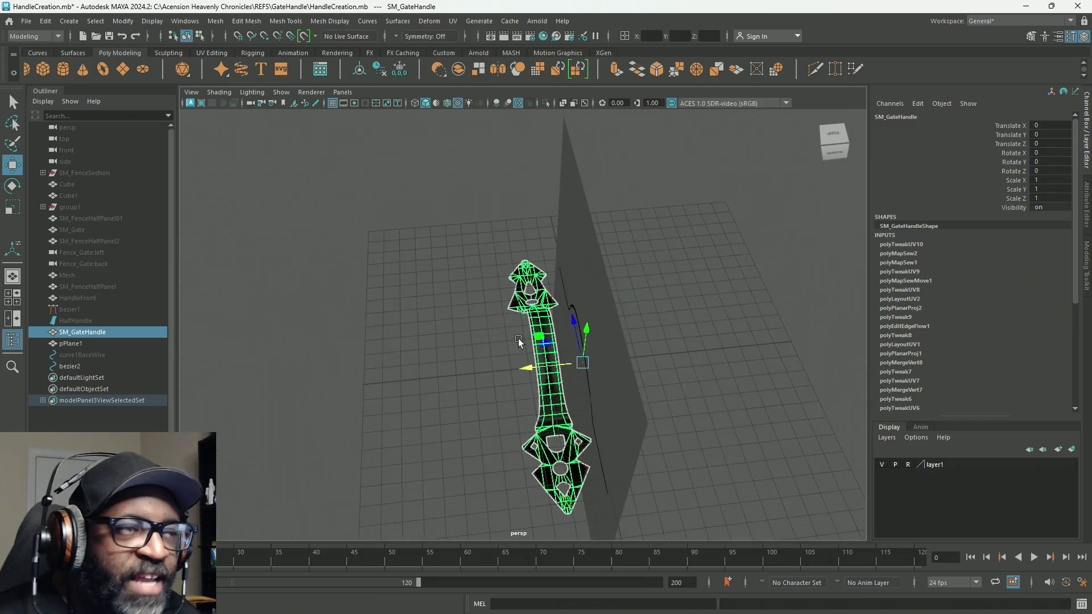
# Step: Delete SM_GateHandle's construction history with Edit > Delete by Type > History
pyautogui.click(44, 21)
pyautogui.moveTo(103, 167)
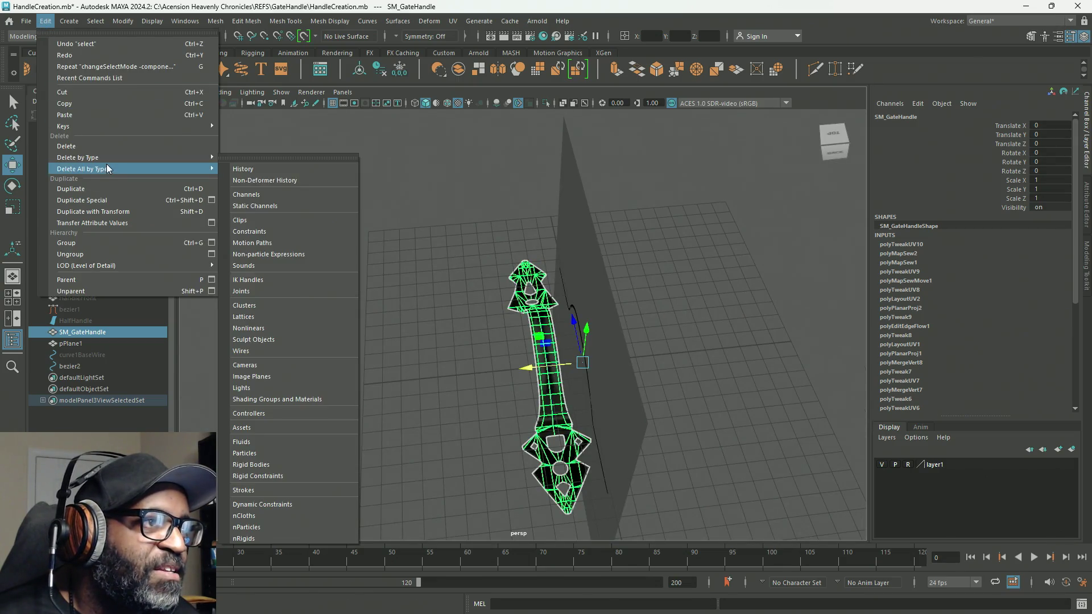
pyautogui.click(312, 167)
pyautogui.moveTo(455, 251)
pyautogui.keyDown('alt'); pyautogui.mouseDown(button='right')
pyautogui.moveTo(690, 366)
pyautogui.moveTo(569, 319)
pyautogui.mouseUp(button='right'); pyautogui.keyUp('alt')
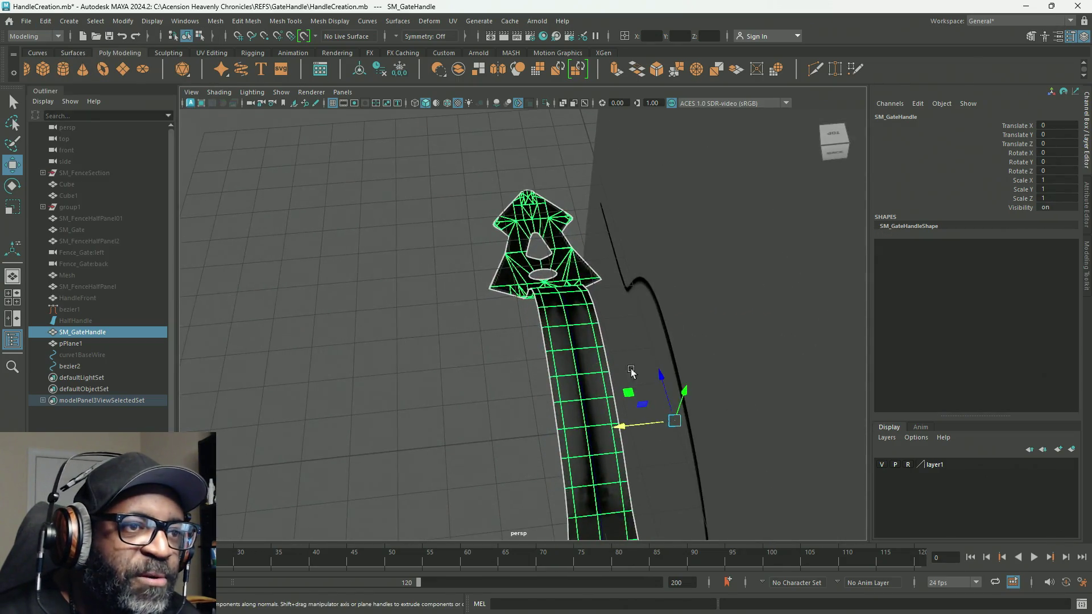
pyautogui.keyDown('alt'); pyautogui.moveTo(569, 318); pyautogui.dragTo(455, 239, button='middle'); pyautogui.keyUp('alt')
pyautogui.keyDown('alt'); pyautogui.moveTo(455, 238); pyautogui.dragTo(381, 332, button='right'); pyautogui.keyUp('alt')
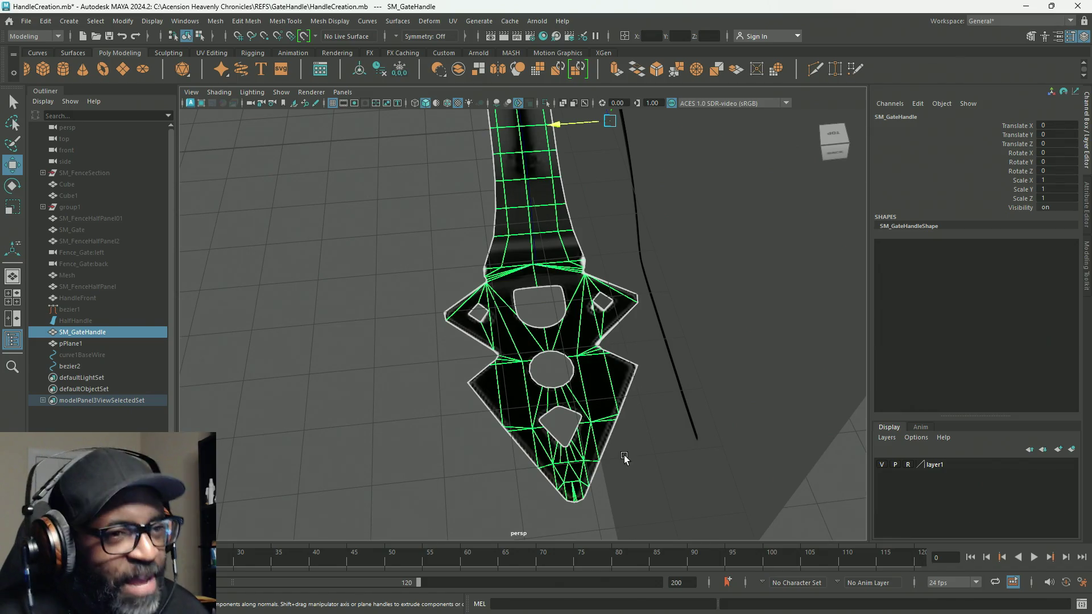
pyautogui.press('f')
pyautogui.moveTo(626, 458)
pyautogui.keyDown('alt'); pyautogui.mouseDown()
pyautogui.moveTo(687, 334)
pyautogui.moveTo(672, 338)
pyautogui.moveTo(667, 306)
pyautogui.mouseUp(); pyautogui.keyUp('alt')
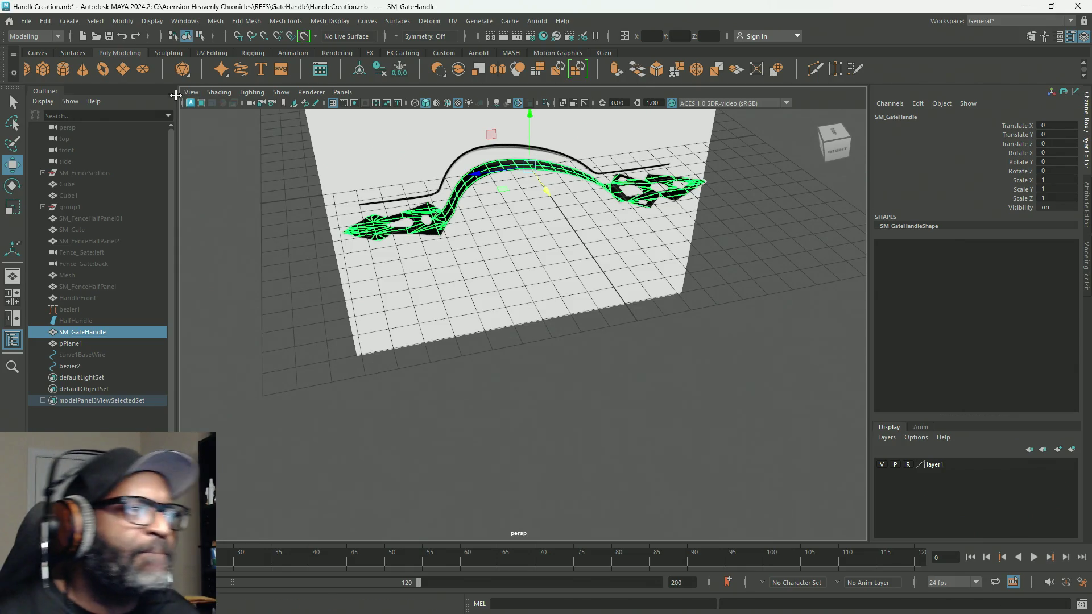
pyautogui.click(215, 23)
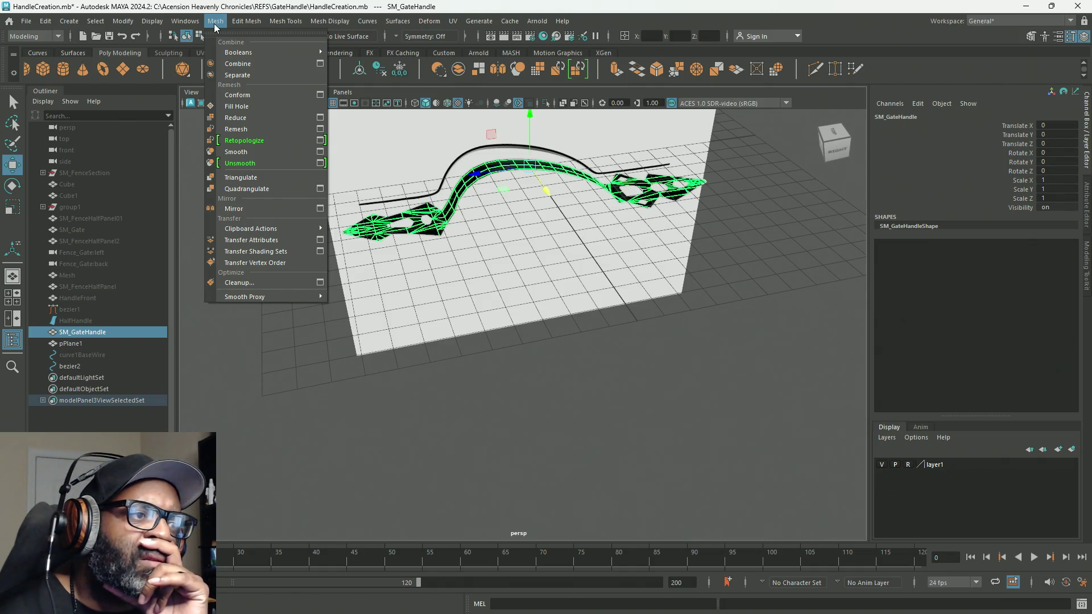
pyautogui.moveTo(239, 26)
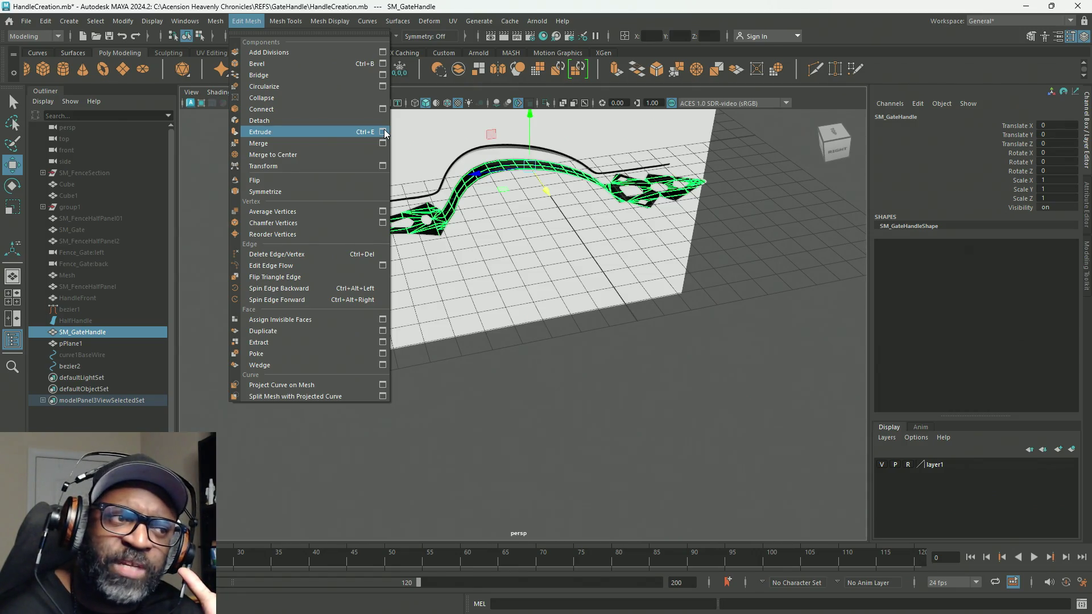
pyautogui.click(385, 133)
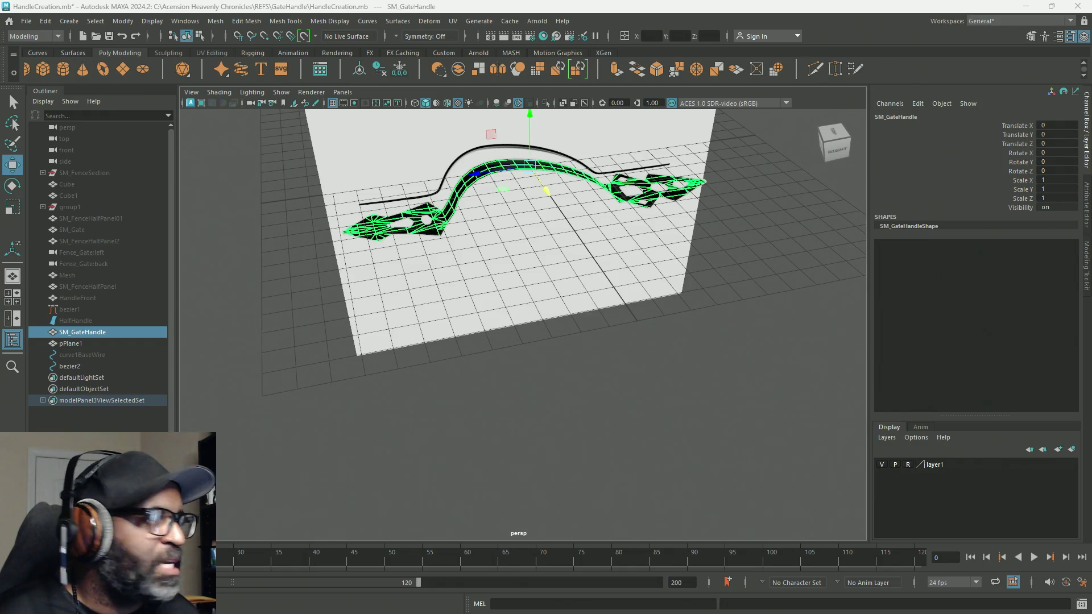
# Step: Extrude the selected gate-handle faces with Ctrl+E
pyautogui.hotkey('ctrl', 'e')
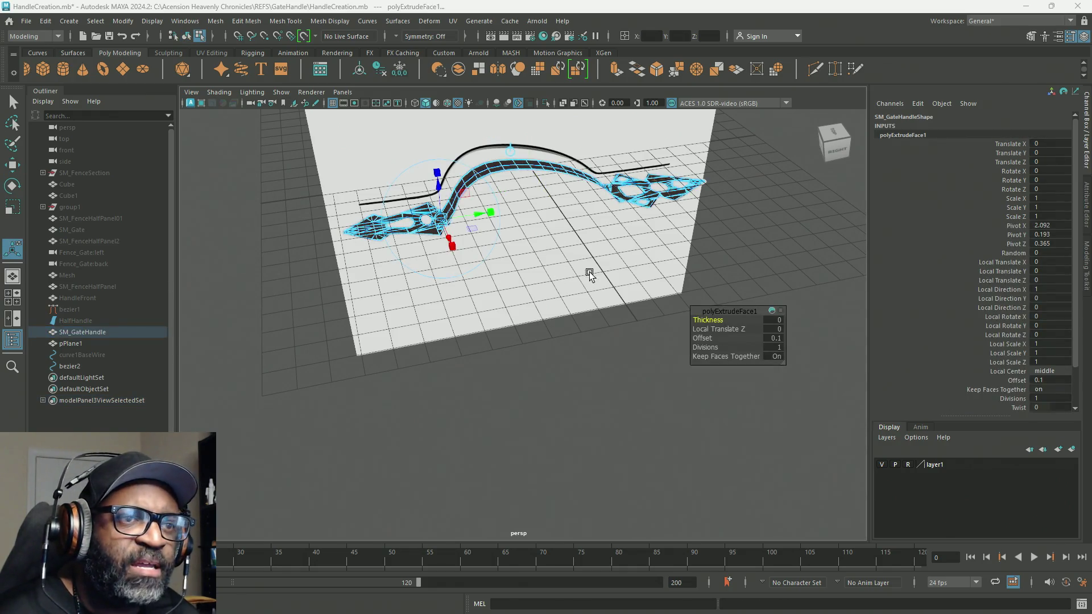
pyautogui.scroll(1, 533, 243)
pyautogui.scroll(5, 533, 243)
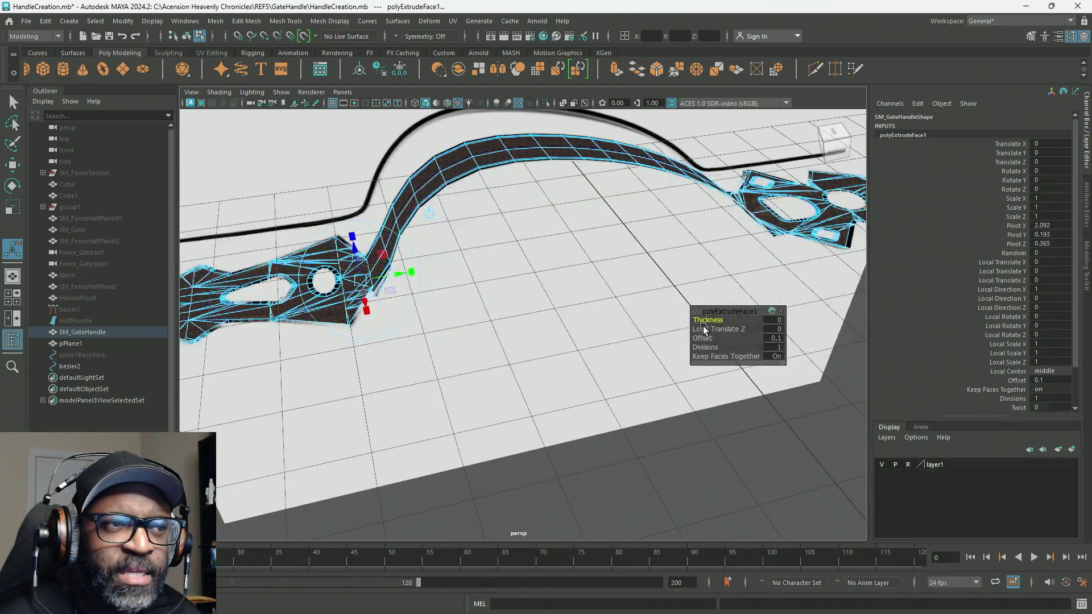
pyautogui.moveTo(692, 297)
pyautogui.keyDown('alt'); pyautogui.mouseDown()
pyautogui.moveTo(629, 273)
pyautogui.moveTo(651, 288)
pyautogui.moveTo(544, 288)
pyautogui.moveTo(512, 319)
pyautogui.moveTo(463, 322)
pyautogui.mouseUp(); pyautogui.keyUp('alt')
pyautogui.scroll(3, 571, 307)
pyautogui.click(463, 322)
pyautogui.scroll(2, 541, 383)
# Step: Set the extrusion Offset to 0 and Local Translate Z to 0.3
pyautogui.moveTo(701, 338); pyautogui.dragTo(714, 342)
pyautogui.click(775, 339)
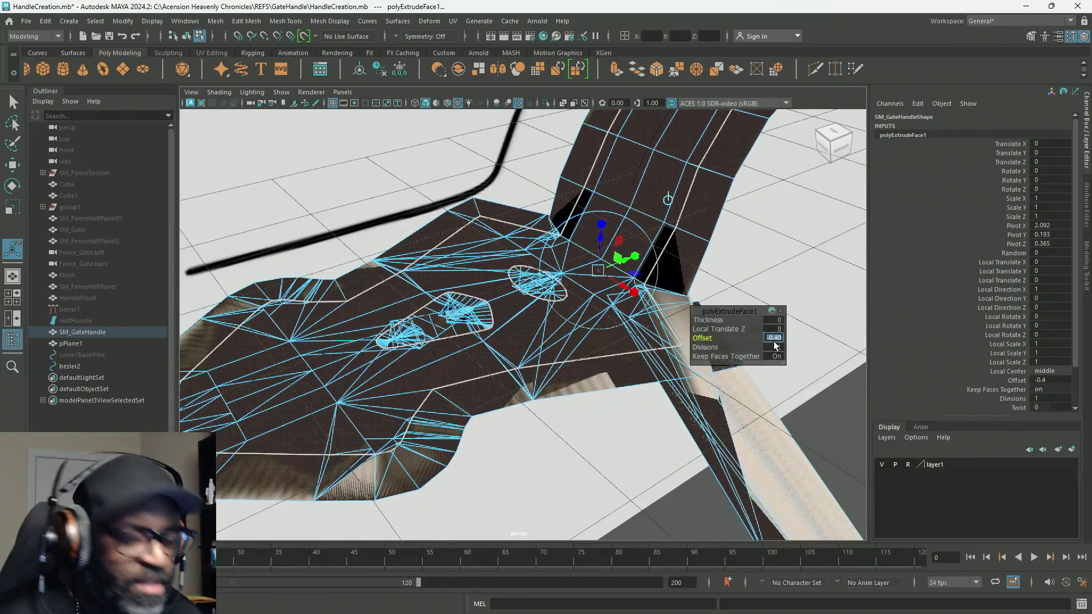
pyautogui.click(775, 331)
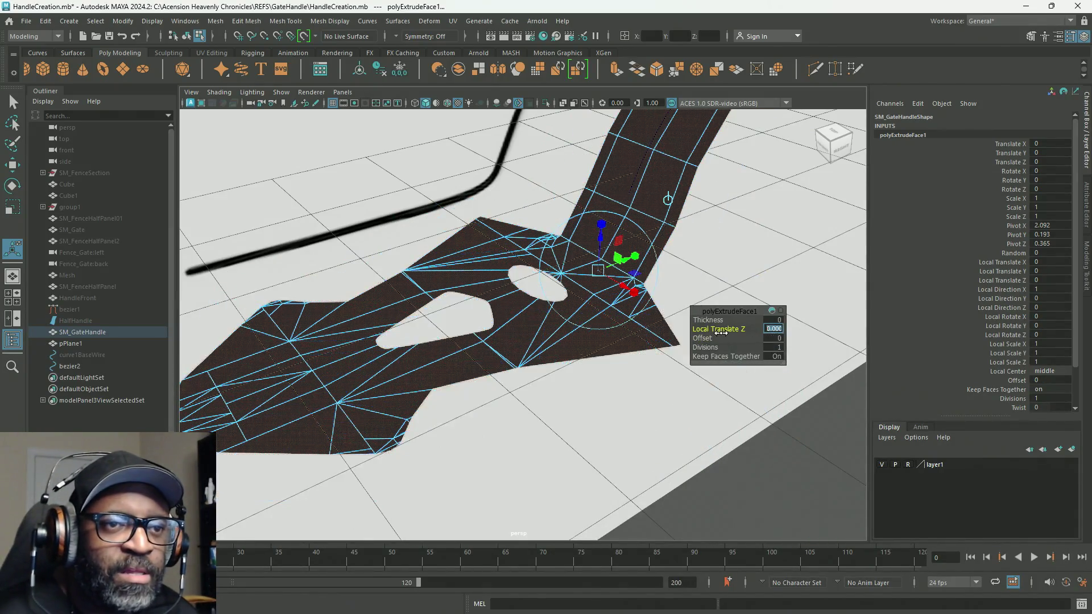
pyautogui.moveTo(720, 332)
pyautogui.mouseDown()
pyautogui.moveTo(581, 312)
pyautogui.moveTo(545, 280)
pyautogui.mouseUp()
pyautogui.moveTo(609, 238)
pyautogui.keyDown('alt'); pyautogui.mouseDown()
pyautogui.moveTo(338, 246)
pyautogui.moveTo(534, 239)
pyautogui.moveTo(646, 275)
pyautogui.moveTo(553, 275)
pyautogui.moveTo(629, 268)
pyautogui.moveTo(685, 169)
pyautogui.moveTo(416, 217)
pyautogui.mouseUp(); pyautogui.keyUp('alt')
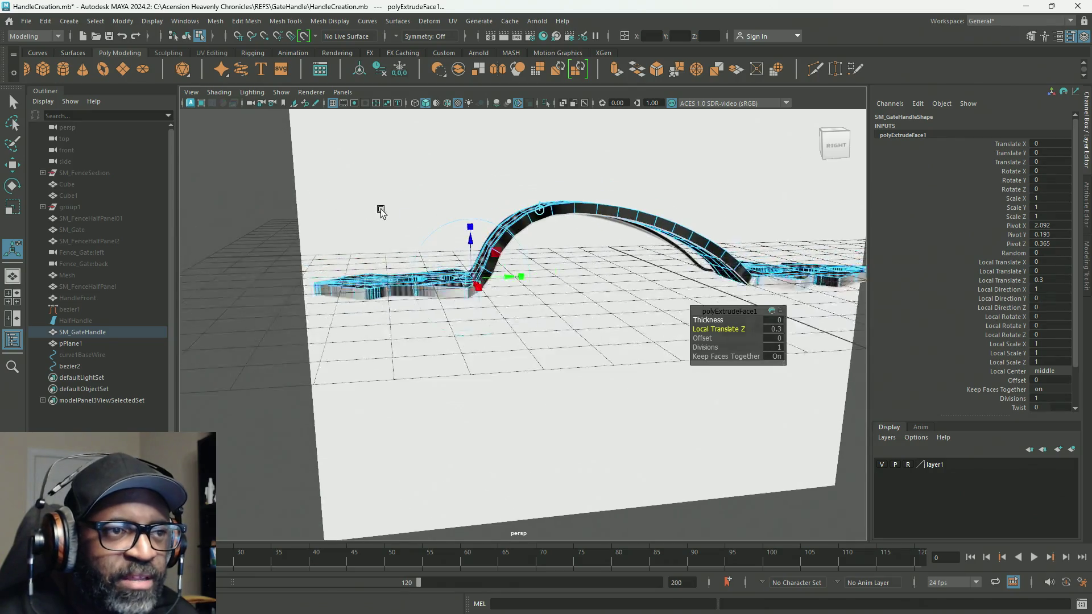
# Step: Try polyExtrudeFace1 Thickness at 0.3 and -0.1, returning Local Translate Z to 0
pyautogui.scroll(5, 490, 295)
pyautogui.scroll(-3, 524, 302)
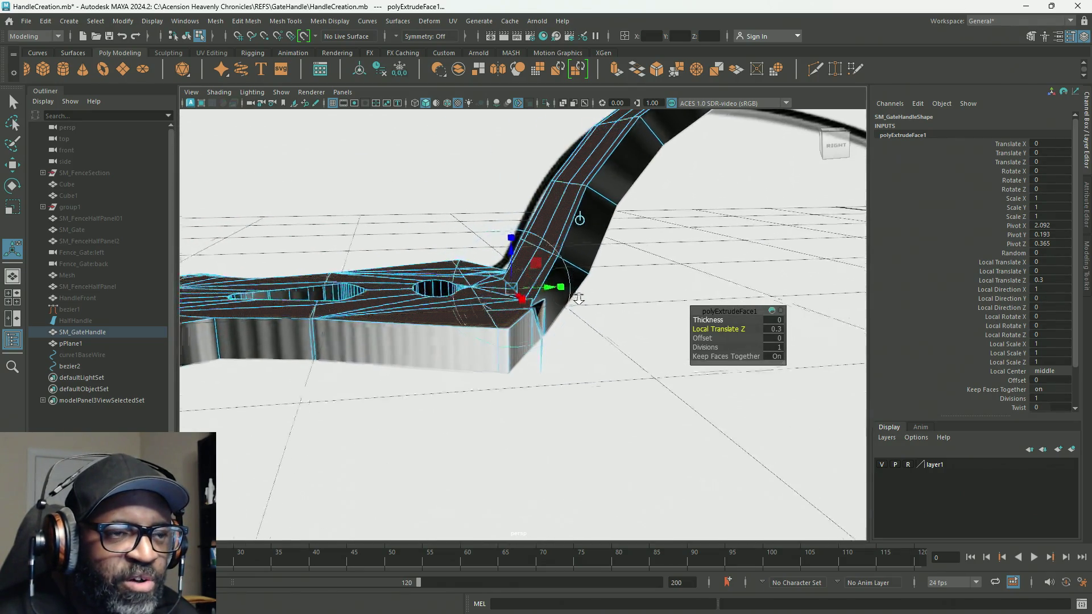
pyautogui.scroll(3, 577, 297)
pyautogui.scroll(-3, 629, 341)
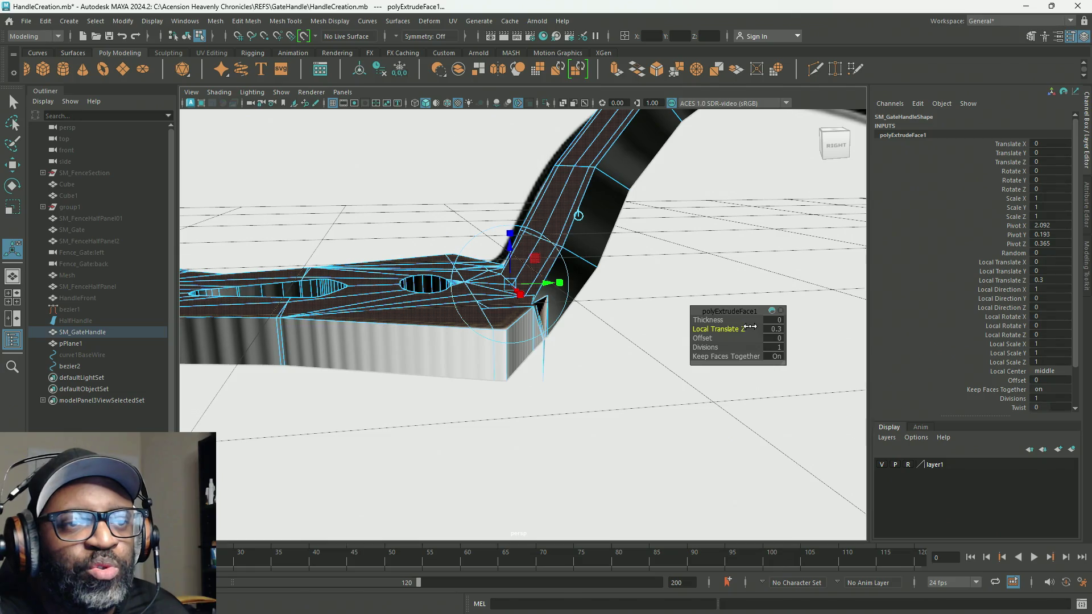
pyautogui.moveTo(717, 320)
pyautogui.mouseDown()
pyautogui.moveTo(746, 330)
pyautogui.moveTo(719, 326)
pyautogui.mouseUp()
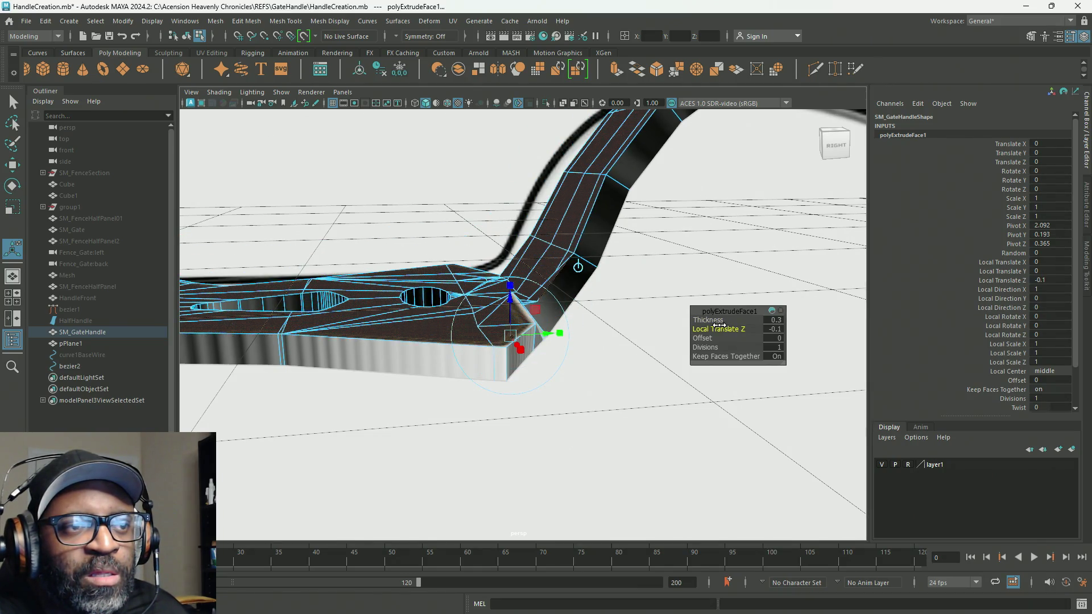
pyautogui.moveTo(719, 325); pyautogui.dragTo(717, 321)
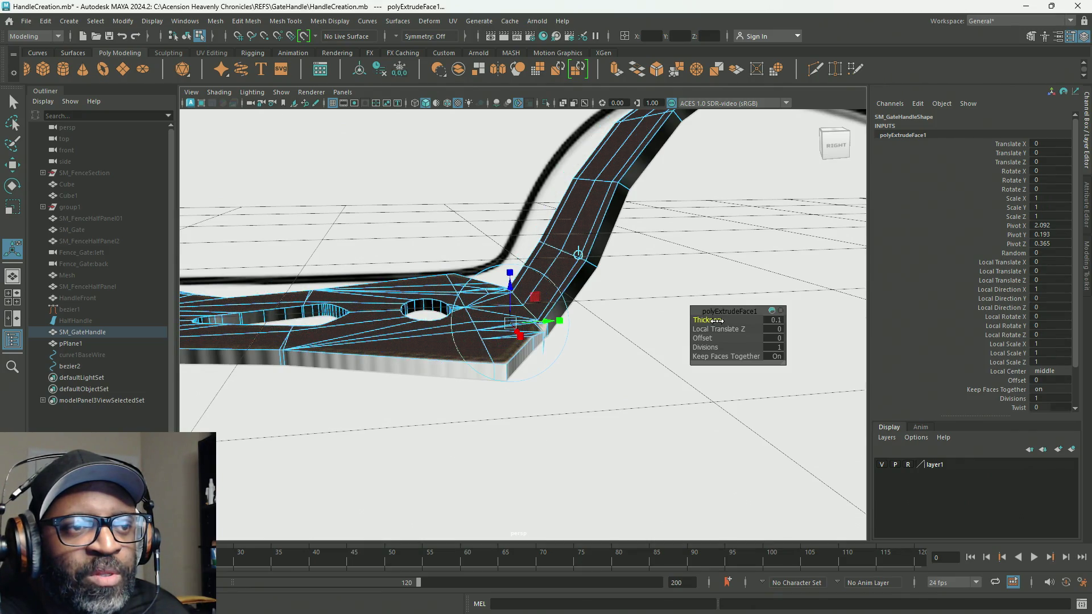
pyautogui.keyDown('alt'); pyautogui.moveTo(630, 359); pyautogui.dragTo(544, 366); pyautogui.keyUp('alt')
pyautogui.press('f')
pyautogui.scroll(5, 535, 373)
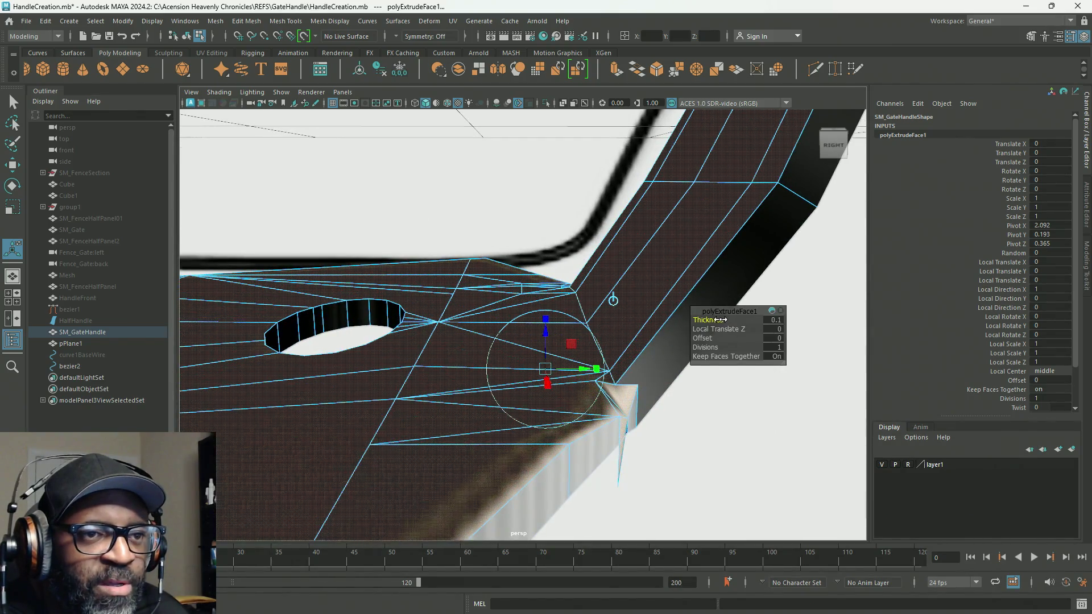
pyautogui.moveTo(720, 321); pyautogui.dragTo(719, 320)
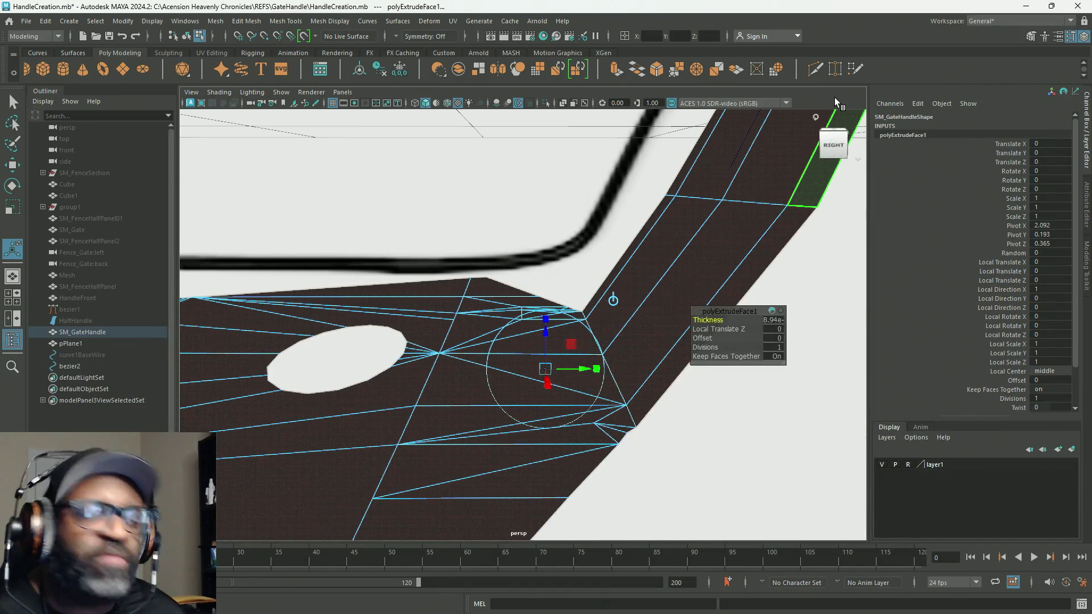
# Step: Undo the extrusion attribute changes and the face extrusion itself
pyautogui.hotkey('ctrl', 'z')
pyautogui.hotkey('ctrl', 'z')
pyautogui.hotkey('ctrl', 'z')
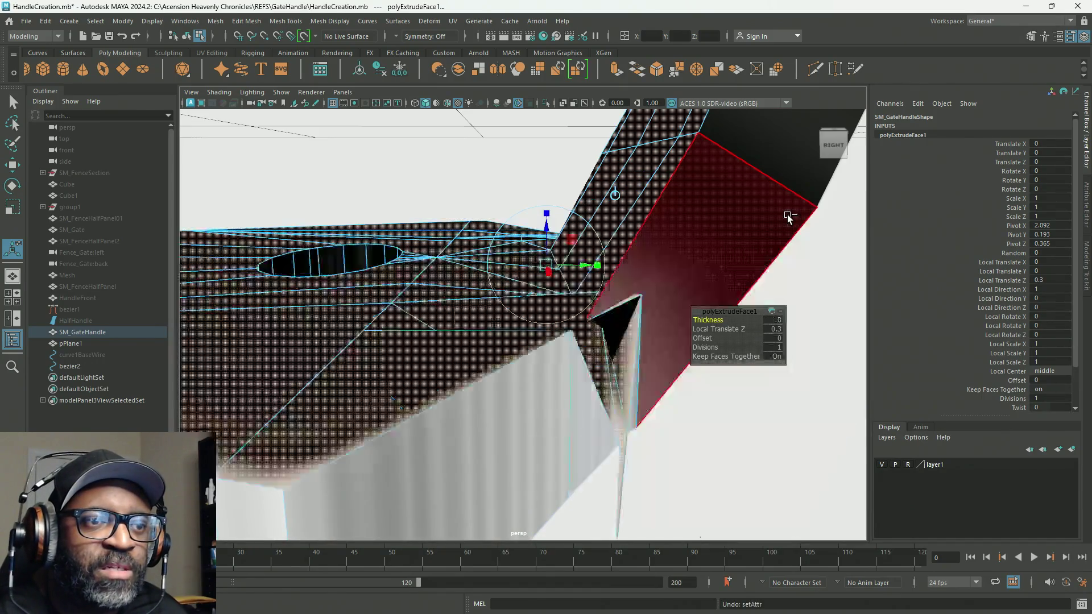
pyautogui.hotkey('ctrl', 'z')
pyautogui.hotkey('ctrl', 'z')
pyautogui.hotkey('ctrl', 'z')
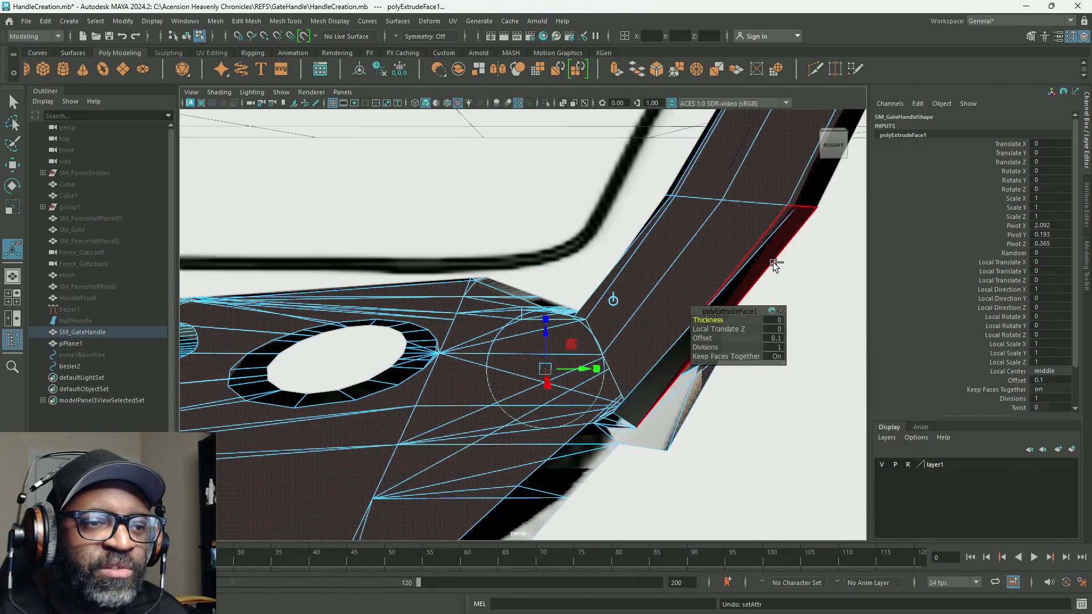
pyautogui.hotkey('ctrl', 'z')
pyautogui.hotkey('ctrl', 'z')
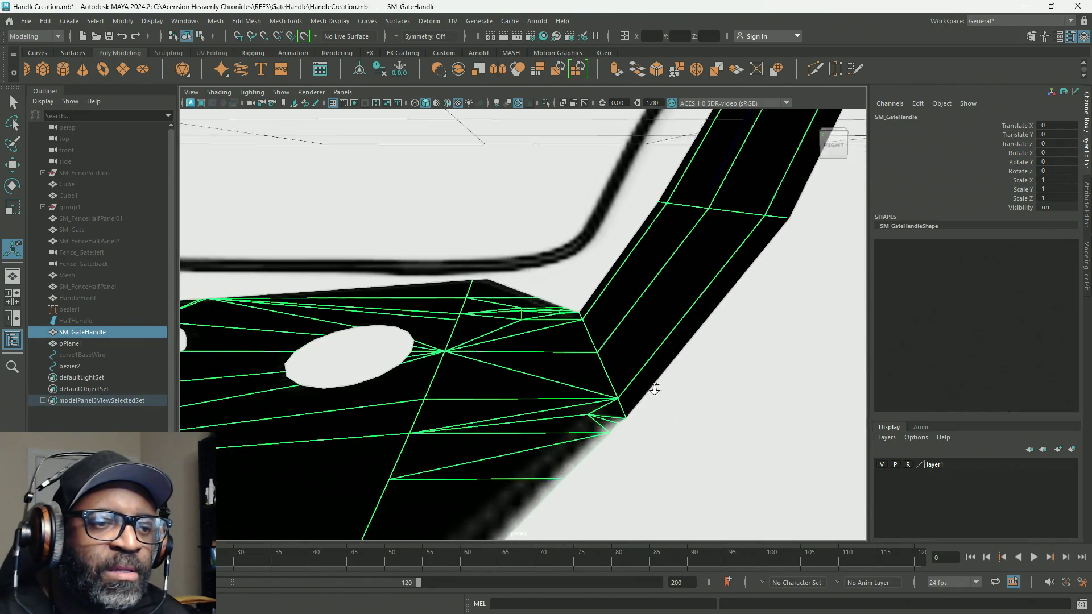
pyautogui.hotkey('ctrl', 'z')
# Step: Merge the cluster of vertices at the handle's bent lower corner
pyautogui.moveTo(586, 290); pyautogui.dragTo(586, 256, button='right')
pyautogui.moveTo(614, 434); pyautogui.dragTo(534, 374)
pyautogui.moveTo(595, 391)
pyautogui.keyDown('shift'); pyautogui.mouseDown(button='right')
pyautogui.moveTo(595, 352)
pyautogui.moveTo(651, 341)
pyautogui.mouseUp(button='right'); pyautogui.keyUp('shift')
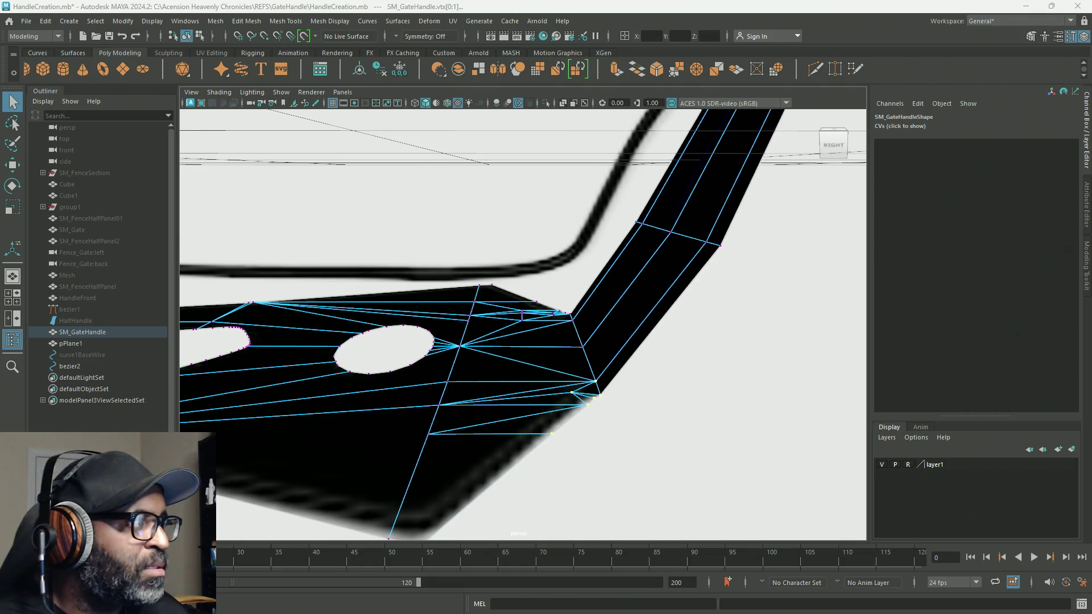
pyautogui.press('w')
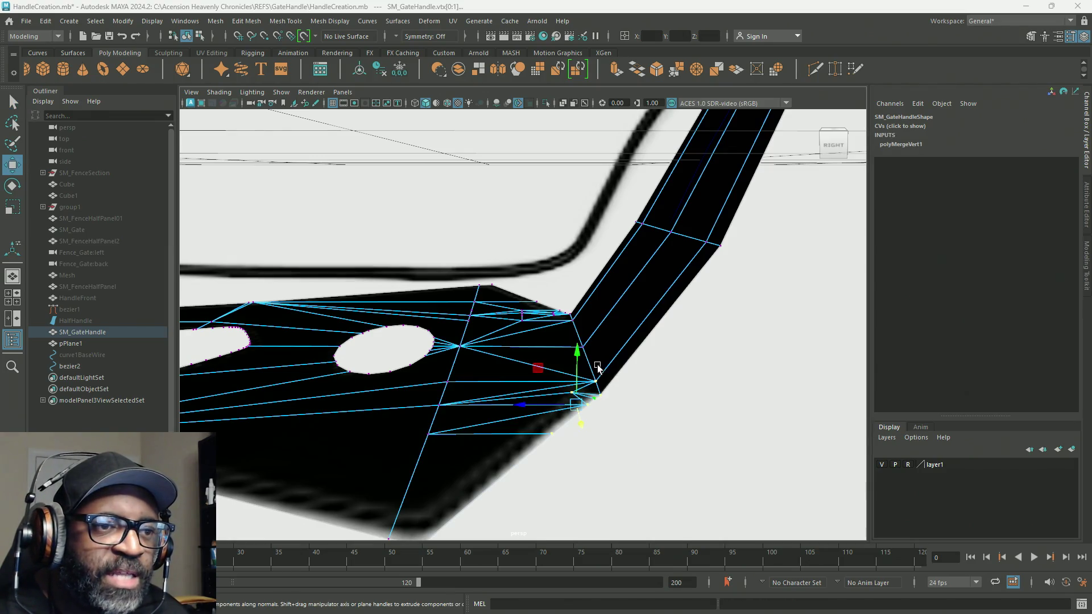
# Step: Return SM_GateHandle to Object Mode and delete its construction history
pyautogui.keyDown('alt'); pyautogui.moveTo(611, 331); pyautogui.dragTo(619, 290); pyautogui.keyUp('alt')
pyautogui.moveTo(619, 290); pyautogui.dragTo(647, 268, button='right')
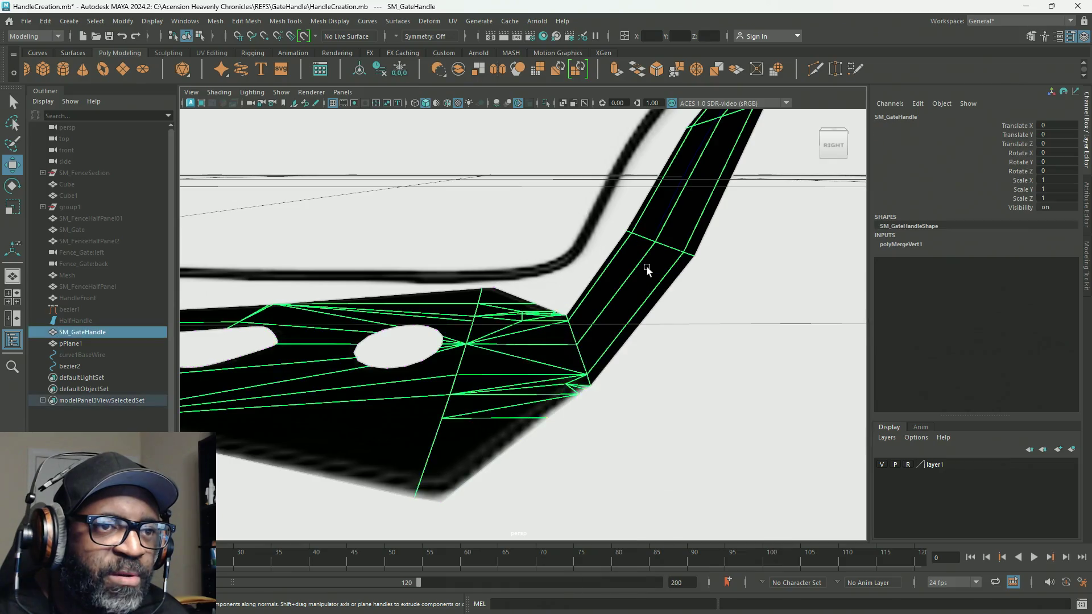
pyautogui.click(45, 21)
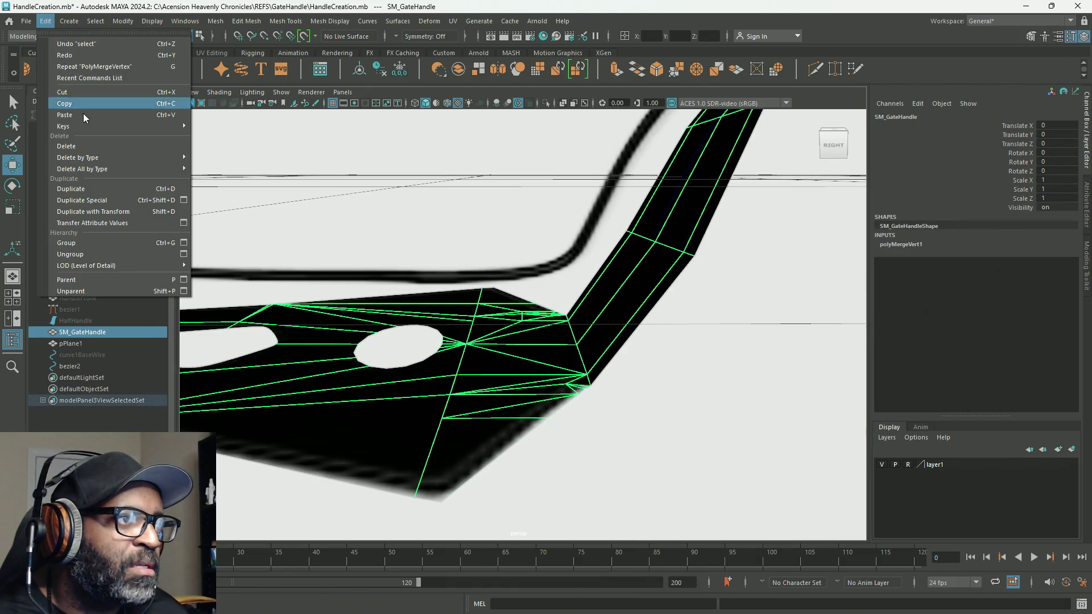
pyautogui.moveTo(91, 168)
pyautogui.click(203, 170)
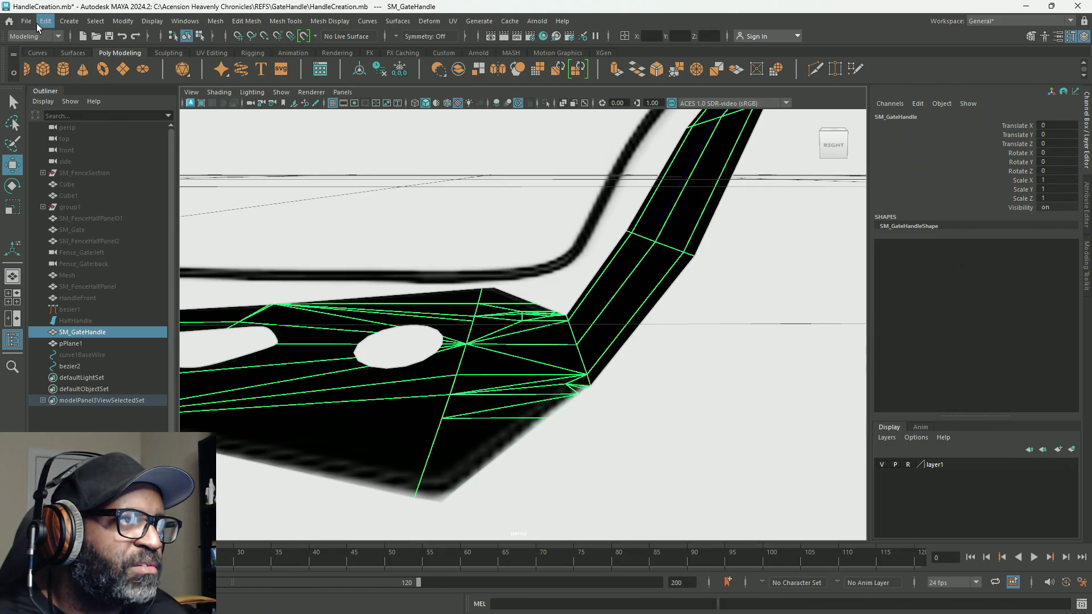
pyautogui.click(215, 22)
pyautogui.moveTo(248, 24)
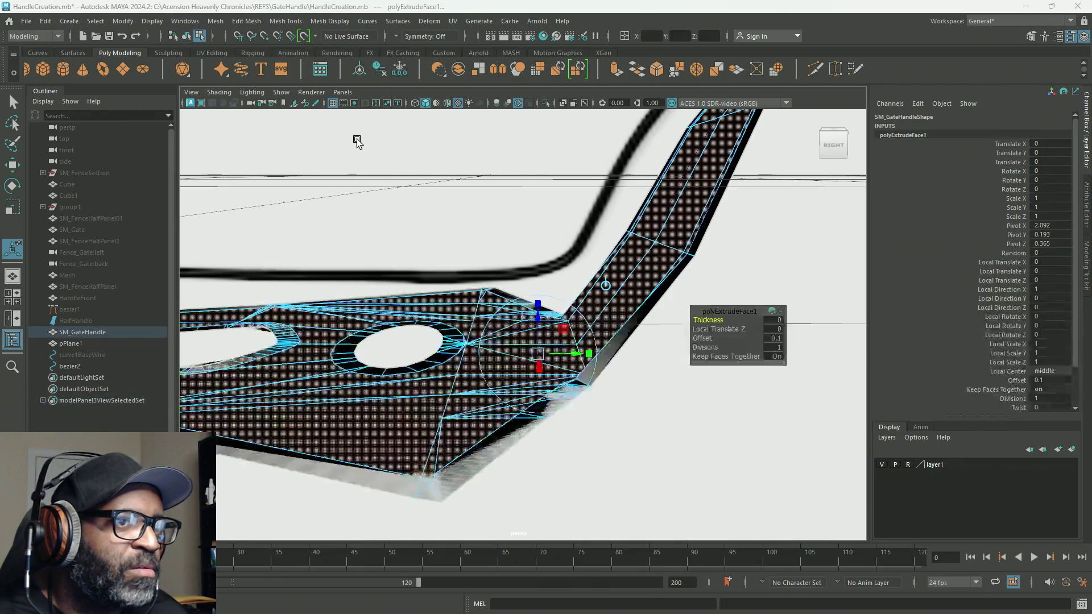
# Step: Extrude the handle faces again with Offset 0 and Thickness 0.3
pyautogui.click(321, 132)
pyautogui.scroll(5, 768, 333)
pyautogui.click(774, 338)
pyautogui.write('0')
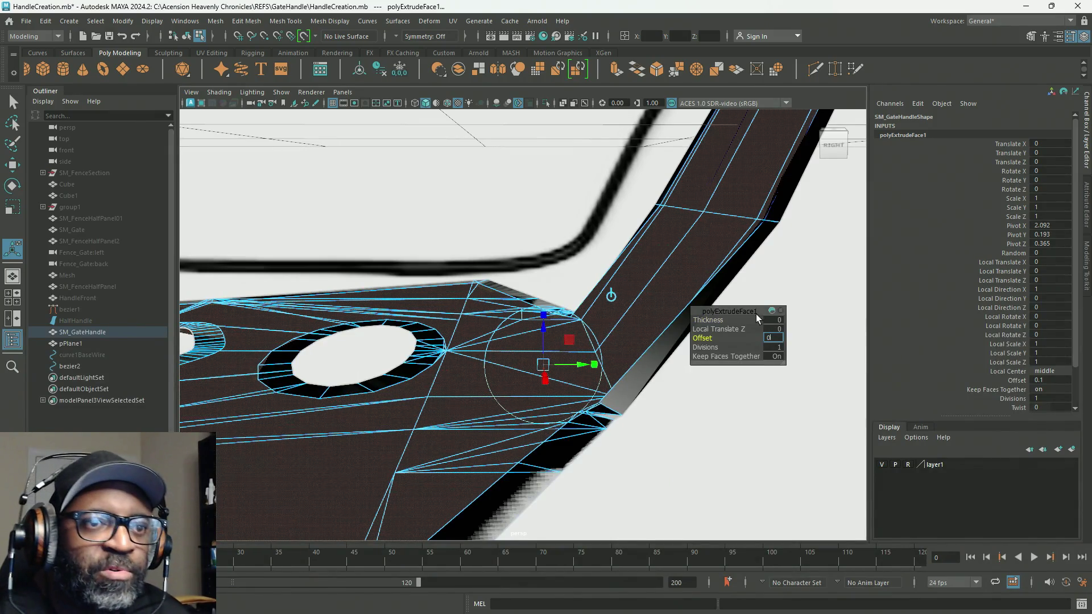
pyautogui.click(773, 320)
pyautogui.write('0.3')
pyautogui.press('Return')
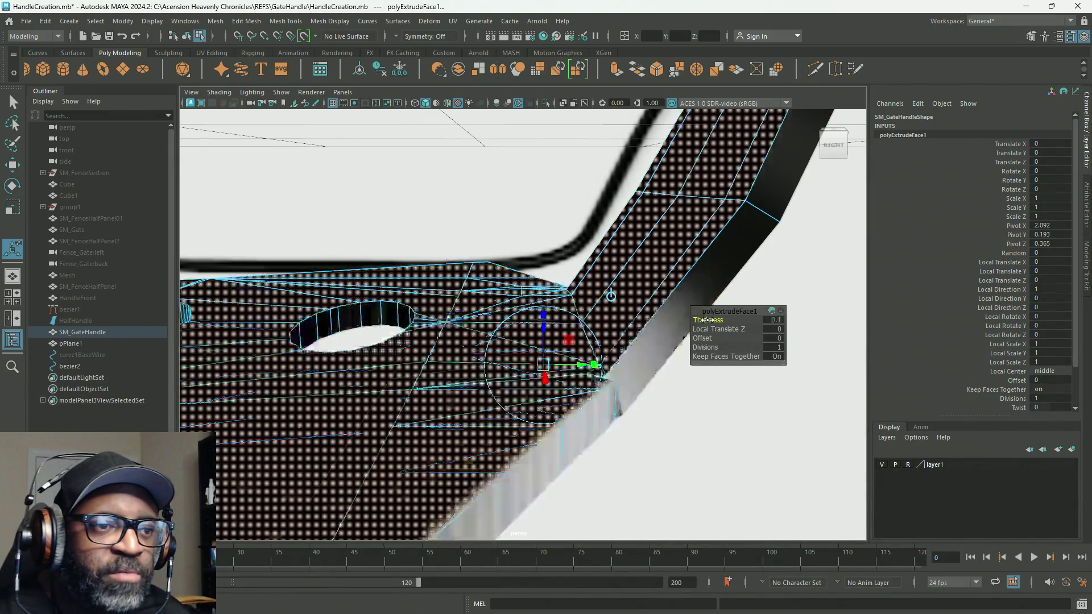
pyautogui.moveTo(708, 320)
pyautogui.keyDown('alt'); pyautogui.mouseDown()
pyautogui.moveTo(607, 366)
pyautogui.moveTo(478, 339)
pyautogui.moveTo(536, 313)
pyautogui.moveTo(537, 324)
pyautogui.moveTo(483, 324)
pyautogui.moveTo(377, 292)
pyautogui.moveTo(586, 305)
pyautogui.mouseUp(); pyautogui.keyUp('alt')
pyautogui.keyDown('alt'); pyautogui.moveTo(586, 305); pyautogui.dragTo(665, 302, button='middle'); pyautogui.keyUp('alt')
pyautogui.keyDown('alt'); pyautogui.moveTo(666, 303); pyautogui.dragTo(623, 297); pyautogui.keyUp('alt')
pyautogui.keyDown('alt'); pyautogui.moveTo(623, 297); pyautogui.dragTo(629, 307, button='right'); pyautogui.keyUp('alt')
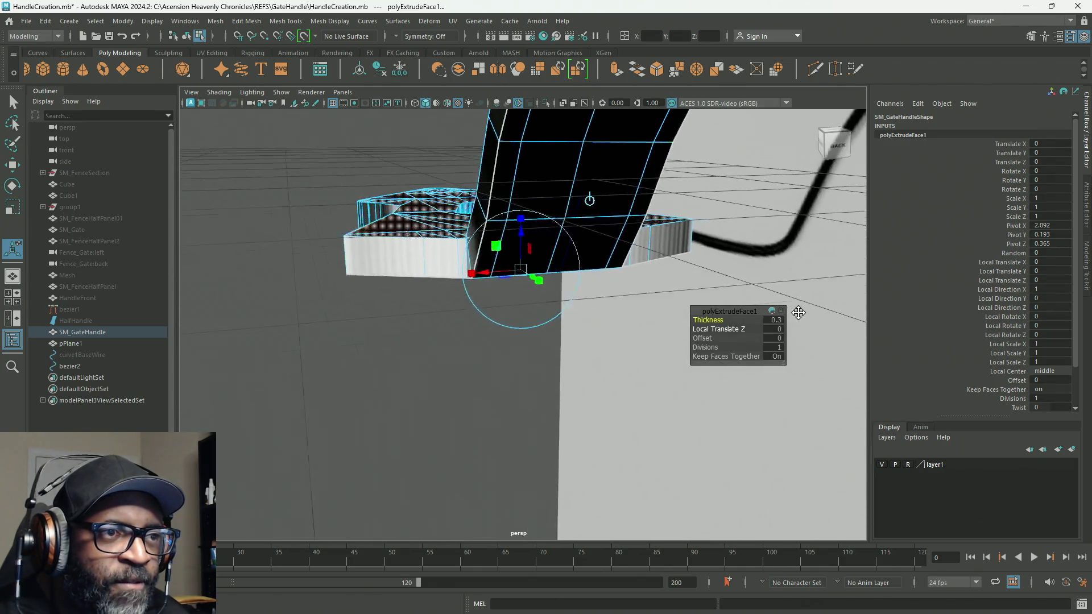
pyautogui.moveTo(629, 307)
pyautogui.keyDown('alt'); pyautogui.mouseDown()
pyautogui.moveTo(512, 300)
pyautogui.moveTo(548, 313)
pyautogui.moveTo(616, 275)
pyautogui.moveTo(544, 254)
pyautogui.moveTo(495, 261)
pyautogui.moveTo(524, 261)
pyautogui.moveTo(495, 241)
pyautogui.moveTo(512, 250)
pyautogui.mouseUp(); pyautogui.keyUp('alt')
pyautogui.keyDown('alt'); pyautogui.moveTo(512, 250); pyautogui.dragTo(504, 260, button='right'); pyautogui.keyUp('alt')
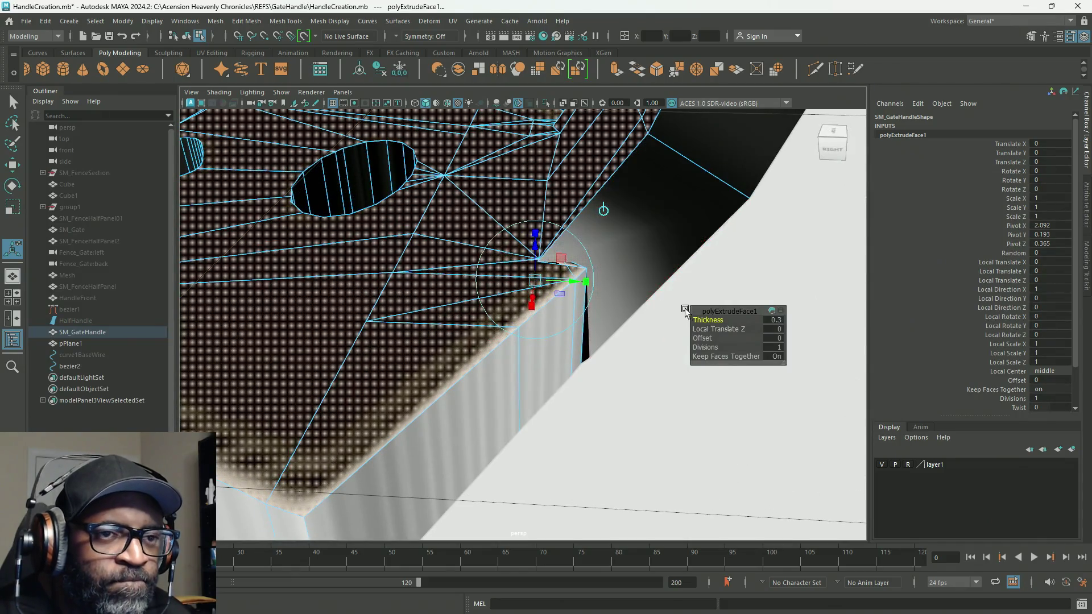
# Step: Trial Thickness 0.1 and Translate Z 0.2, undo the extrusion, then select lower-corner vertices
pyautogui.moveTo(712, 320); pyautogui.dragTo(713, 317)
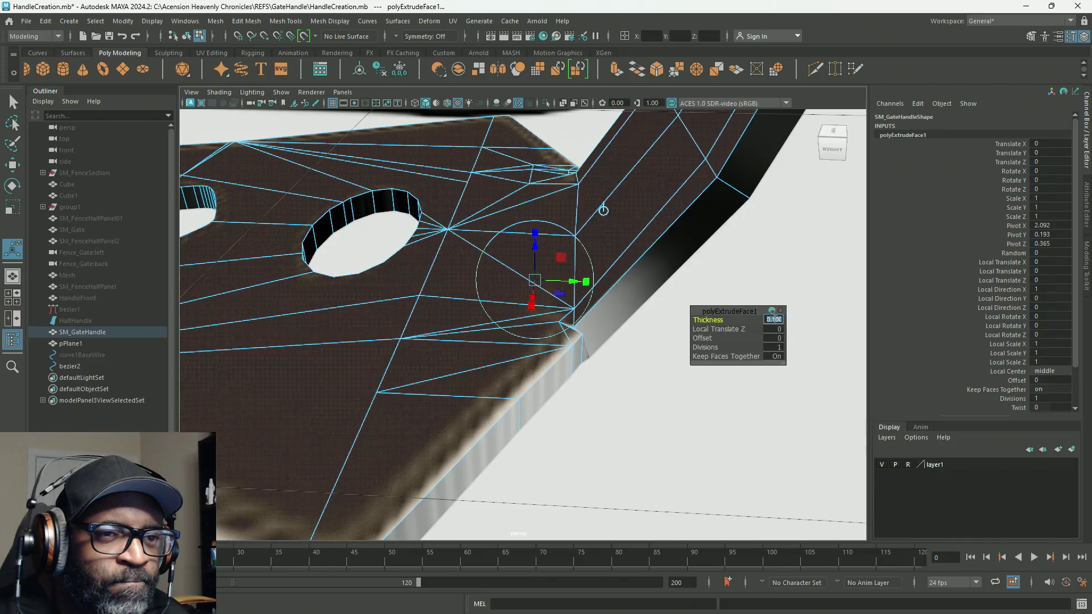
pyautogui.click(775, 327)
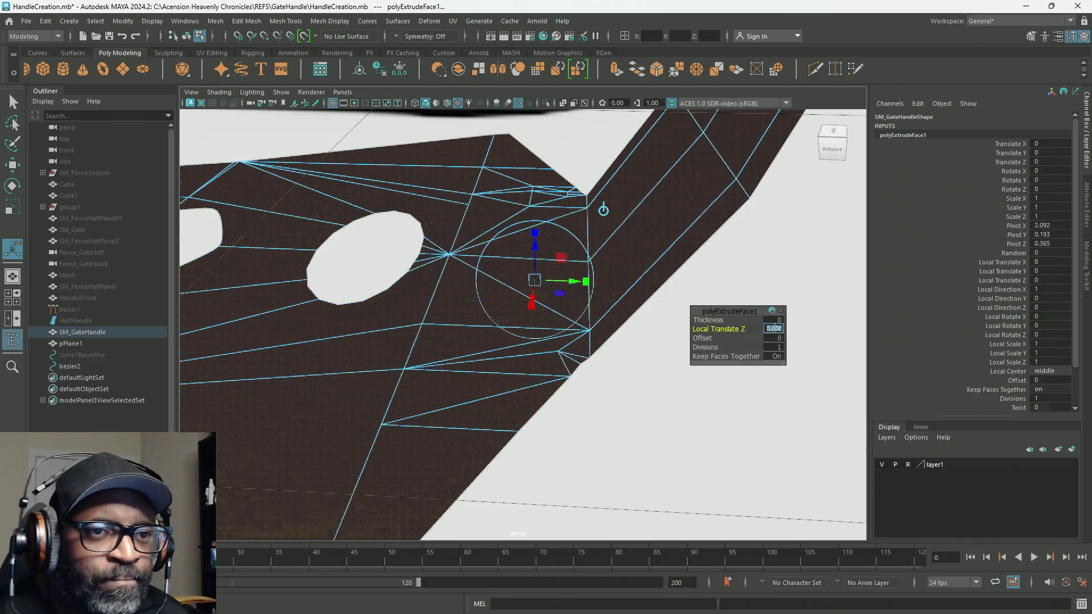
pyautogui.moveTo(732, 329); pyautogui.dragTo(732, 329)
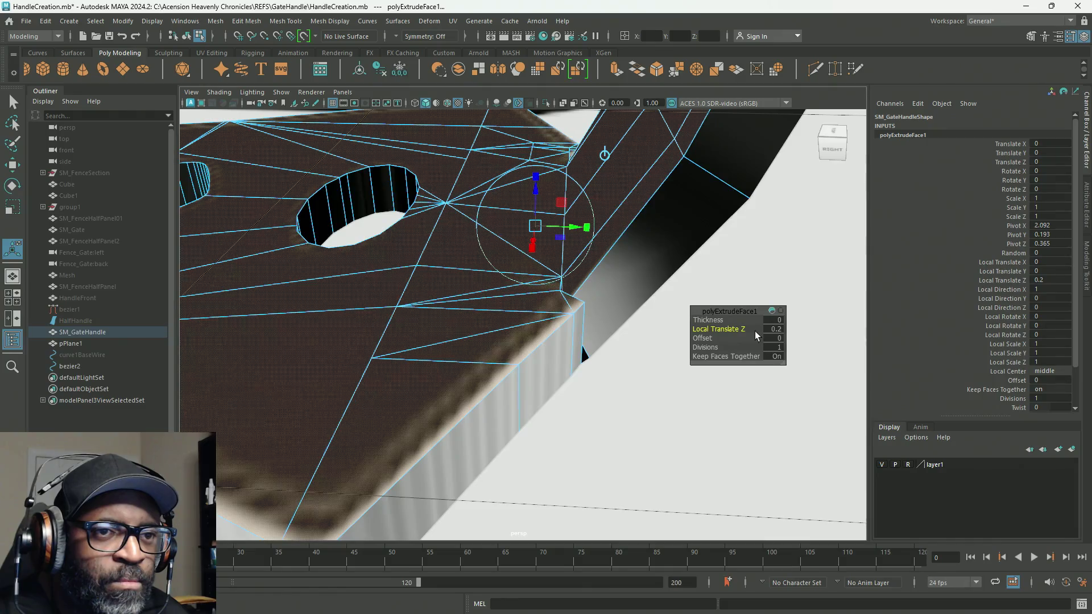
pyautogui.hotkey('ctrl', 'z')
pyautogui.hotkey('ctrl', 'z')
pyautogui.hotkey('ctrl', 'z')
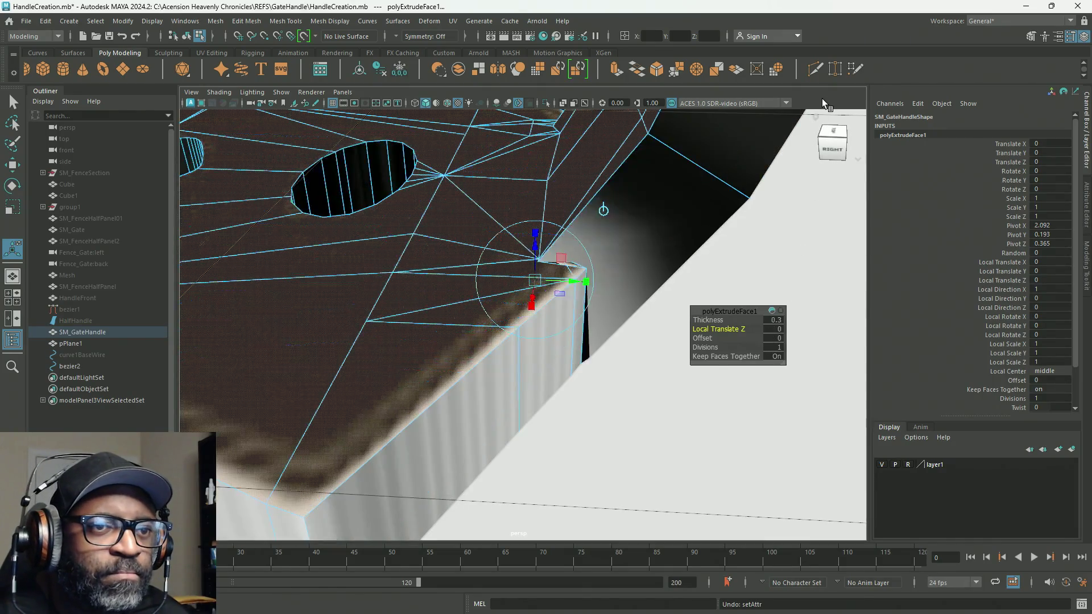
pyautogui.hotkey('ctrl', 'z')
pyautogui.hotkey('ctrl', 'z')
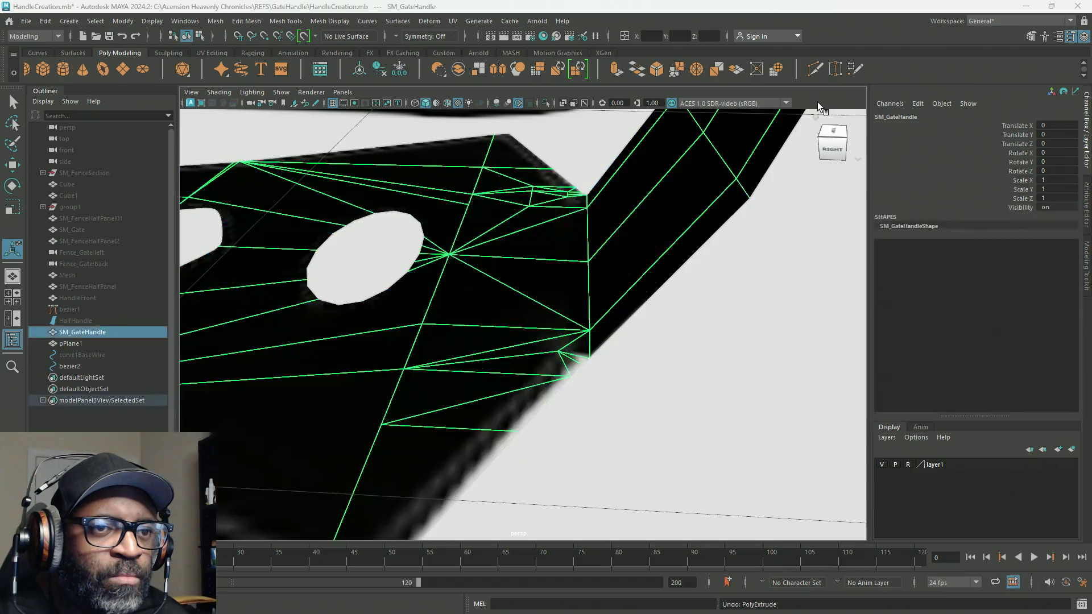
pyautogui.moveTo(582, 331)
pyautogui.mouseDown(button='right')
pyautogui.moveTo(576, 304)
pyautogui.moveTo(526, 289)
pyautogui.mouseUp(button='right')
pyautogui.moveTo(647, 415); pyautogui.dragTo(499, 300)
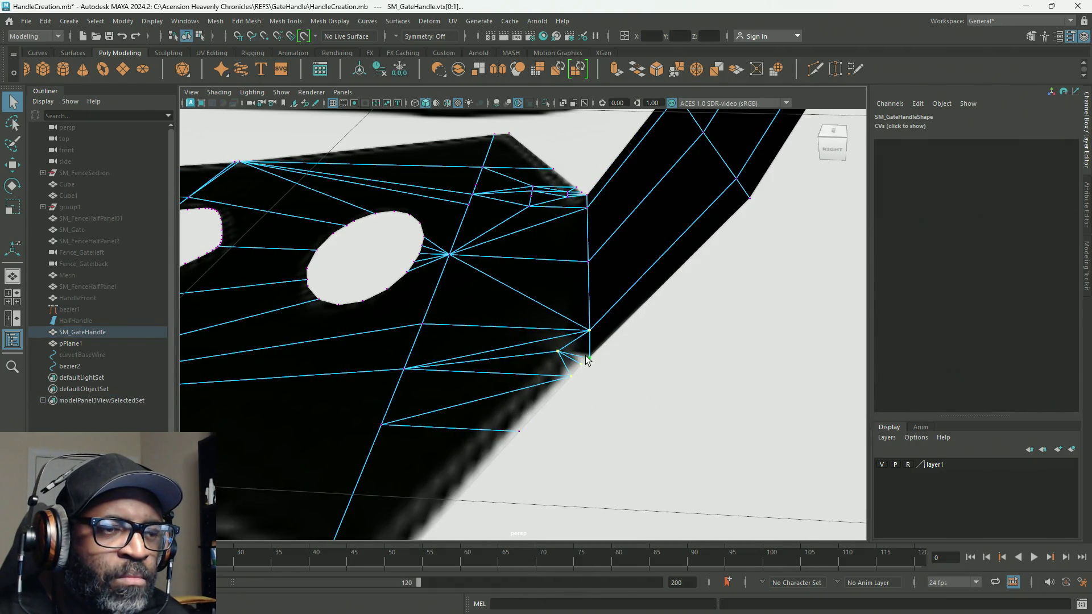
# Step: Soften the edges of SM_GateHandle in Object Mode
pyautogui.moveTo(545, 268); pyautogui.dragTo(596, 239, button='right')
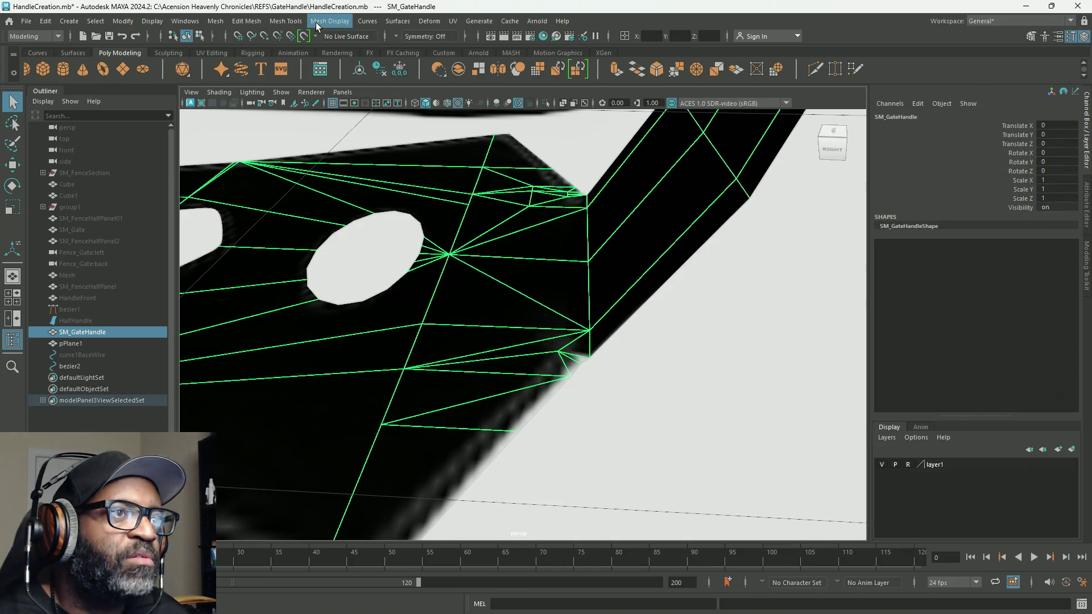
pyautogui.click(317, 25)
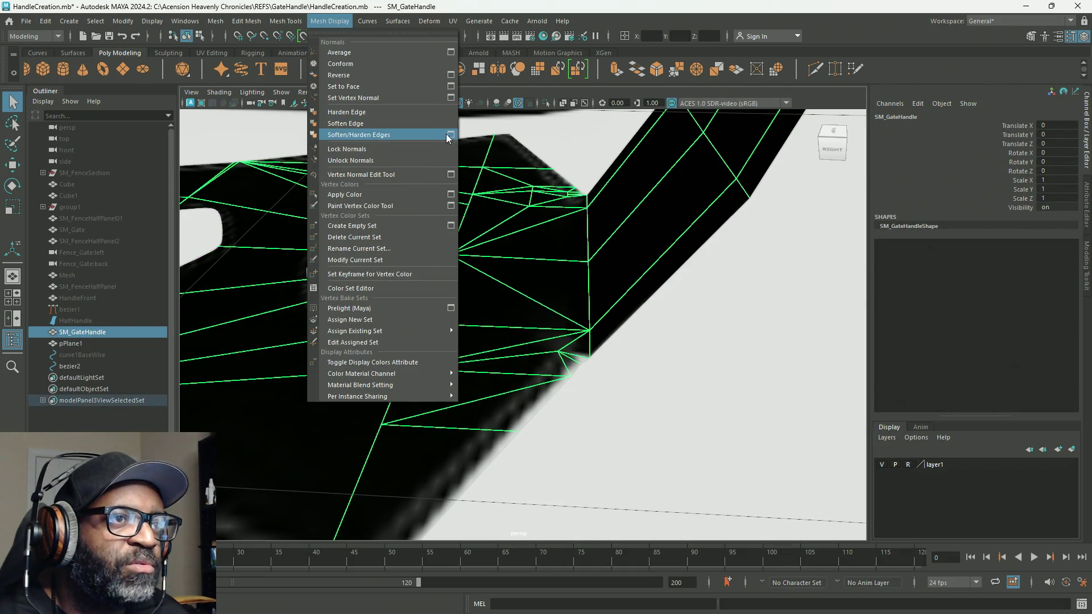
pyautogui.click(422, 134)
# Step: Clear SM_GateHandle's construction history via Edit > Delete All by Type > History
pyautogui.moveTo(541, 275); pyautogui.dragTo(567, 256, button='right')
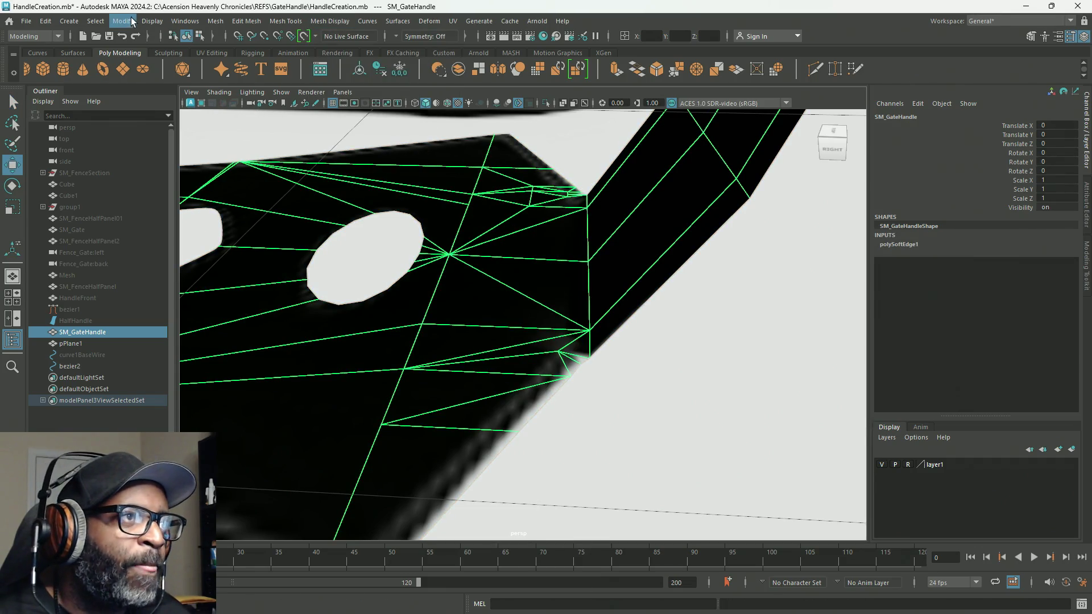
pyautogui.click(24, 21)
pyautogui.click(45, 21)
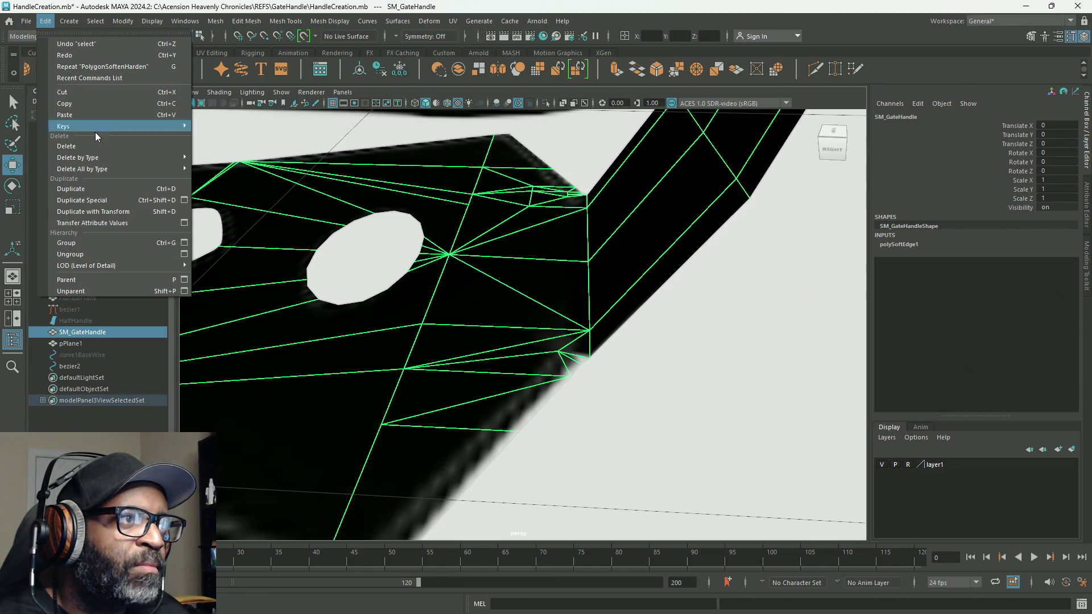
pyautogui.moveTo(122, 169)
pyautogui.click(217, 171)
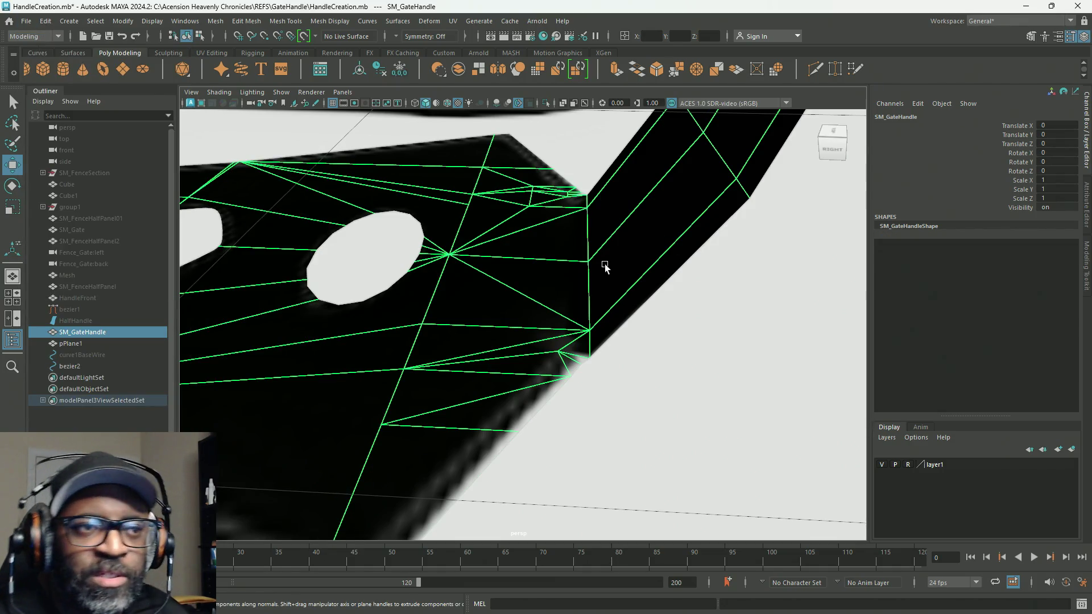
pyautogui.click(232, 23)
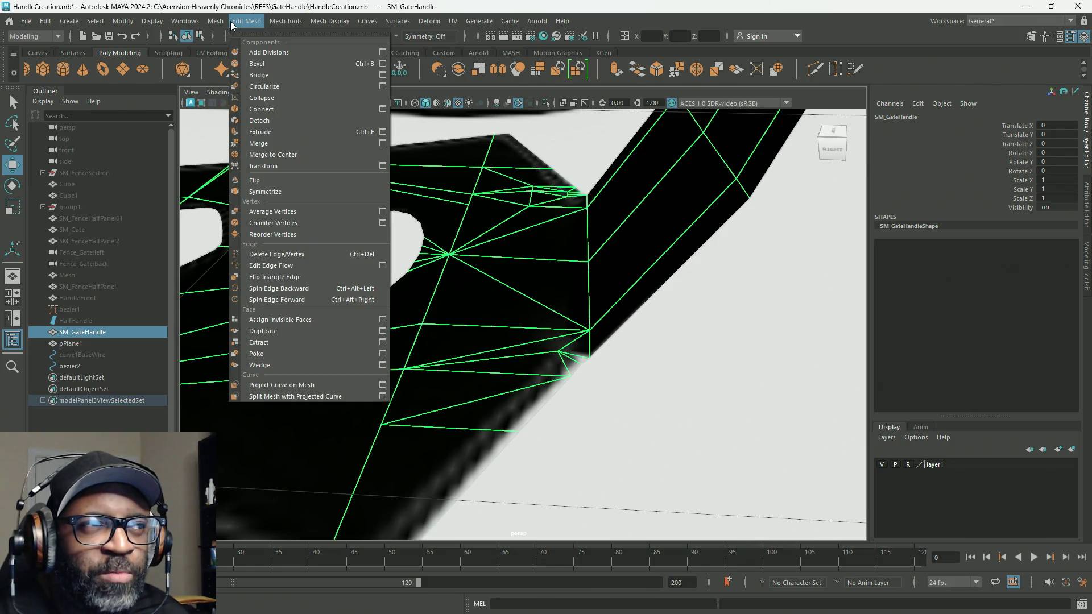
# Step: Extrude the handle faces with Offset 0, trying Thickness 0.2, 0.1 and -0.2
pyautogui.click(343, 131)
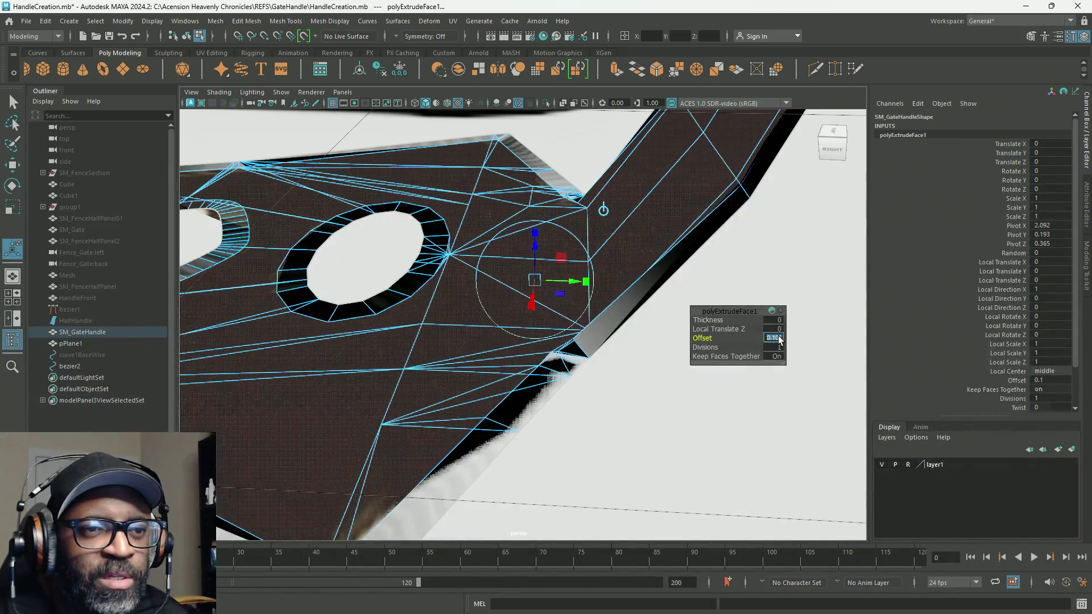
pyautogui.write('0')
pyautogui.press('Return')
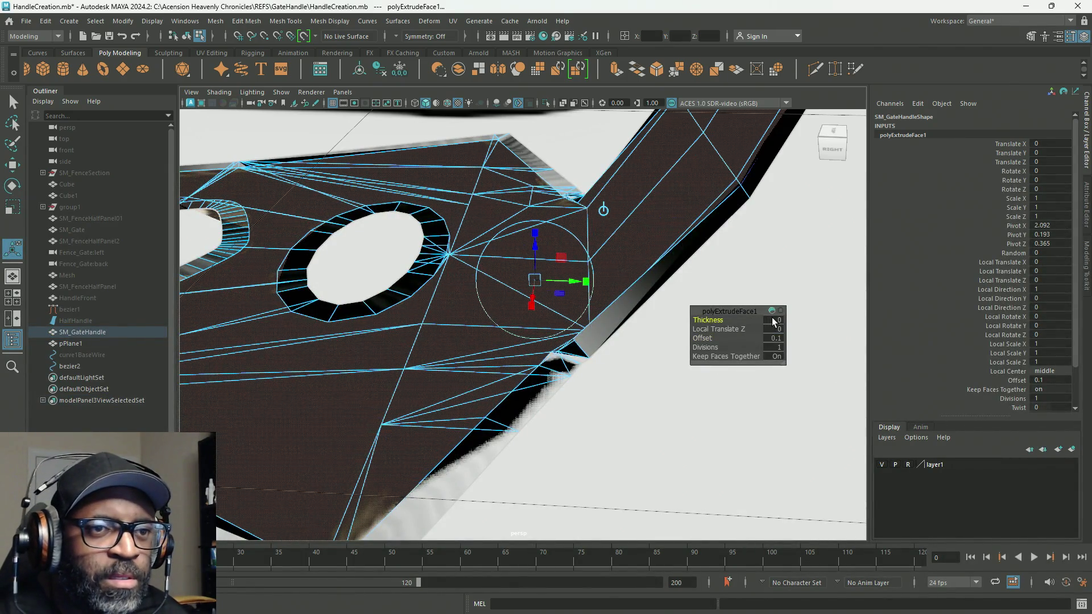
pyautogui.write('0.2')
pyautogui.press('Return')
pyautogui.moveTo(709, 321); pyautogui.dragTo(711, 314)
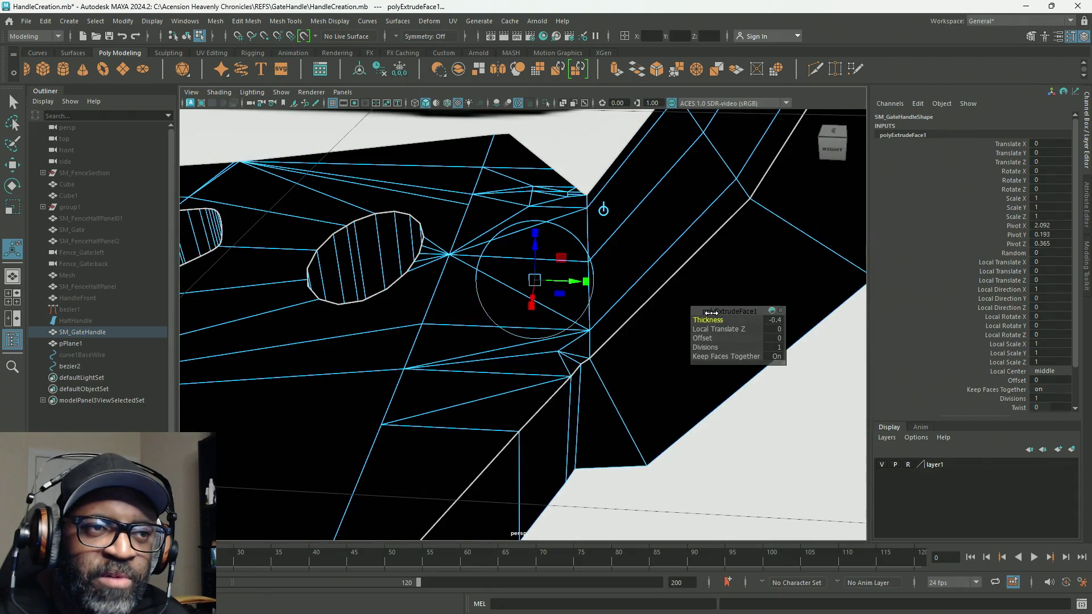
pyautogui.scroll(-5, 452, 273)
pyautogui.moveTo(458, 251)
pyautogui.keyDown('alt'); pyautogui.mouseDown()
pyautogui.moveTo(431, 269)
pyautogui.moveTo(500, 246)
pyautogui.moveTo(392, 252)
pyautogui.moveTo(487, 203)
pyautogui.mouseUp(); pyautogui.keyUp('alt')
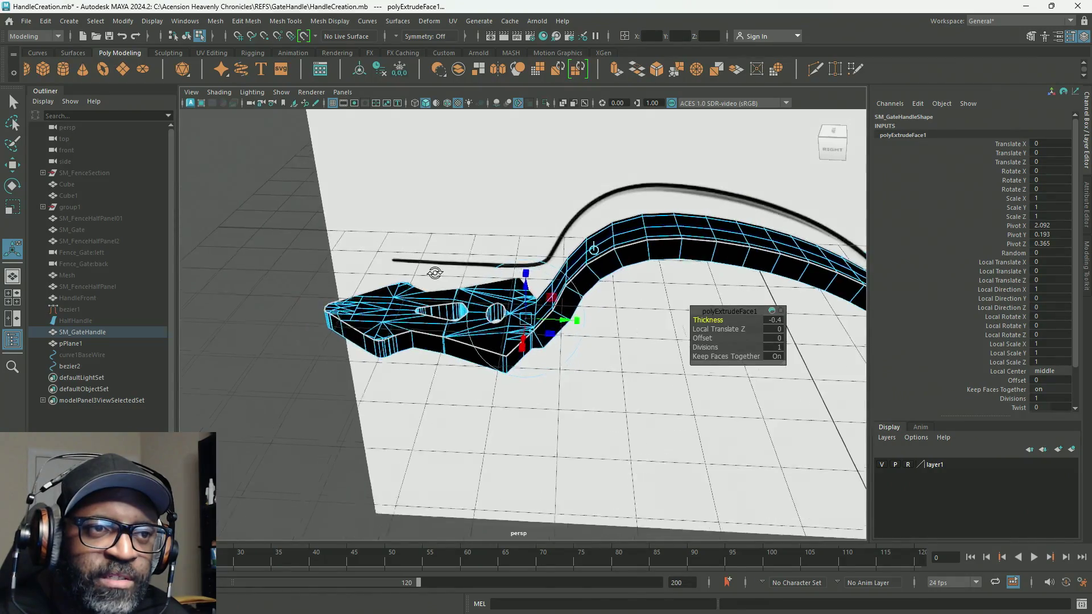
pyautogui.scroll(3, 487, 204)
pyautogui.moveTo(718, 320); pyautogui.dragTo(722, 320)
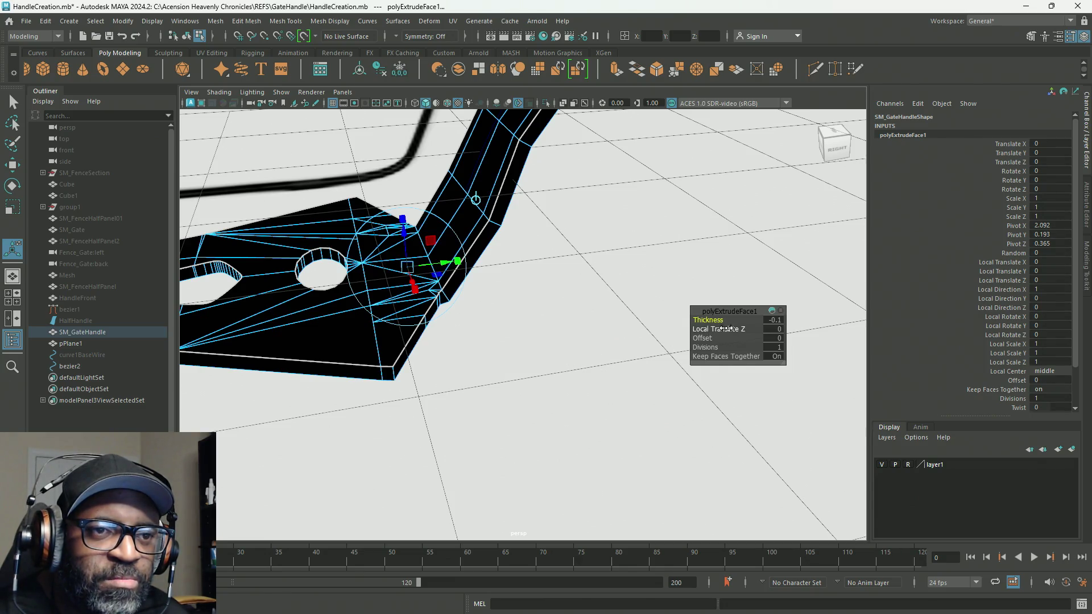
pyautogui.scroll(-5, 711, 341)
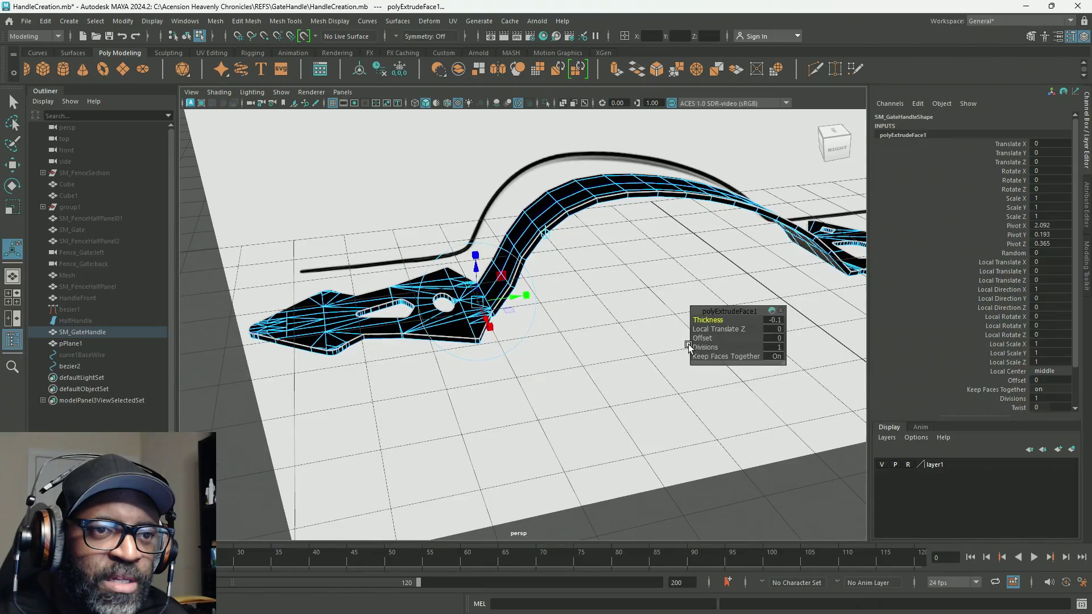
# Step: Set the extrusion Thickness to 0.15, then -0.15 to flip its direction
pyautogui.click(777, 322)
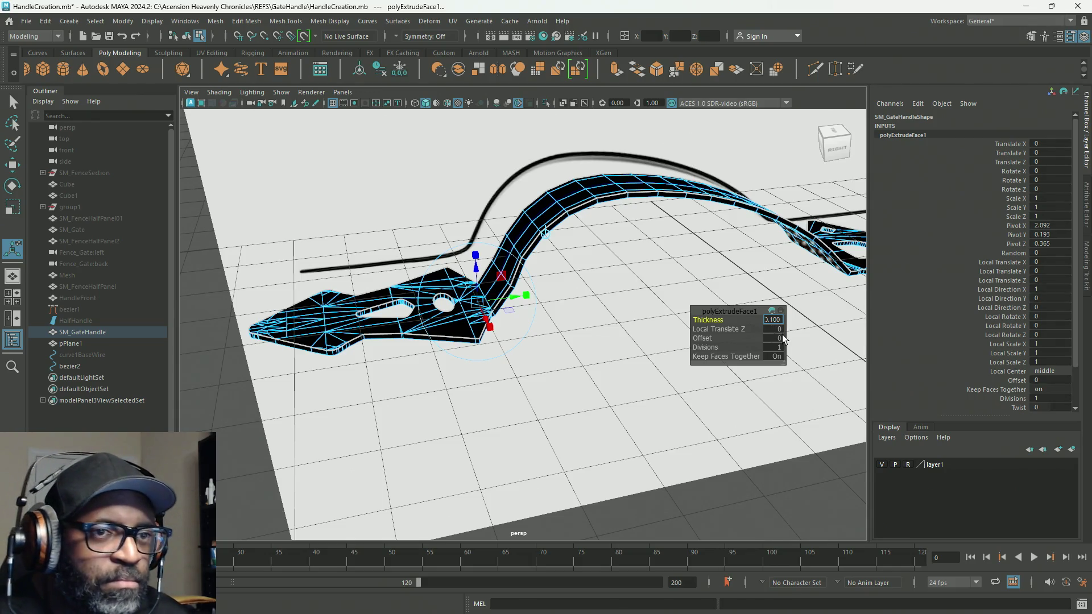
pyautogui.write('5')
pyautogui.click(774, 330)
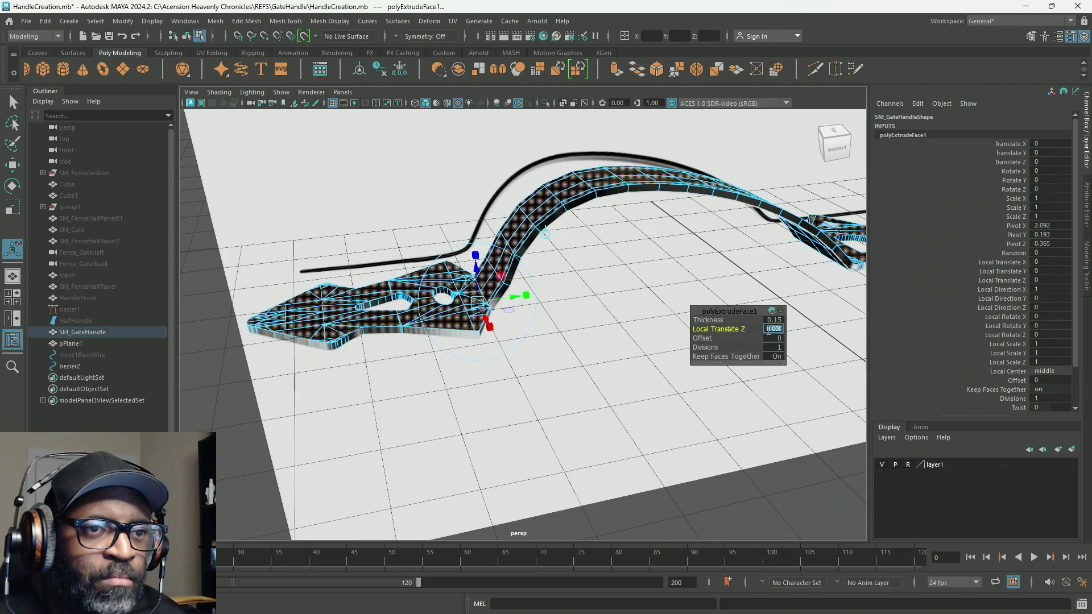
pyautogui.scroll(5, 697, 352)
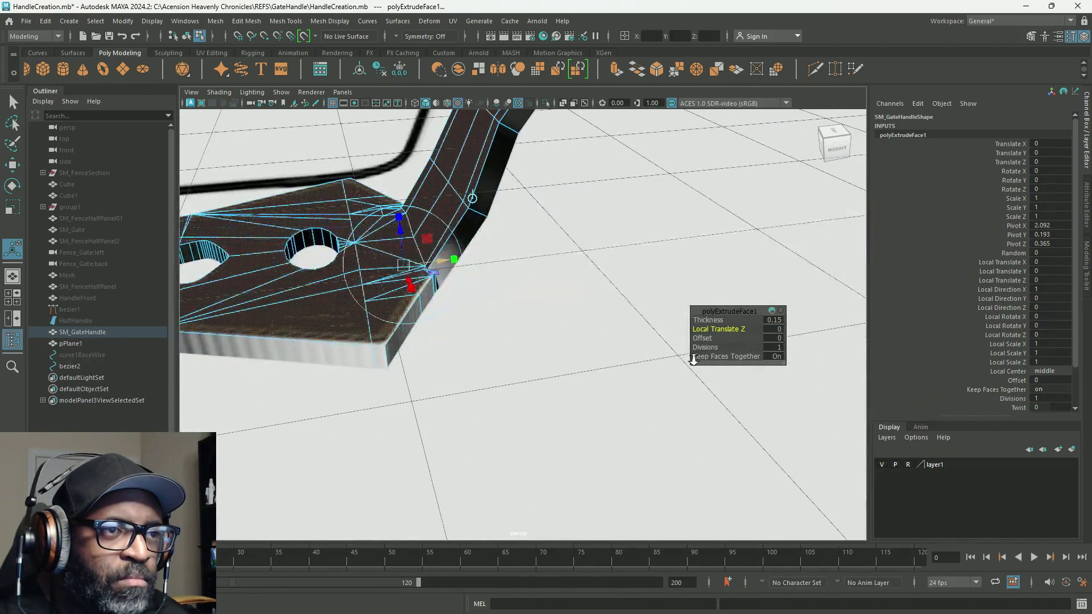
pyautogui.click(776, 321)
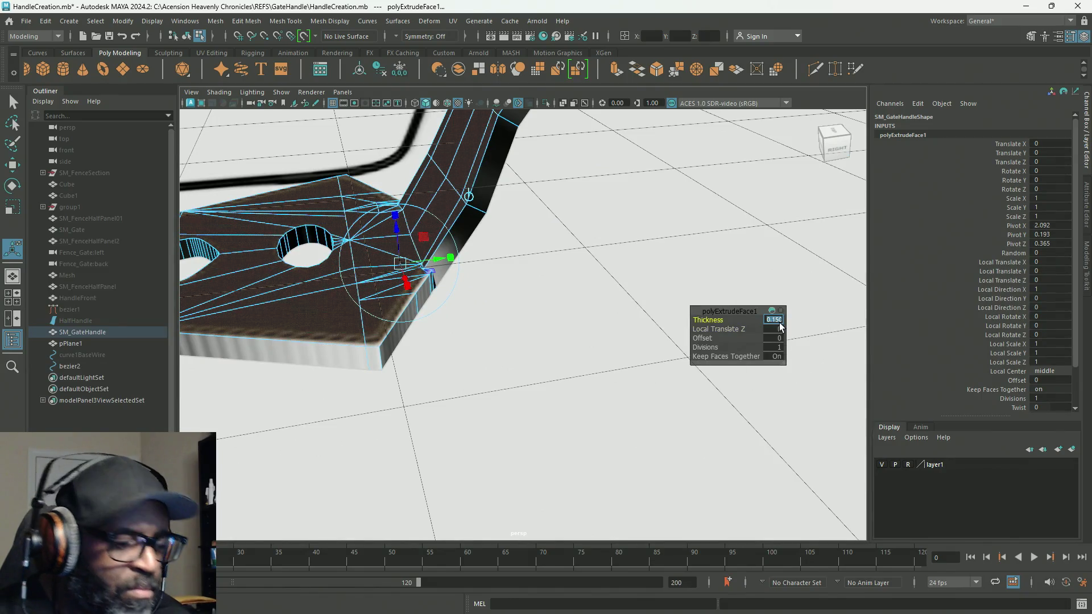
pyautogui.write('-')
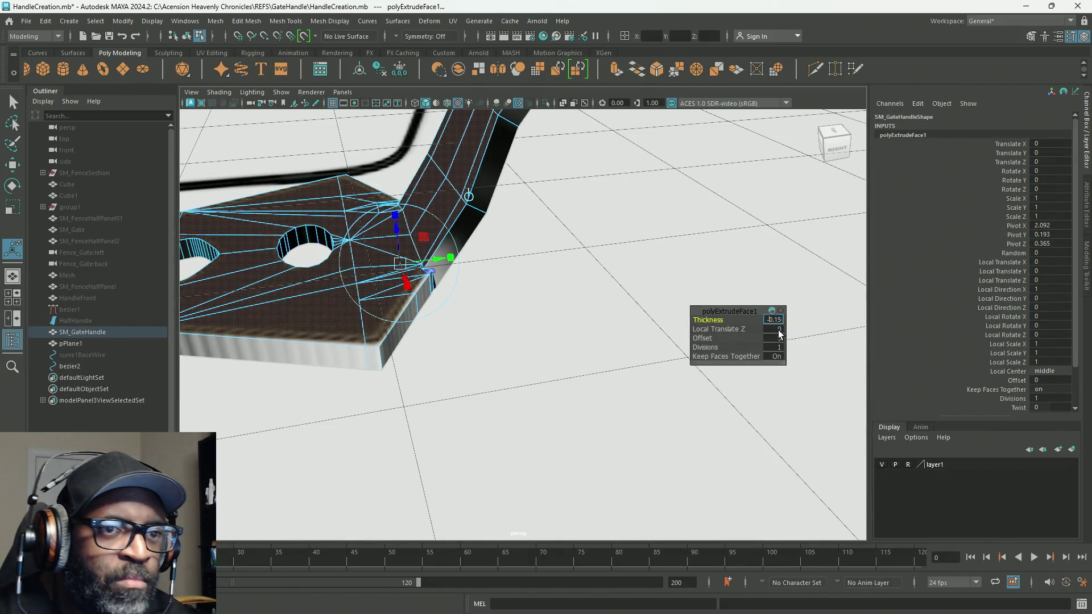
pyautogui.click(780, 330)
pyautogui.moveTo(530, 348)
pyautogui.keyDown('alt'); pyautogui.mouseDown()
pyautogui.moveTo(499, 361)
pyautogui.moveTo(582, 383)
pyautogui.moveTo(597, 366)
pyautogui.moveTo(577, 349)
pyautogui.moveTo(478, 360)
pyautogui.moveTo(407, 353)
pyautogui.moveTo(383, 311)
pyautogui.moveTo(433, 330)
pyautogui.moveTo(614, 347)
pyautogui.moveTo(564, 372)
pyautogui.mouseUp(); pyautogui.keyUp('alt')
# Step: Reverse SM_GateHandle's normals in Object Mode with Mesh Display > Reverse
pyautogui.moveTo(500, 398)
pyautogui.keyDown('alt'); pyautogui.mouseDown(button='right')
pyautogui.moveTo(322, 251)
pyautogui.moveTo(483, 288)
pyautogui.moveTo(292, 254)
pyautogui.mouseUp(button='right'); pyautogui.keyUp('alt')
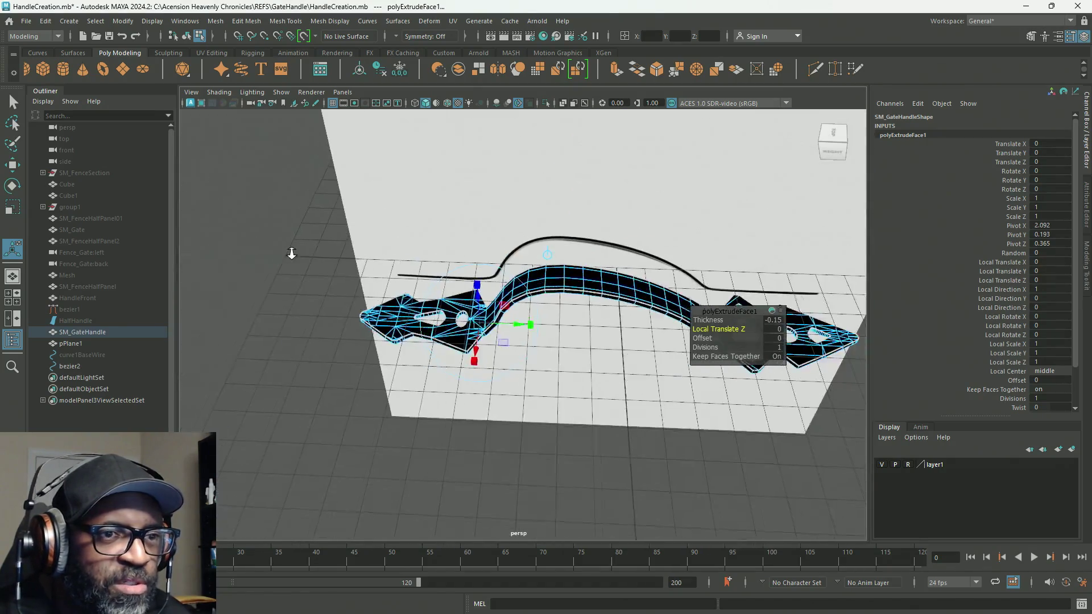
pyautogui.moveTo(292, 254)
pyautogui.keyDown('alt'); pyautogui.mouseDown()
pyautogui.moveTo(675, 346)
pyautogui.moveTo(490, 291)
pyautogui.moveTo(303, 285)
pyautogui.moveTo(296, 317)
pyautogui.mouseUp(); pyautogui.keyUp('alt')
pyautogui.scroll(-10, 676, 346)
pyautogui.moveTo(446, 264); pyautogui.dragTo(496, 257, button='right')
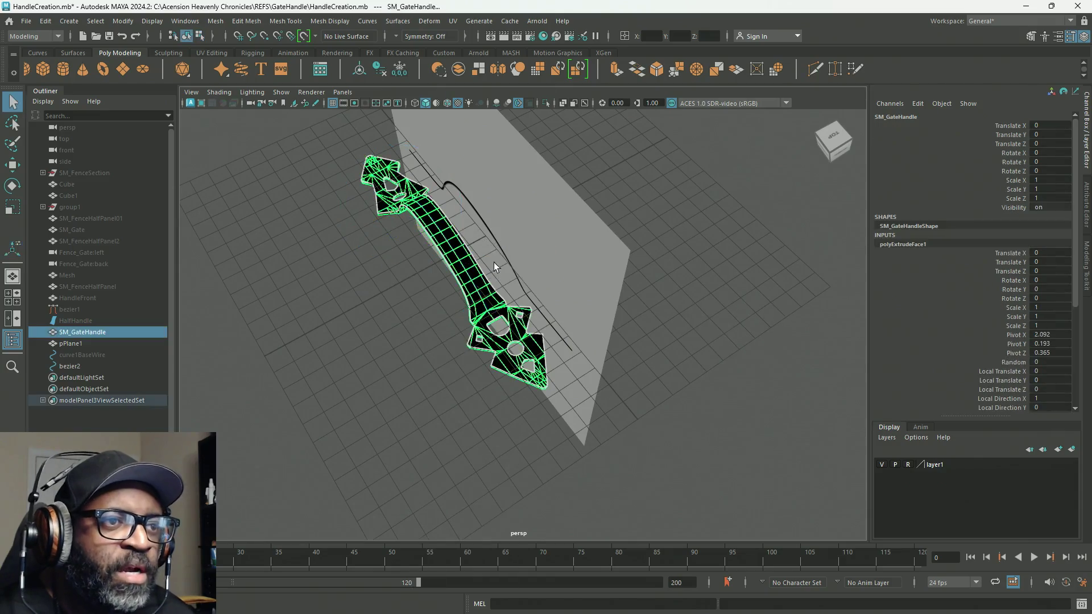
pyautogui.moveTo(474, 283)
pyautogui.keyDown('alt'); pyautogui.mouseDown()
pyautogui.moveTo(563, 245)
pyautogui.moveTo(519, 273)
pyautogui.moveTo(472, 259)
pyautogui.moveTo(578, 266)
pyautogui.moveTo(500, 261)
pyautogui.moveTo(771, 305)
pyautogui.moveTo(586, 277)
pyautogui.moveTo(541, 193)
pyautogui.mouseUp(); pyautogui.keyUp('alt')
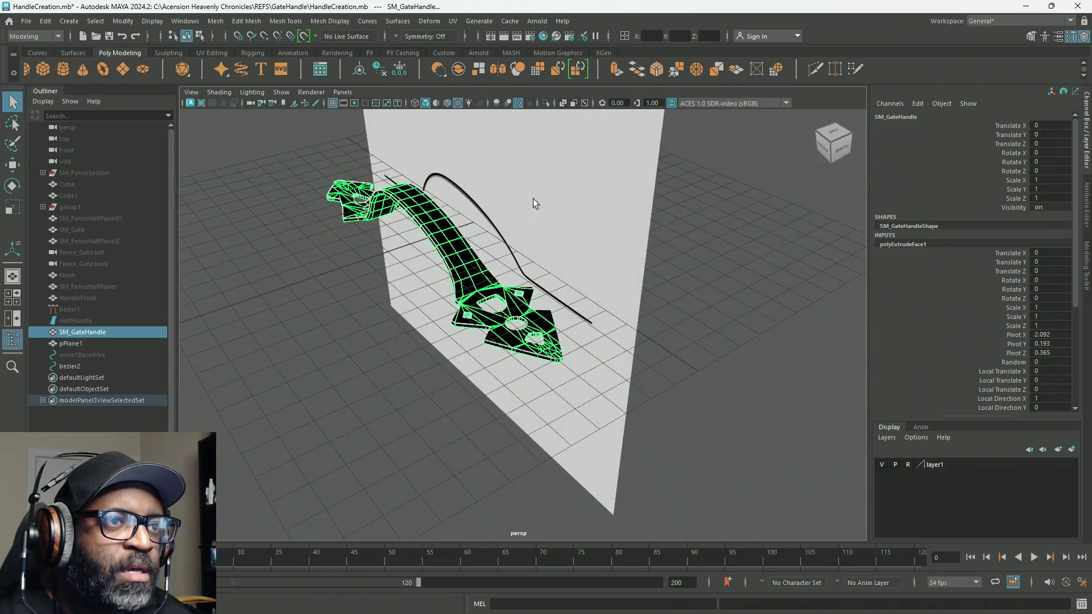
pyautogui.click(348, 22)
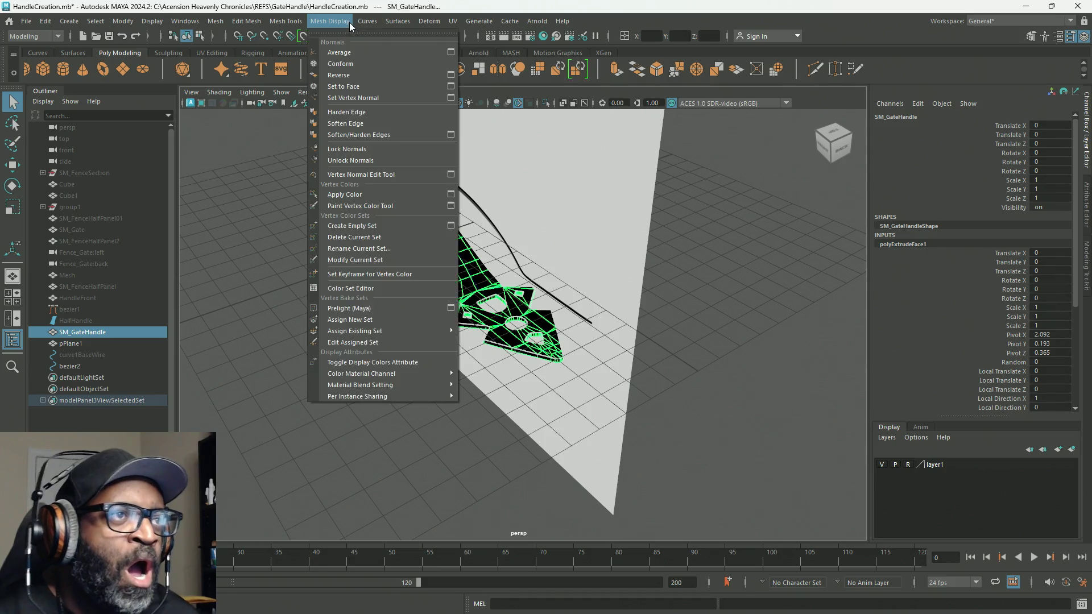
pyautogui.click(350, 74)
# Step: Orbit around the handle to inspect it against the reference plane
pyautogui.keyDown('alt'); pyautogui.moveTo(442, 271); pyautogui.dragTo(648, 268); pyautogui.keyUp('alt')
pyautogui.moveTo(647, 268); pyautogui.dragTo(660, 242, button='right')
pyautogui.click(660, 242)
pyautogui.moveTo(572, 319)
pyautogui.keyDown('alt'); pyautogui.mouseDown(button='right')
pyautogui.moveTo(711, 380)
pyautogui.moveTo(568, 356)
pyautogui.mouseUp(button='right'); pyautogui.keyUp('alt')
pyautogui.moveTo(567, 356)
pyautogui.keyDown('alt'); pyautogui.mouseDown()
pyautogui.moveTo(477, 334)
pyautogui.moveTo(438, 287)
pyautogui.moveTo(445, 254)
pyautogui.moveTo(414, 362)
pyautogui.mouseUp(); pyautogui.keyUp('alt')
pyautogui.click(455, 285)
pyautogui.moveTo(455, 325)
pyautogui.keyDown('alt'); pyautogui.mouseDown(button='right')
pyautogui.moveTo(742, 350)
pyautogui.moveTo(498, 317)
pyautogui.mouseUp(button='right'); pyautogui.keyUp('alt')
pyautogui.moveTo(499, 316)
pyautogui.keyDown('alt'); pyautogui.mouseDown()
pyautogui.moveTo(455, 364)
pyautogui.moveTo(412, 310)
pyautogui.mouseUp(); pyautogui.keyUp('alt')
pyautogui.keyDown('alt'); pyautogui.moveTo(413, 310); pyautogui.dragTo(335, 239, button='right'); pyautogui.keyUp('alt')
pyautogui.keyDown('alt'); pyautogui.moveTo(336, 239); pyautogui.dragTo(418, 285); pyautogui.keyUp('alt')
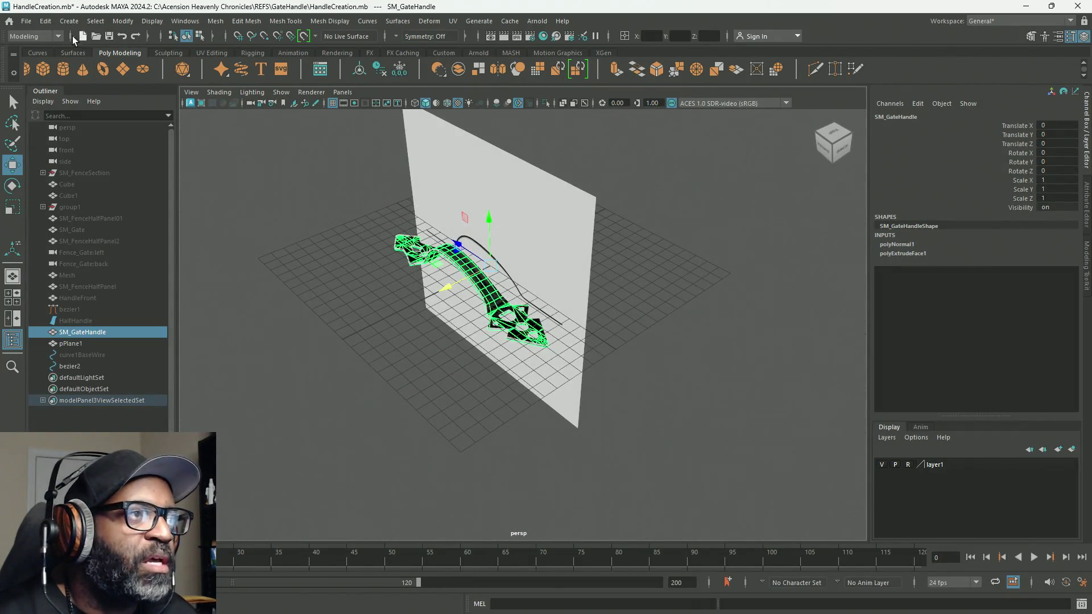
# Step: Delete all construction history on SM_GateHandle, removing polyNormal1 and polyExtrudeFace1
pyautogui.click(45, 21)
pyautogui.moveTo(170, 169)
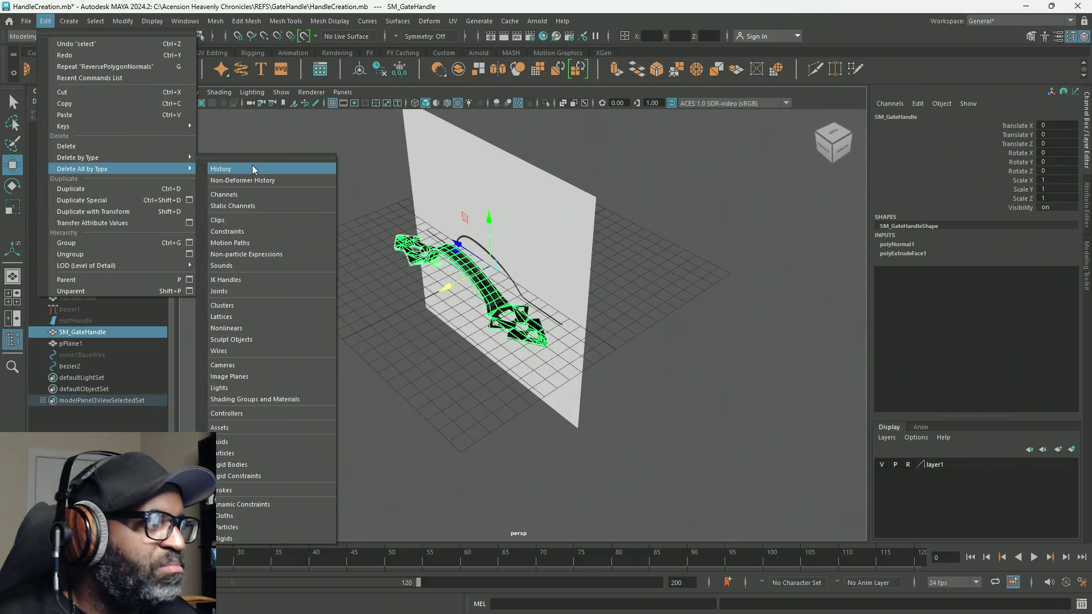
pyautogui.click(252, 166)
# Step: Pull the view back around the scene and select the SM_Gate object
pyautogui.moveTo(603, 310)
pyautogui.keyDown('alt'); pyautogui.mouseDown(button='right')
pyautogui.moveTo(564, 310)
pyautogui.moveTo(585, 308)
pyautogui.mouseUp(button='right'); pyautogui.keyUp('alt')
pyautogui.keyDown('alt'); pyautogui.moveTo(455, 265); pyautogui.dragTo(422, 282); pyautogui.keyUp('alt')
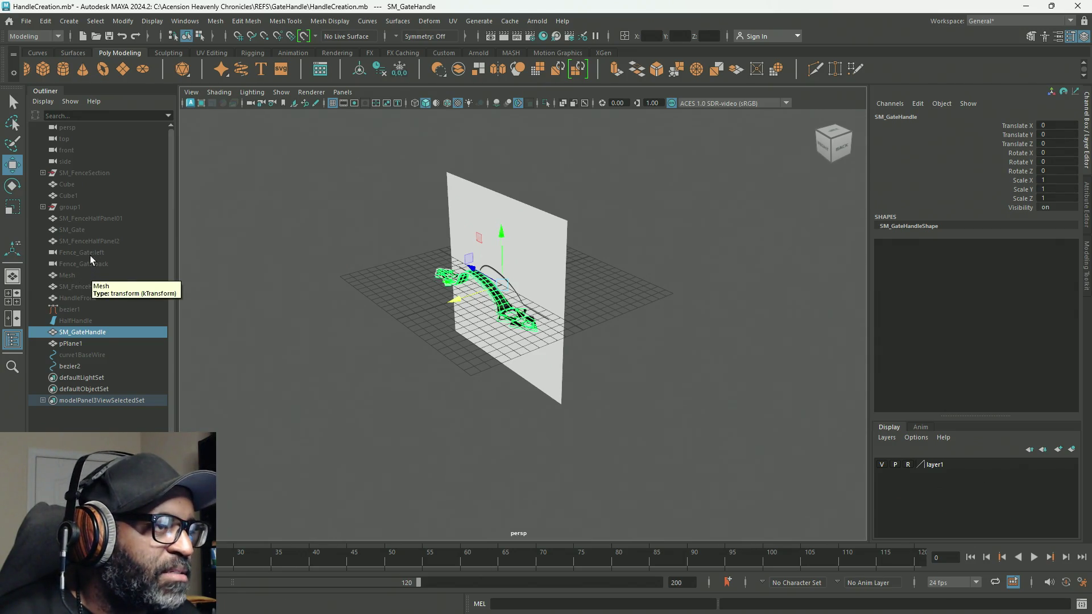
pyautogui.click(85, 228)
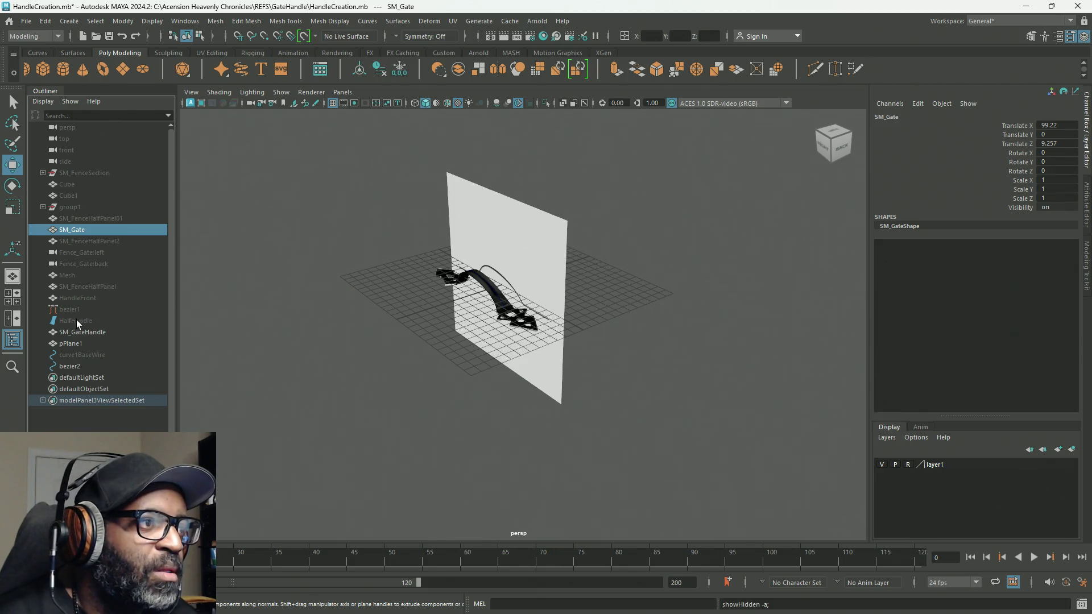
# Step: Select and frame SM_Gate, orbit to its front, and select SM_GateHandle
pyautogui.hotkey('ctrl', 'z')
pyautogui.click(78, 229)
pyautogui.press('f')
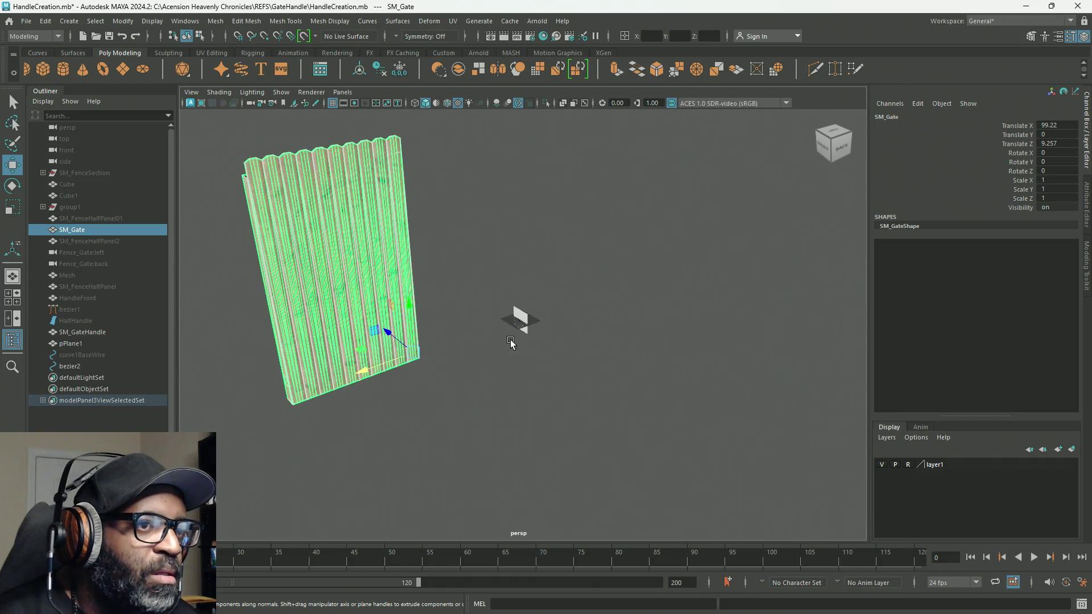
pyautogui.keyDown('ctrl'); pyautogui.moveTo(514, 342); pyautogui.dragTo(444, 293, button='right'); pyautogui.keyUp('ctrl')
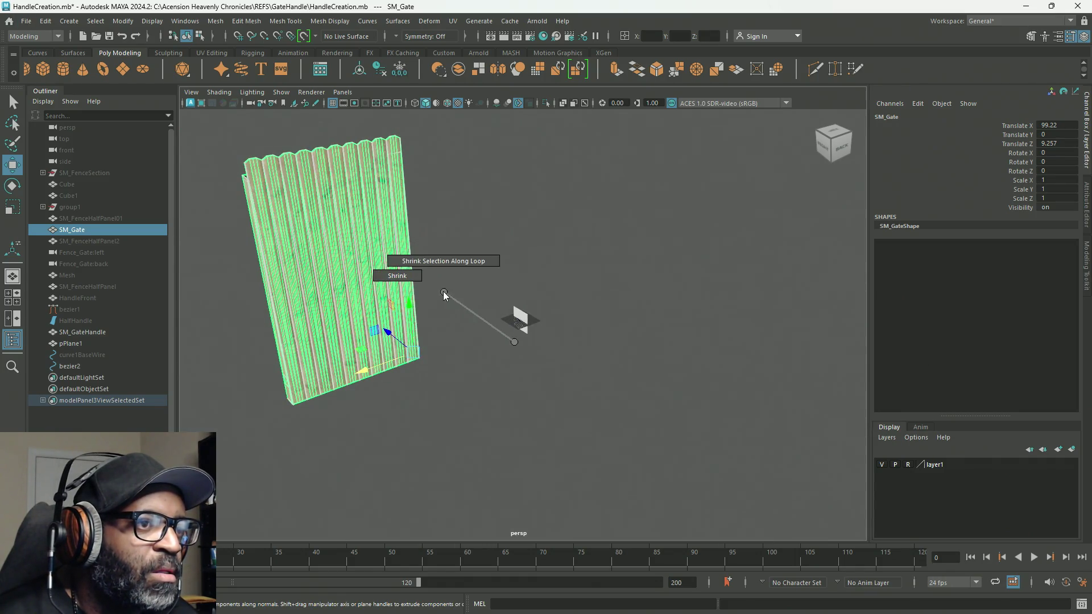
pyautogui.moveTo(504, 339)
pyautogui.keyDown('ctrl'); pyautogui.mouseDown(button='right')
pyautogui.moveTo(589, 381)
pyautogui.moveTo(586, 392)
pyautogui.moveTo(578, 387)
pyautogui.mouseUp(button='right'); pyautogui.keyUp('ctrl')
pyautogui.moveTo(524, 381)
pyautogui.keyDown('alt'); pyautogui.mouseDown()
pyautogui.moveTo(609, 384)
pyautogui.moveTo(751, 336)
pyautogui.moveTo(759, 375)
pyautogui.moveTo(975, 373)
pyautogui.moveTo(700, 383)
pyautogui.mouseUp(); pyautogui.keyUp('alt')
pyautogui.keyDown('alt'); pyautogui.moveTo(777, 383); pyautogui.dragTo(656, 386); pyautogui.keyUp('alt')
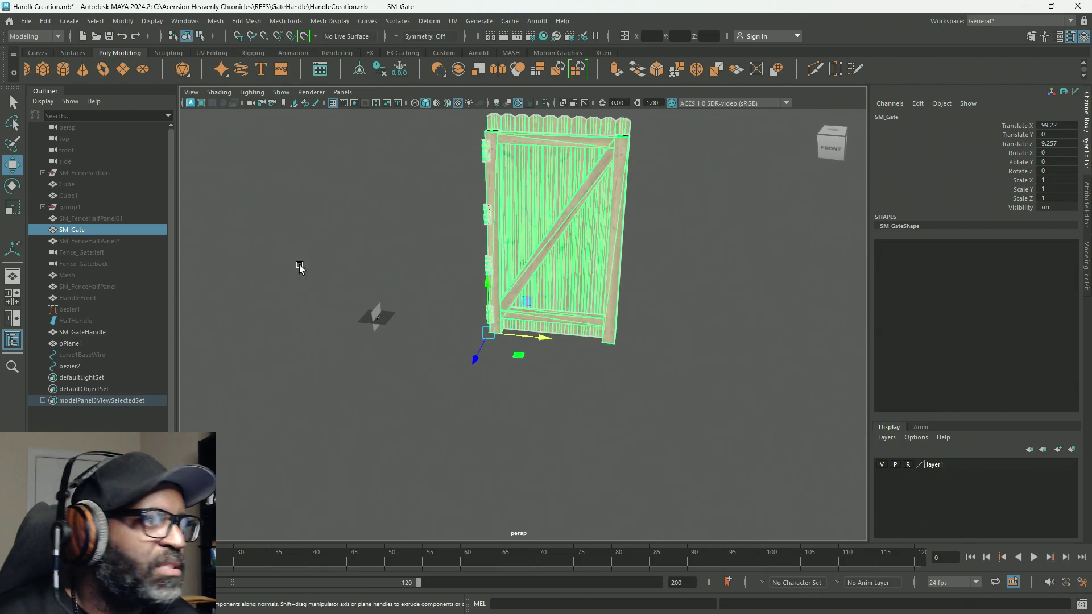
pyautogui.click(83, 332)
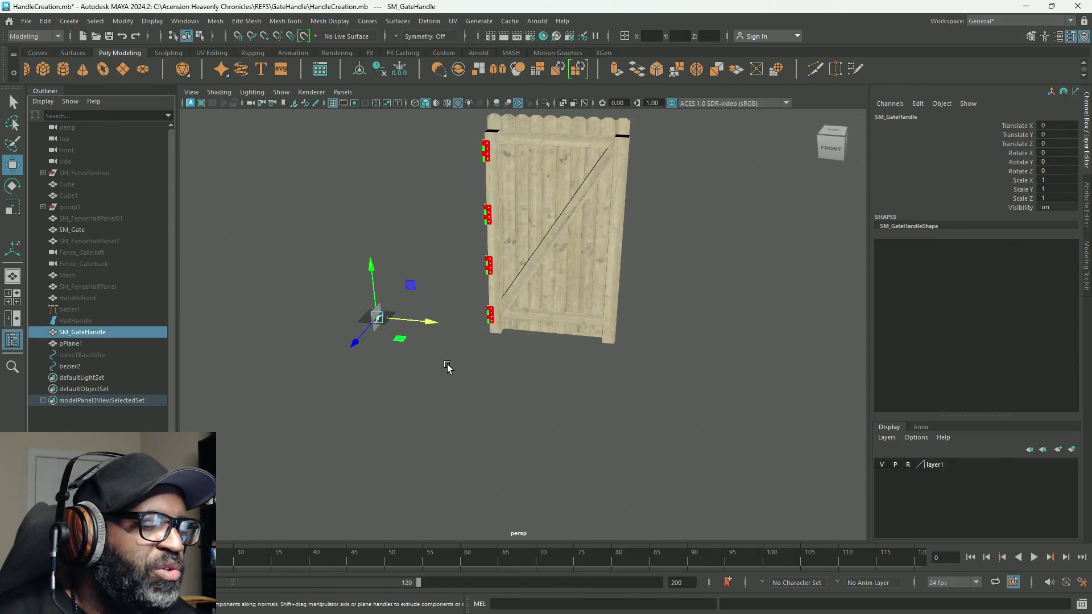
# Step: Stand the handle upright by rotating it to Rotate X 90
pyautogui.keyDown('alt'); pyautogui.moveTo(587, 362); pyautogui.dragTo(512, 386, button='middle'); pyautogui.keyUp('alt')
pyautogui.scroll(2, 512, 386)
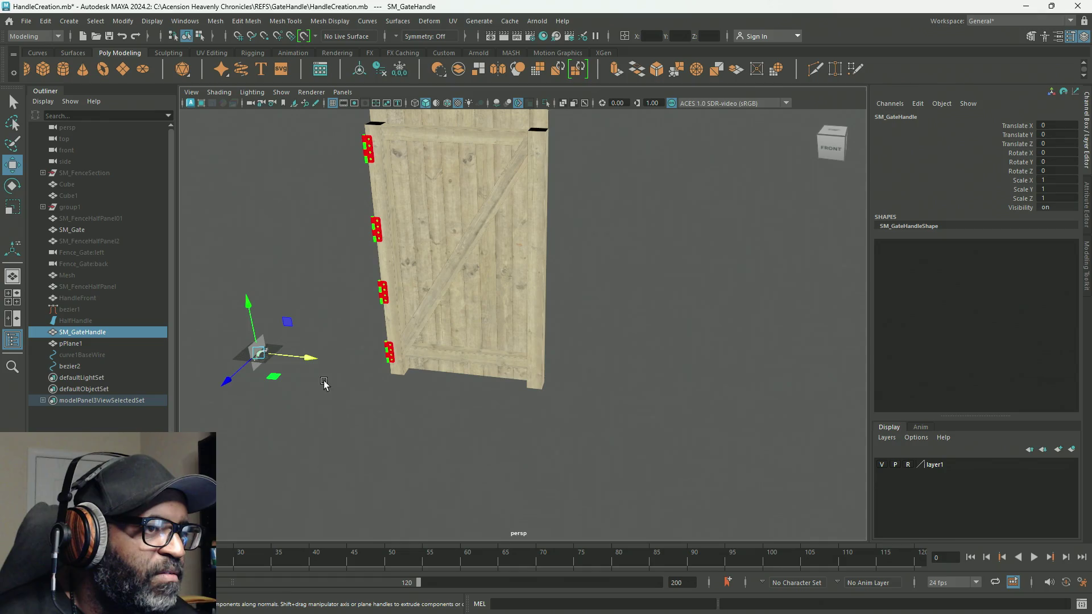
pyautogui.click(306, 359)
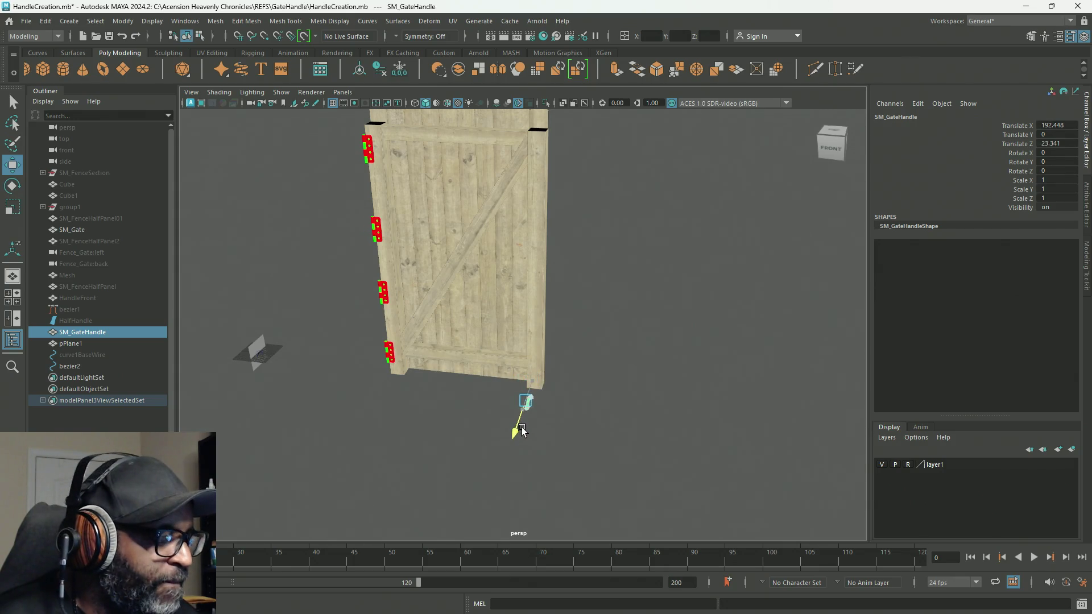
pyautogui.press('e')
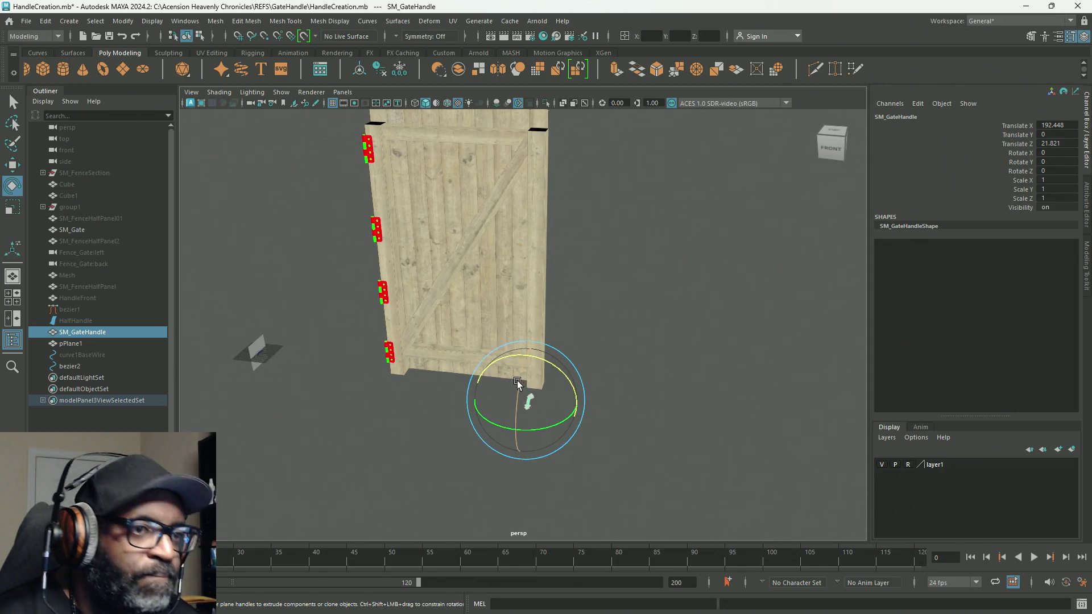
pyautogui.moveTo(519, 385); pyautogui.dragTo(519, 460)
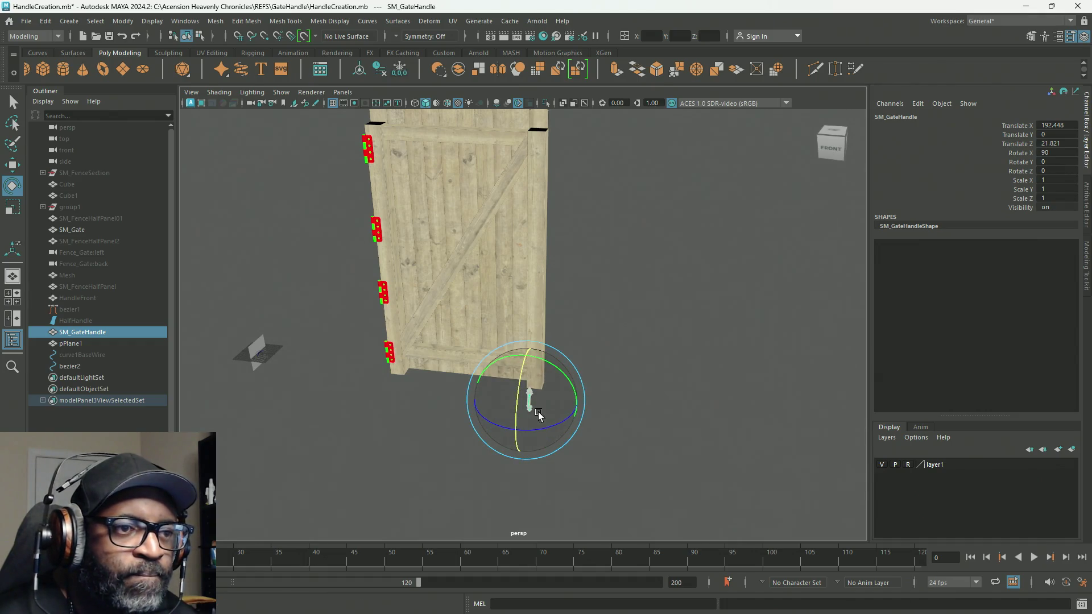
# Step: Raise the handle up the gate to Translate Y 98.023
pyautogui.press('w')
pyautogui.moveTo(528, 359); pyautogui.dragTo(527, 310)
pyautogui.moveTo(542, 210); pyautogui.dragTo(544, 207)
pyautogui.press('f')
pyautogui.keyDown('alt'); pyautogui.moveTo(528, 239); pyautogui.dragTo(303, 227, button='right'); pyautogui.keyUp('alt')
pyautogui.moveTo(303, 227)
pyautogui.keyDown('alt'); pyautogui.mouseDown()
pyautogui.moveTo(332, 203)
pyautogui.moveTo(315, 224)
pyautogui.moveTo(356, 309)
pyautogui.moveTo(312, 312)
pyautogui.moveTo(352, 320)
pyautogui.moveTo(412, 366)
pyautogui.mouseUp(); pyautogui.keyUp('alt')
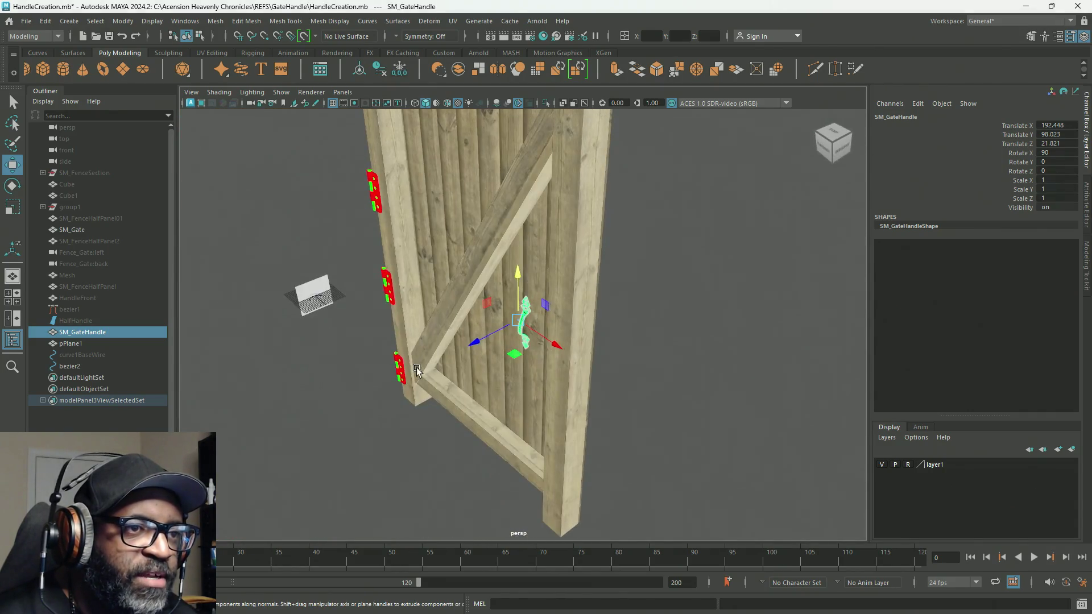
# Step: Slide the handle along Z flush against the gate face, to Z 10.056
pyautogui.moveTo(481, 342)
pyautogui.mouseDown()
pyautogui.moveTo(517, 321)
pyautogui.moveTo(544, 385)
pyautogui.moveTo(601, 357)
pyautogui.moveTo(547, 341)
pyautogui.moveTo(541, 320)
pyautogui.moveTo(555, 320)
pyautogui.mouseUp()
pyautogui.press('f')
pyautogui.moveTo(572, 360)
pyautogui.keyDown('alt'); pyautogui.mouseDown()
pyautogui.moveTo(444, 392)
pyautogui.moveTo(454, 376)
pyautogui.mouseUp(); pyautogui.keyUp('alt')
pyautogui.moveTo(465, 312); pyautogui.dragTo(592, 387)
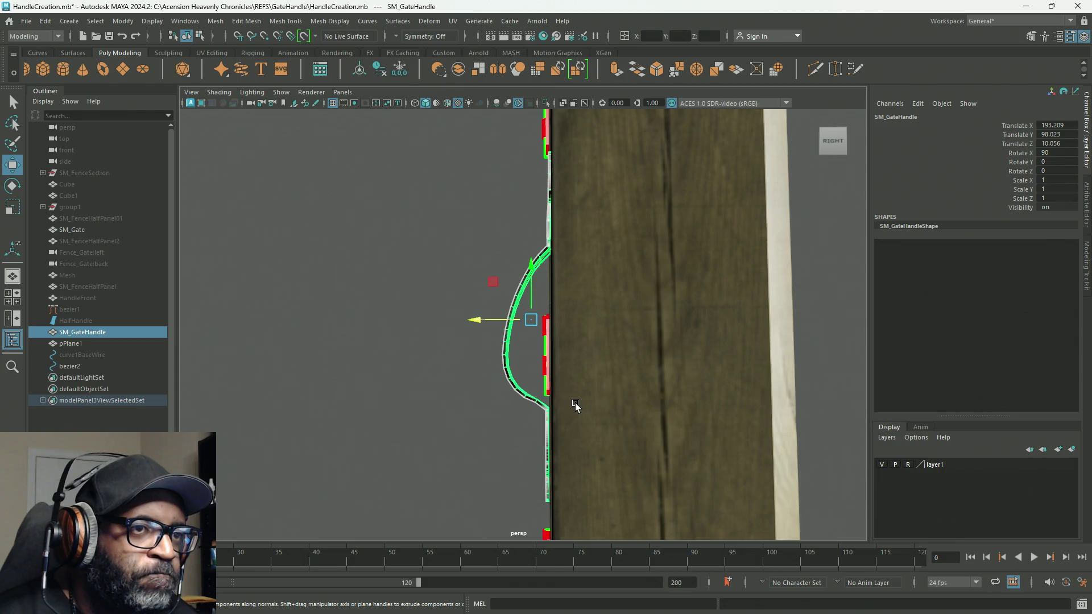
pyautogui.keyDown('alt'); pyautogui.moveTo(581, 411); pyautogui.dragTo(760, 414); pyautogui.keyUp('alt')
# Step: Flip the handle 180° about Z and shift it right to Translate X 197.856
pyautogui.press('e')
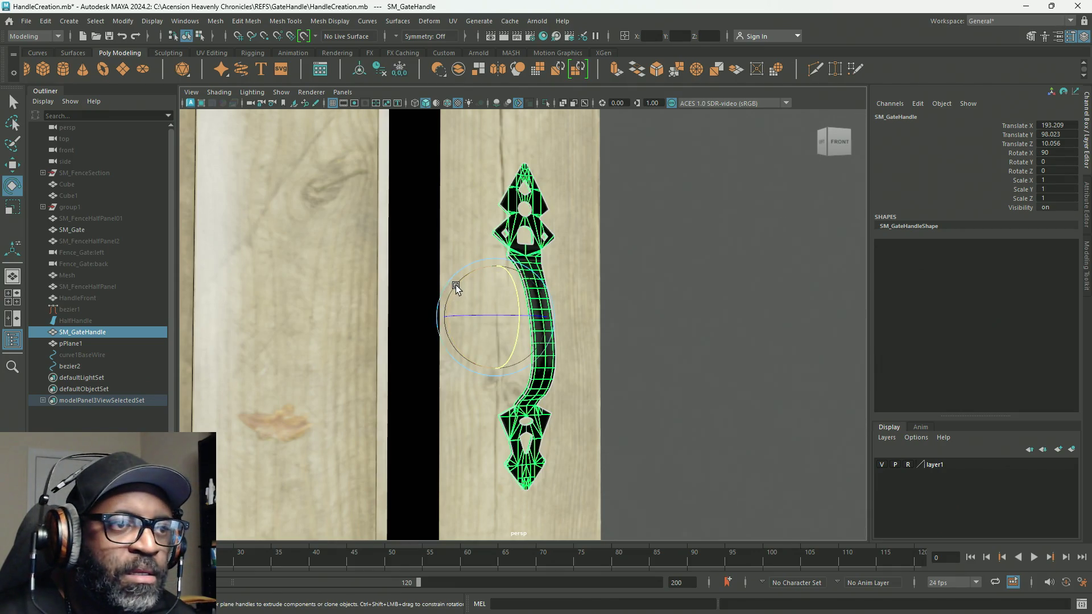
pyautogui.moveTo(458, 289)
pyautogui.mouseDown()
pyautogui.moveTo(466, 415)
pyautogui.moveTo(593, 446)
pyautogui.moveTo(459, 432)
pyautogui.moveTo(405, 439)
pyautogui.mouseUp()
pyautogui.press('w')
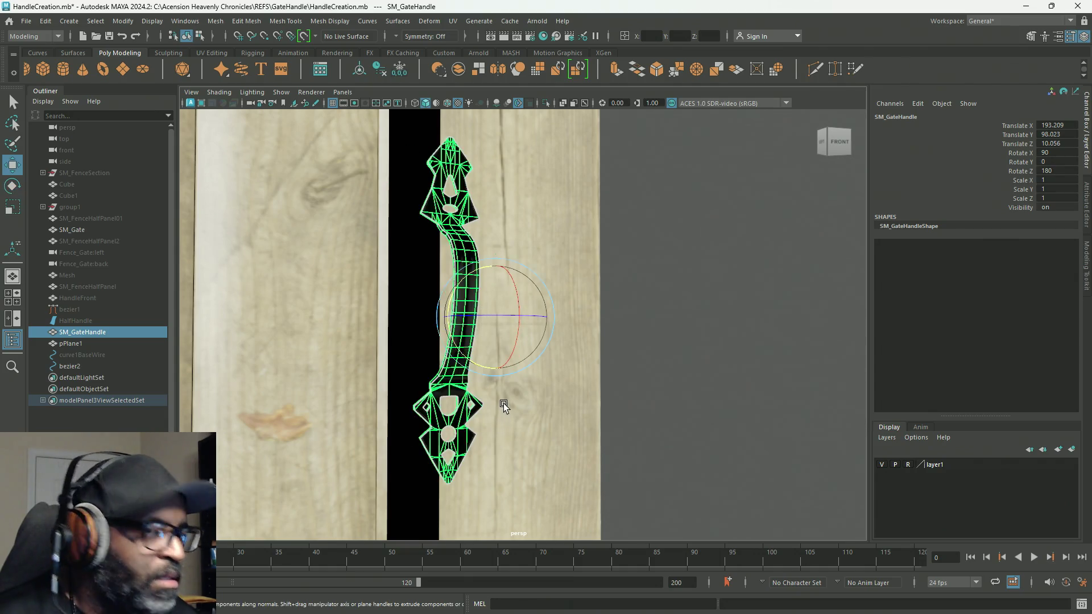
pyautogui.moveTo(540, 317); pyautogui.dragTo(610, 320)
pyautogui.keyDown('alt'); pyautogui.moveTo(599, 373); pyautogui.dragTo(643, 317); pyautogui.keyUp('alt')
pyautogui.moveTo(632, 377)
pyautogui.keyDown('alt'); pyautogui.mouseDown()
pyautogui.moveTo(529, 390)
pyautogui.moveTo(624, 380)
pyautogui.mouseUp(); pyautogui.keyUp('alt')
# Step: Snap the pivot onto the handle and tilt it to Rotate X 90.442
pyautogui.press('d')
pyautogui.press('v')
pyautogui.moveTo(641, 319); pyautogui.dragTo(555, 317)
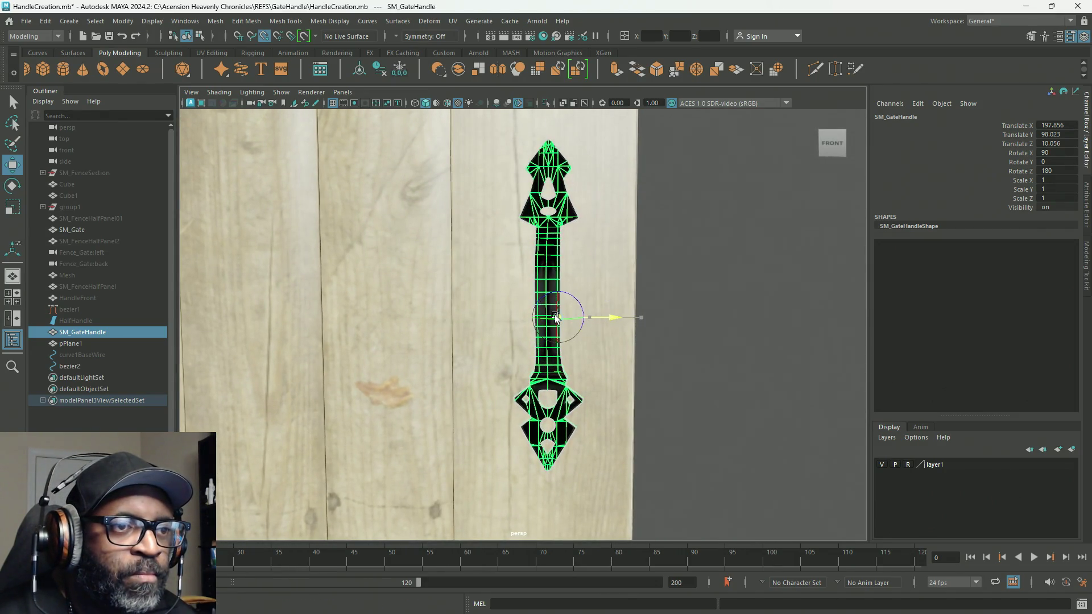
pyautogui.keyDown('alt'); pyautogui.moveTo(649, 365); pyautogui.dragTo(529, 364); pyautogui.keyUp('alt')
pyautogui.press('e')
pyautogui.moveTo(567, 286)
pyautogui.mouseDown()
pyautogui.moveTo(592, 378)
pyautogui.moveTo(790, 371)
pyautogui.mouseUp()
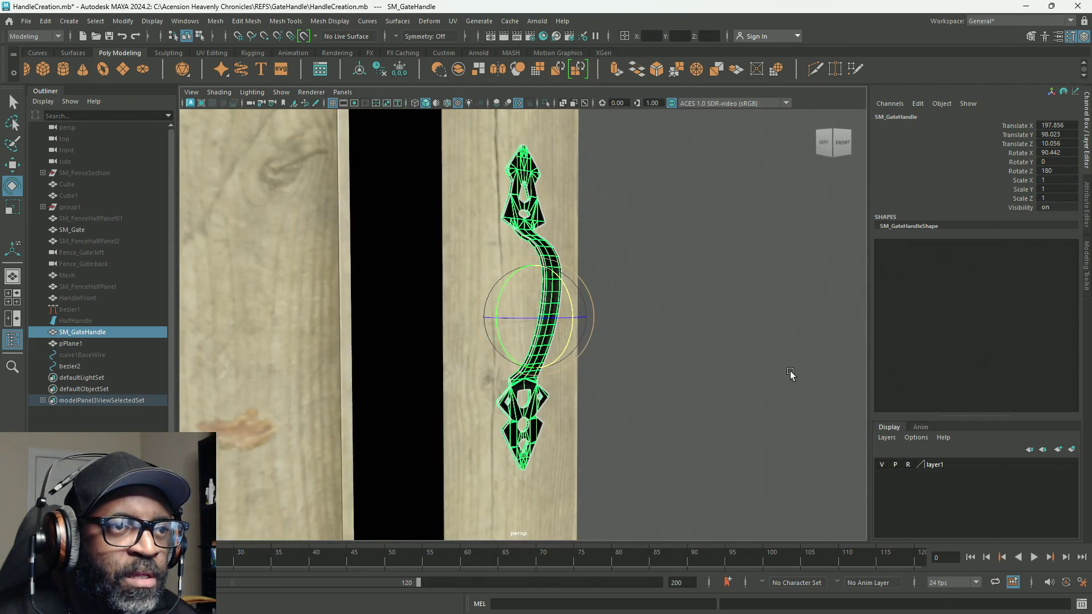
# Step: Freeze all of SM_GateHandle's transforms so translate and rotate read 0
pyautogui.click(1001, 171)
pyautogui.rightClick(1002, 172)
pyautogui.moveTo(1013, 401)
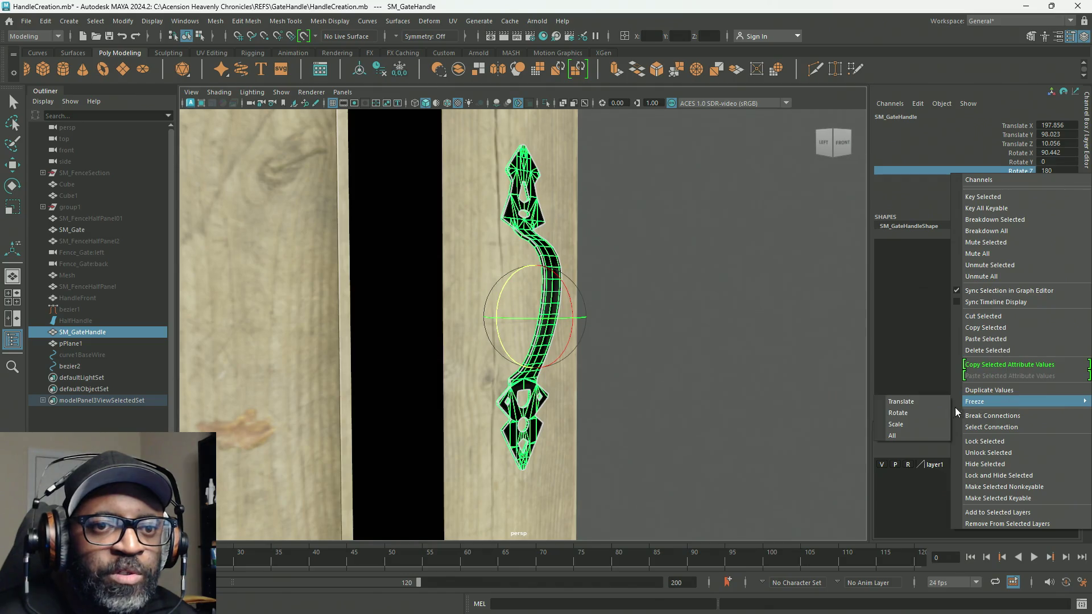
pyautogui.click(917, 433)
# Step: Frame the handle up close with the Scale tool active and pivot editing on
pyautogui.moveTo(780, 362)
pyautogui.keyDown('alt'); pyautogui.mouseDown()
pyautogui.moveTo(609, 347)
pyautogui.moveTo(567, 370)
pyautogui.moveTo(432, 369)
pyautogui.moveTo(519, 365)
pyautogui.mouseUp(); pyautogui.keyUp('alt')
pyautogui.press('w')
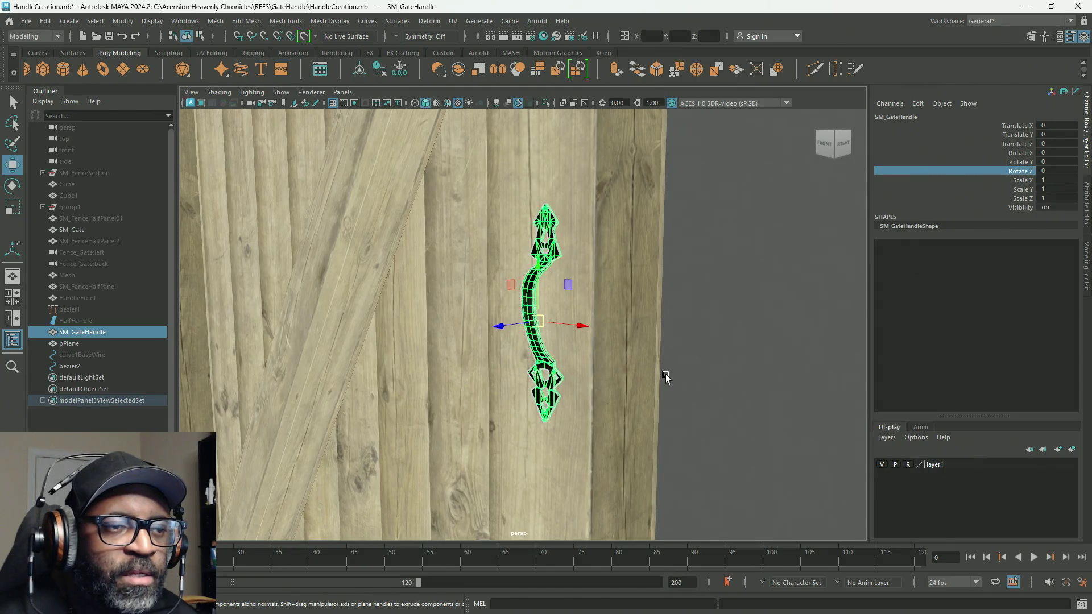
pyautogui.scroll(-5, 649, 381)
pyautogui.moveTo(659, 358)
pyautogui.keyDown('alt'); pyautogui.mouseDown()
pyautogui.moveTo(251, 215)
pyautogui.moveTo(404, 278)
pyautogui.mouseUp(); pyautogui.keyUp('alt')
pyautogui.scroll(8, 407, 275)
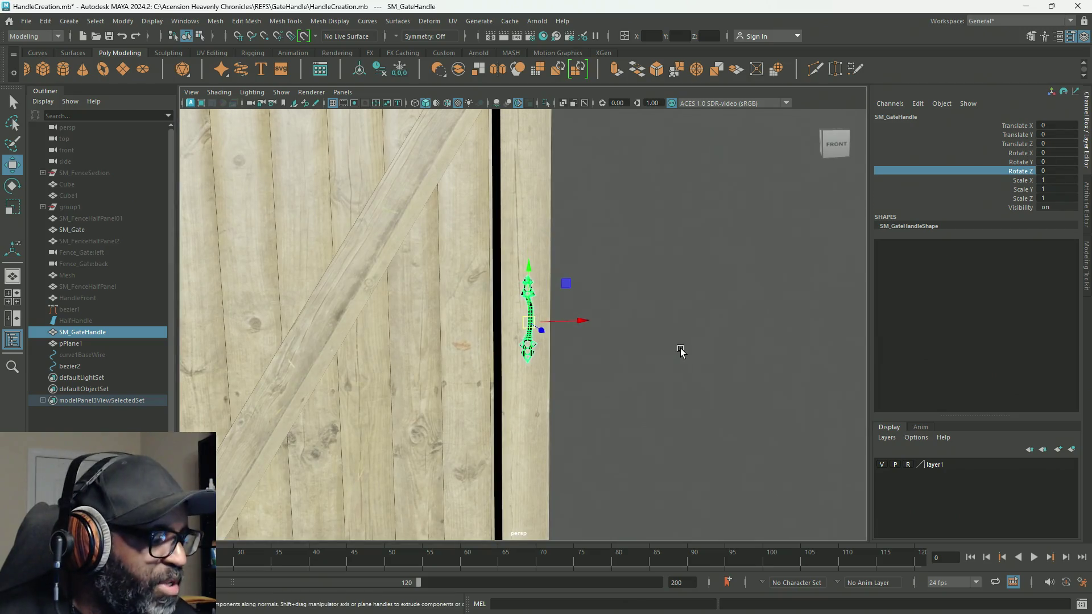
pyautogui.press('r')
pyautogui.moveTo(590, 349)
pyautogui.keyDown('alt'); pyautogui.mouseDown()
pyautogui.moveTo(780, 378)
pyautogui.moveTo(632, 313)
pyautogui.mouseUp(); pyautogui.keyUp('alt')
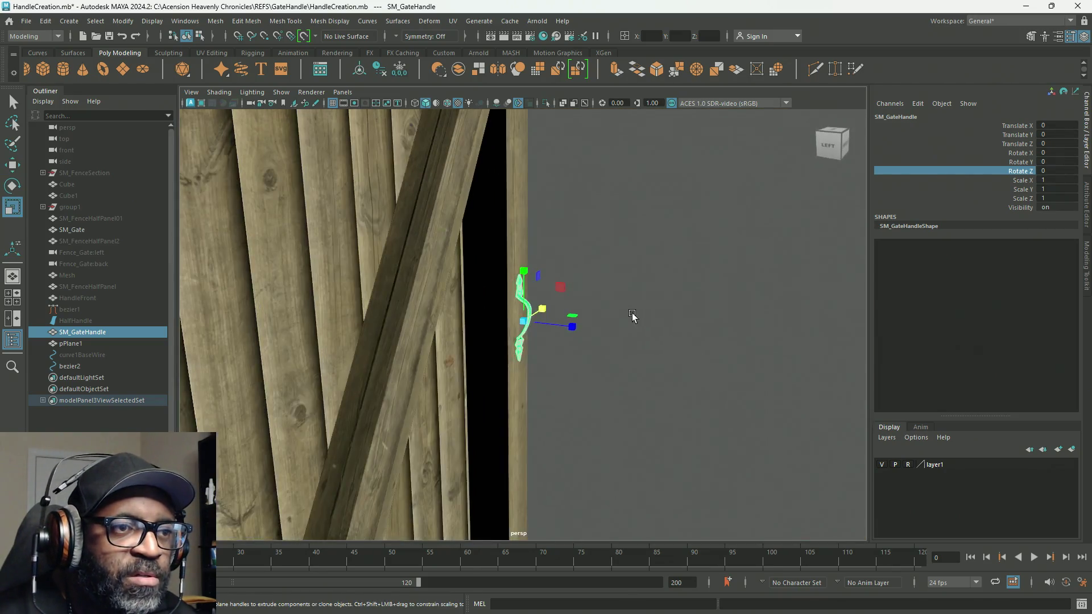
pyautogui.keyDown('alt'); pyautogui.moveTo(633, 313); pyautogui.dragTo(1076, 382, button='right'); pyautogui.keyUp('alt')
pyautogui.moveTo(842, 375)
pyautogui.keyDown('alt'); pyautogui.mouseDown()
pyautogui.moveTo(653, 342)
pyautogui.moveTo(654, 329)
pyautogui.moveTo(478, 213)
pyautogui.mouseUp(); pyautogui.keyUp('alt')
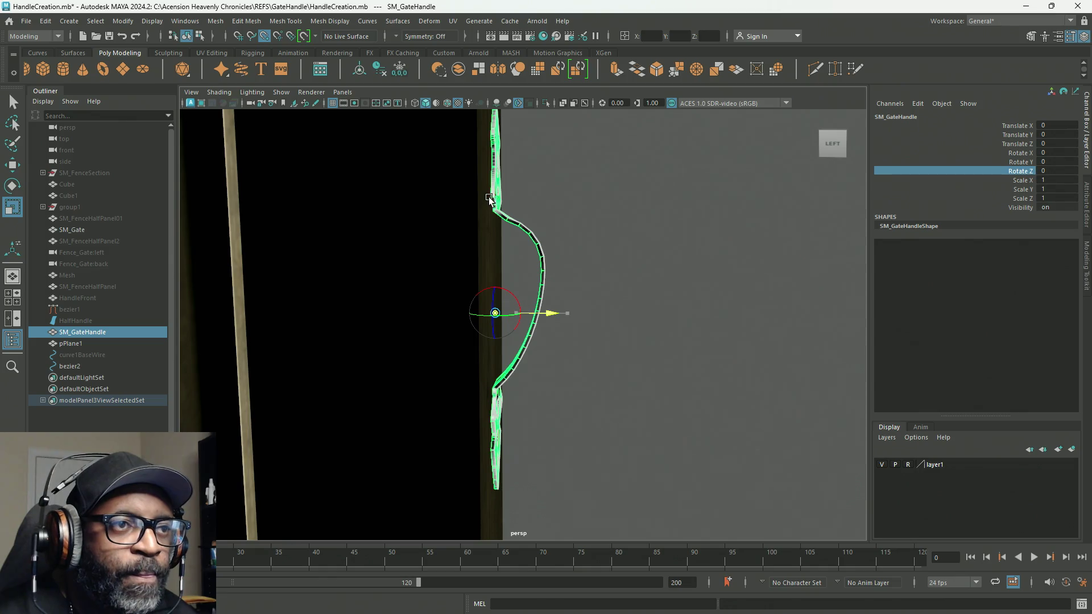
pyautogui.press('d')
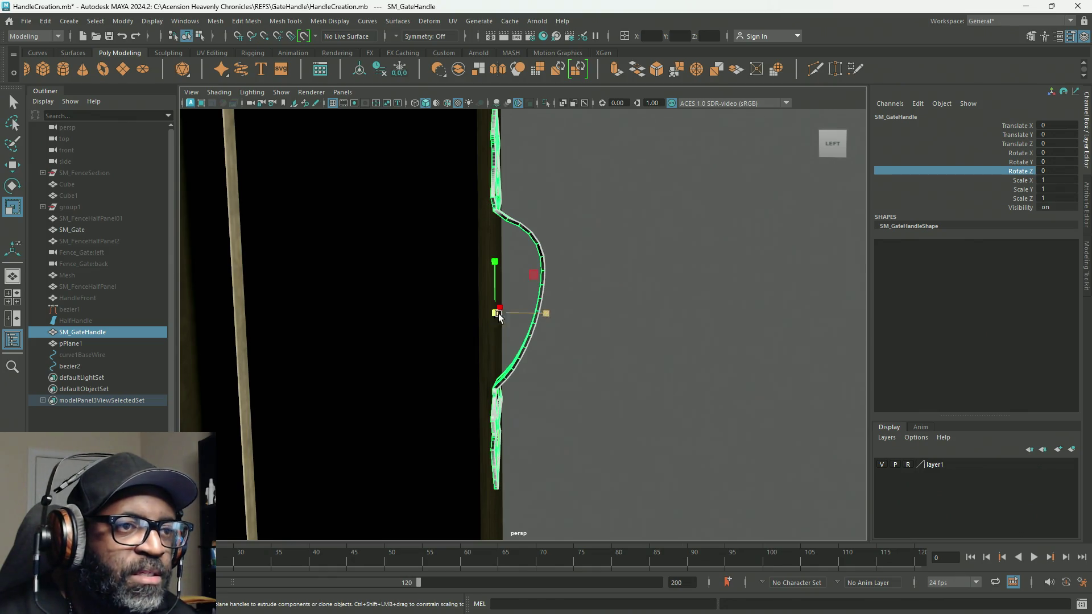
pyautogui.moveTo(543, 327)
pyautogui.keyDown('alt'); pyautogui.mouseDown()
pyautogui.moveTo(501, 297)
pyautogui.moveTo(363, 319)
pyautogui.moveTo(497, 306)
pyautogui.moveTo(426, 286)
pyautogui.moveTo(550, 297)
pyautogui.mouseUp(); pyautogui.keyUp('alt')
pyautogui.moveTo(637, 344)
pyautogui.keyDown('alt'); pyautogui.mouseDown()
pyautogui.moveTo(311, 306)
pyautogui.moveTo(289, 342)
pyautogui.moveTo(358, 347)
pyautogui.moveTo(339, 350)
pyautogui.mouseUp(); pyautogui.keyUp('alt')
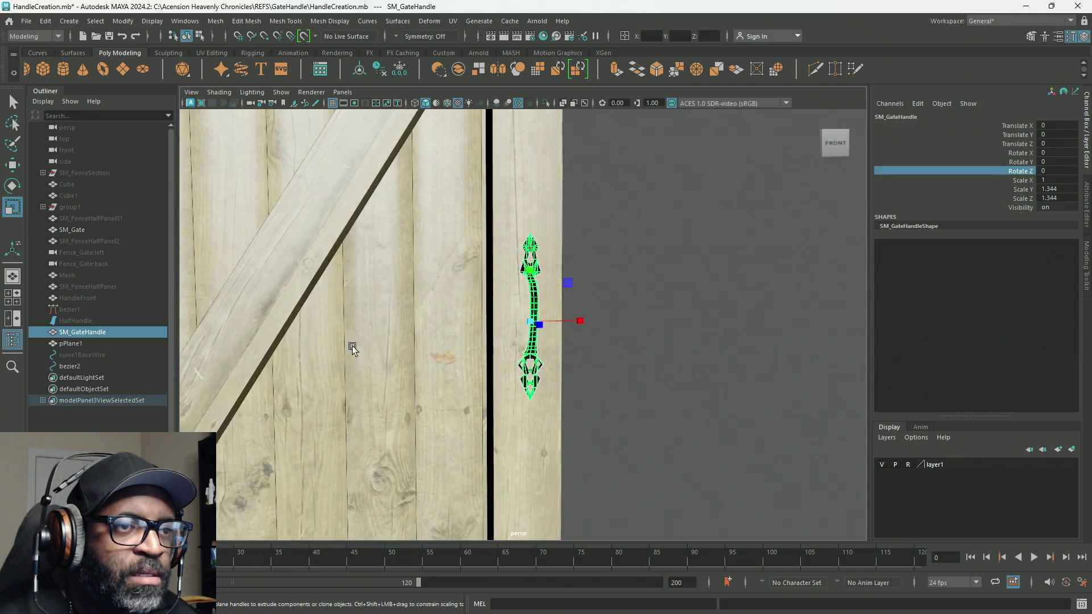
# Step: Scale the handle to X 1.379, Y 1.344 and Z 1.464
pyautogui.moveTo(578, 323); pyautogui.dragTo(584, 323)
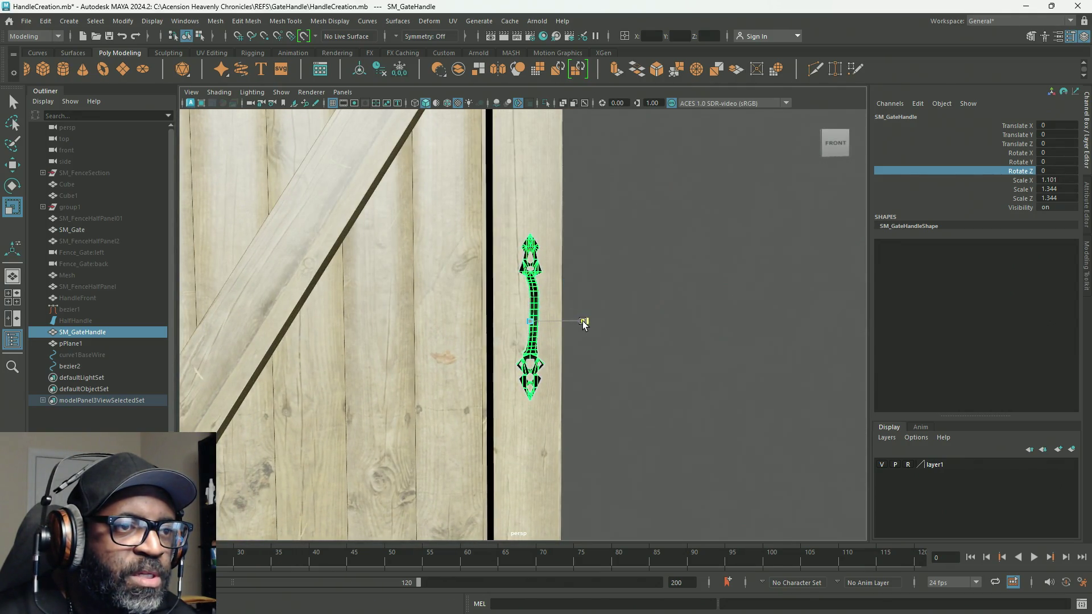
pyautogui.moveTo(554, 341)
pyautogui.keyDown('alt'); pyautogui.mouseDown(button='right')
pyautogui.moveTo(556, 281)
pyautogui.moveTo(775, 317)
pyautogui.mouseUp(button='right'); pyautogui.keyUp('alt')
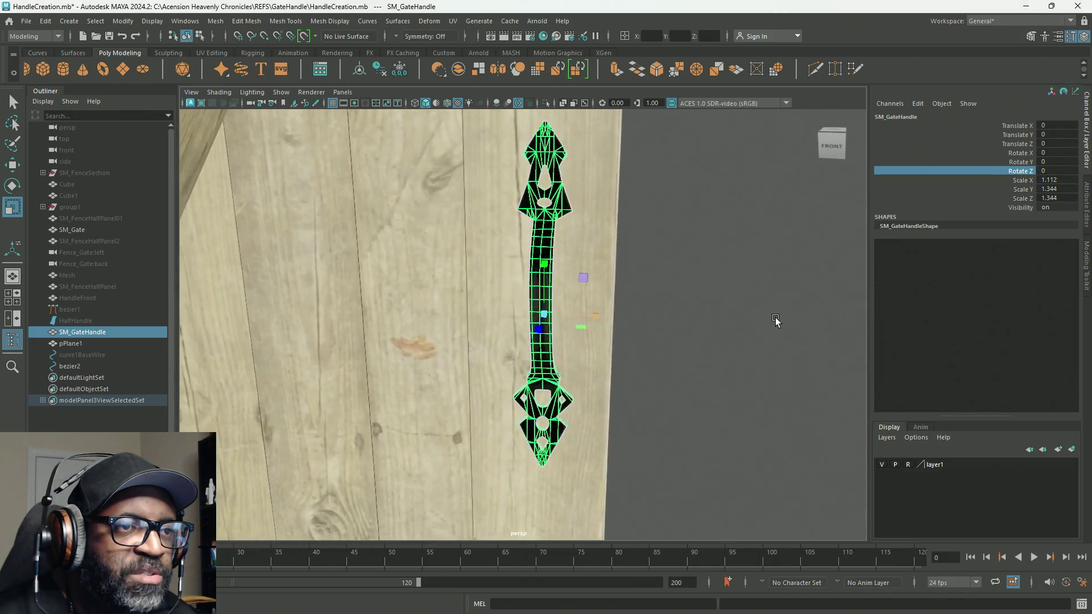
pyautogui.moveTo(647, 326)
pyautogui.keyDown('alt'); pyautogui.mouseDown()
pyautogui.moveTo(651, 307)
pyautogui.moveTo(636, 325)
pyautogui.moveTo(704, 331)
pyautogui.mouseUp(); pyautogui.keyUp('alt')
pyautogui.moveTo(565, 325)
pyautogui.mouseDown()
pyautogui.moveTo(606, 323)
pyautogui.moveTo(591, 325)
pyautogui.mouseUp()
pyautogui.moveTo(591, 324)
pyautogui.keyDown('alt'); pyautogui.mouseDown()
pyautogui.moveTo(600, 355)
pyautogui.moveTo(585, 377)
pyautogui.mouseUp(); pyautogui.keyUp('alt')
# Step: Orbit and zoom around the gate to check the enlarged handle's fit
pyautogui.scroll(-5, 573, 312)
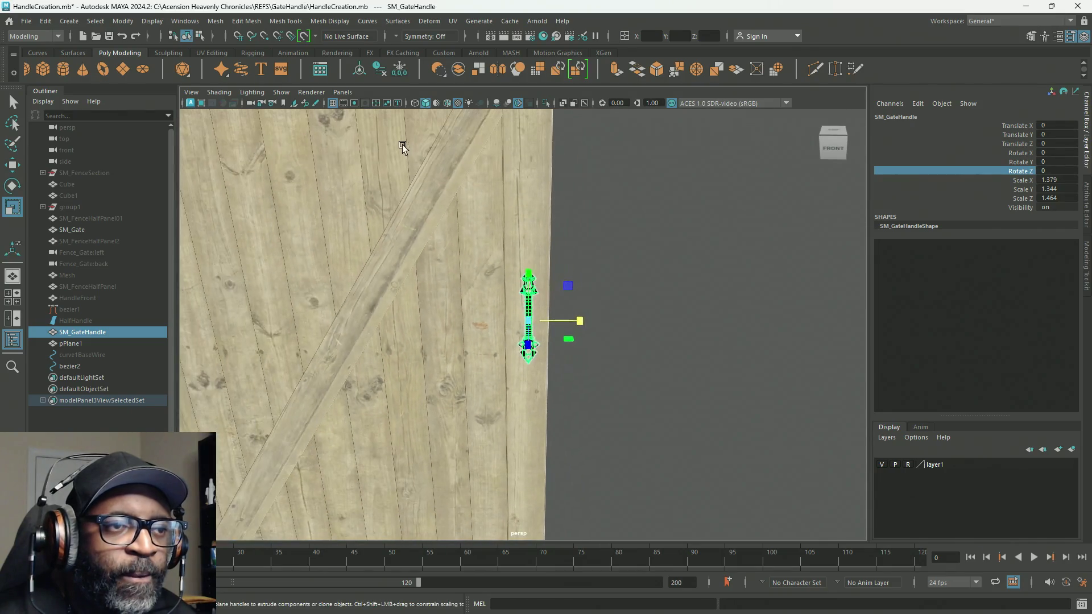
pyautogui.moveTo(583, 339)
pyautogui.keyDown('alt'); pyautogui.mouseDown()
pyautogui.moveTo(455, 344)
pyautogui.moveTo(494, 341)
pyautogui.moveTo(501, 318)
pyautogui.mouseUp(); pyautogui.keyUp('alt')
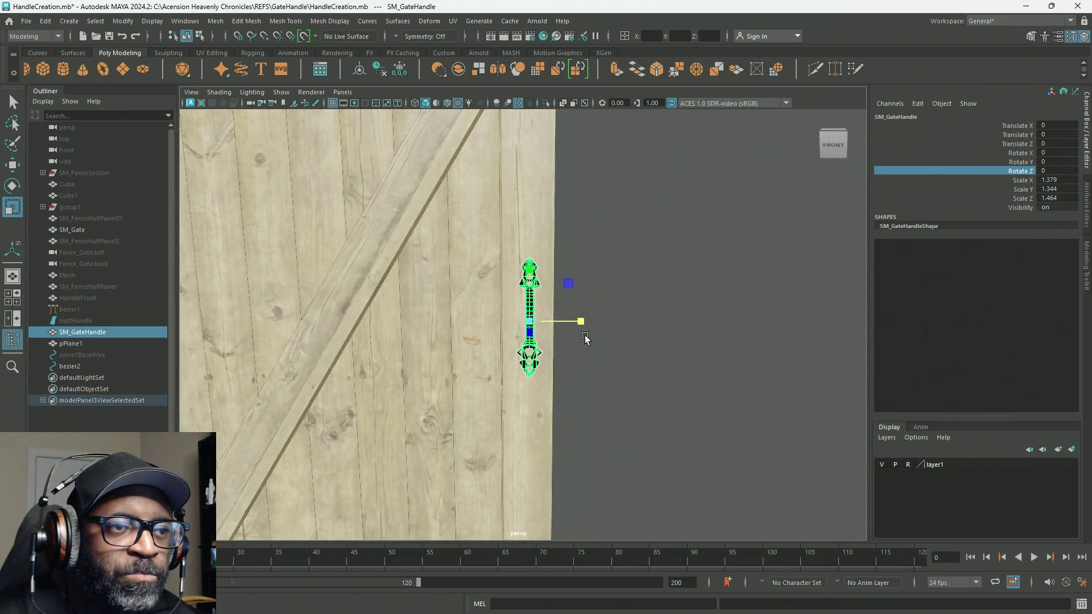
pyautogui.scroll(-5, 300, 224)
pyautogui.scroll(2, 431, 247)
pyautogui.scroll(5, 592, 285)
pyautogui.moveTo(592, 285)
pyautogui.keyDown('alt'); pyautogui.mouseDown()
pyautogui.moveTo(661, 287)
pyautogui.moveTo(607, 256)
pyautogui.mouseUp(); pyautogui.keyUp('alt')
pyautogui.scroll(3, 782, 304)
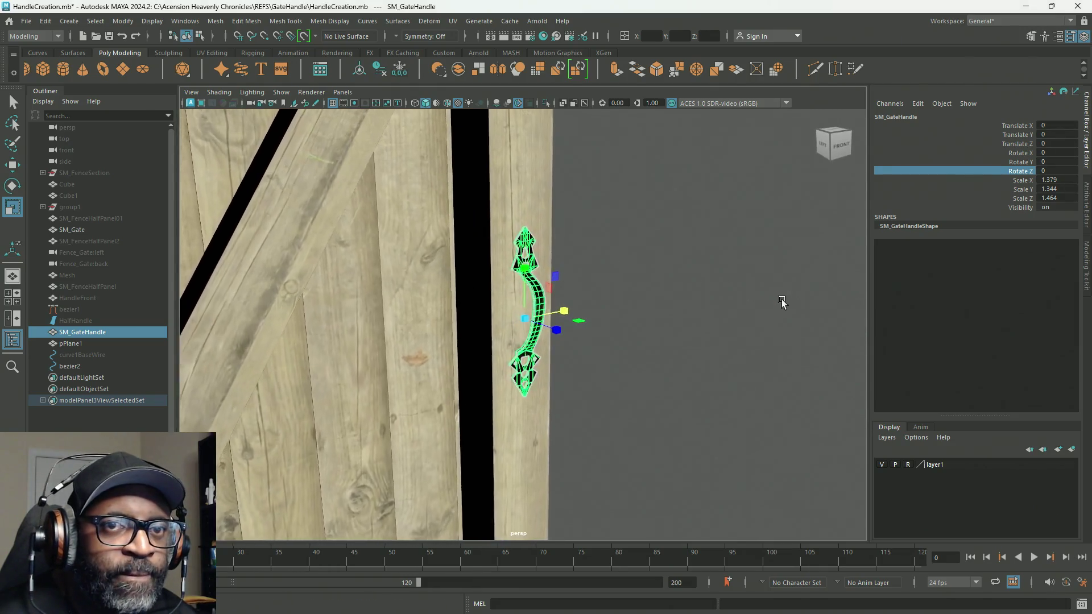
pyautogui.keyDown('alt'); pyautogui.moveTo(782, 303); pyautogui.dragTo(655, 305); pyautogui.keyUp('alt')
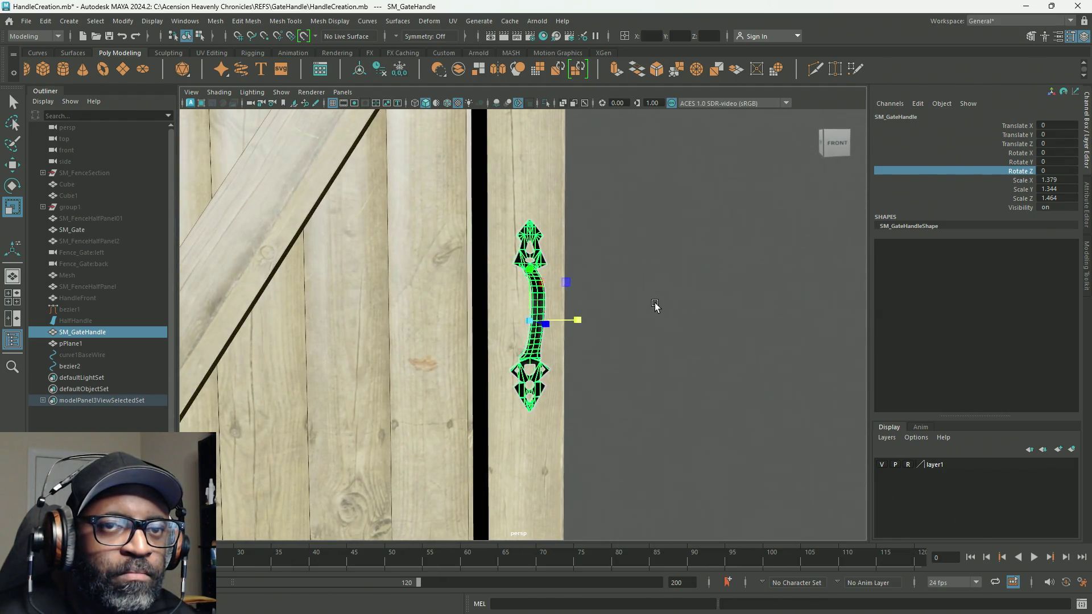
pyautogui.click(992, 189)
# Step: Freeze all transforms again so scale resets to 1, leaving Mesh Display unchanged
pyautogui.rightClick(991, 190)
pyautogui.moveTo(1009, 418)
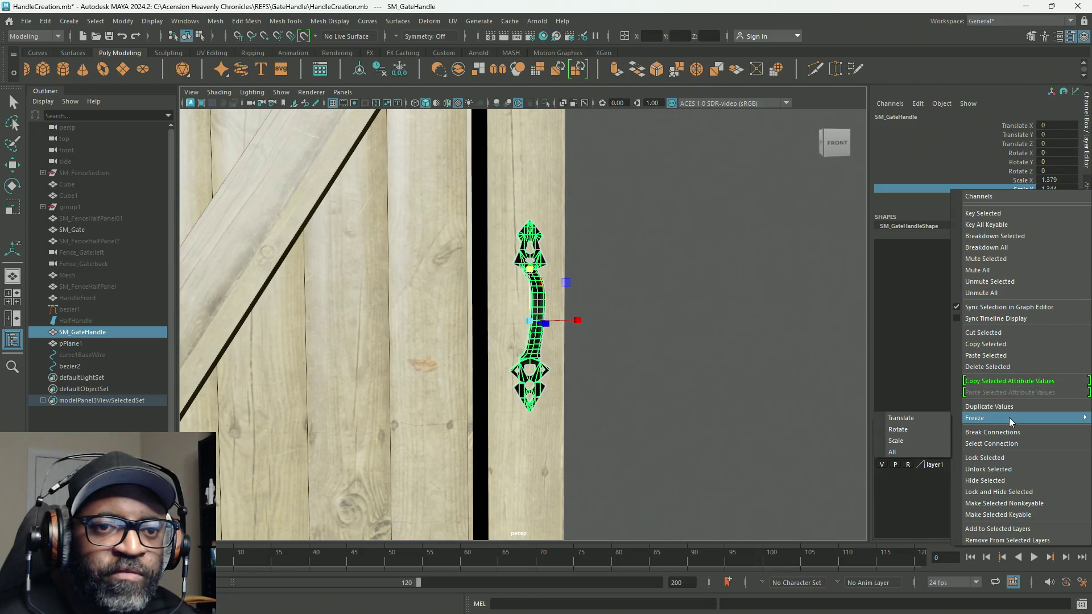
pyautogui.click(904, 454)
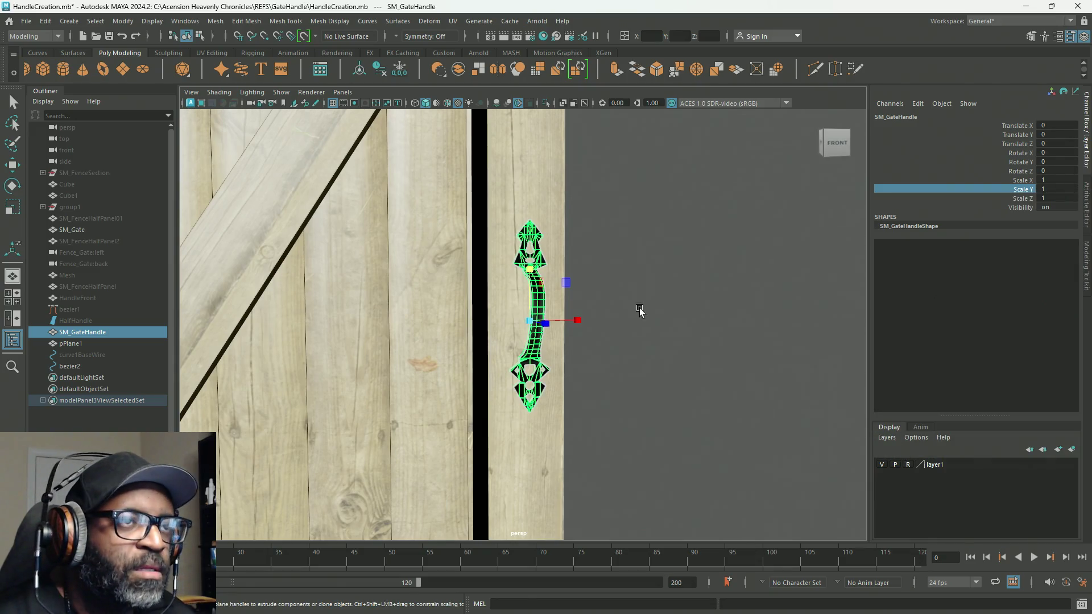
pyautogui.click(323, 22)
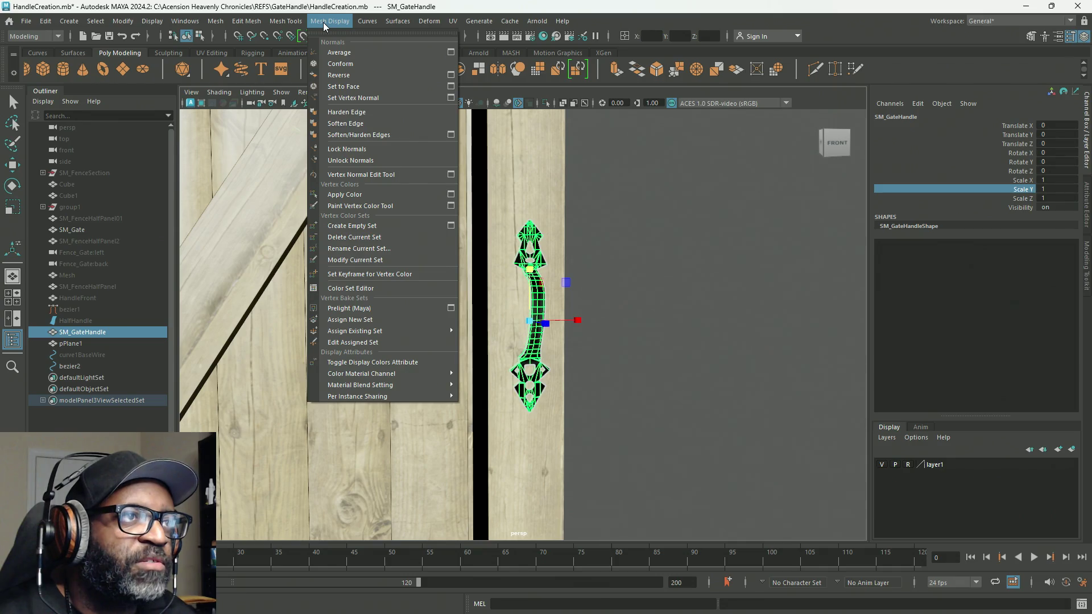
pyautogui.click(357, 364)
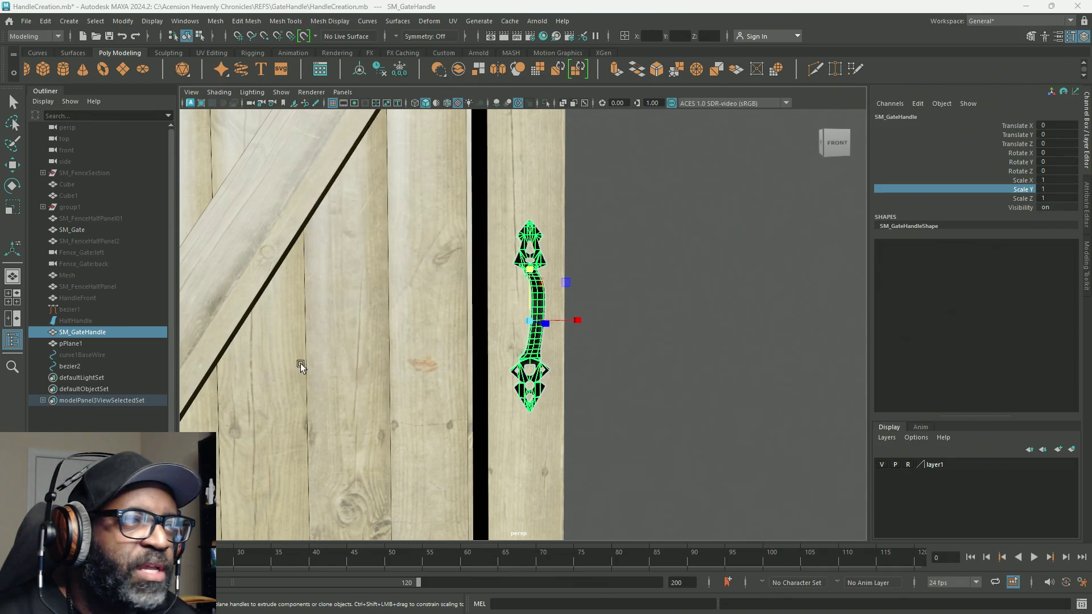
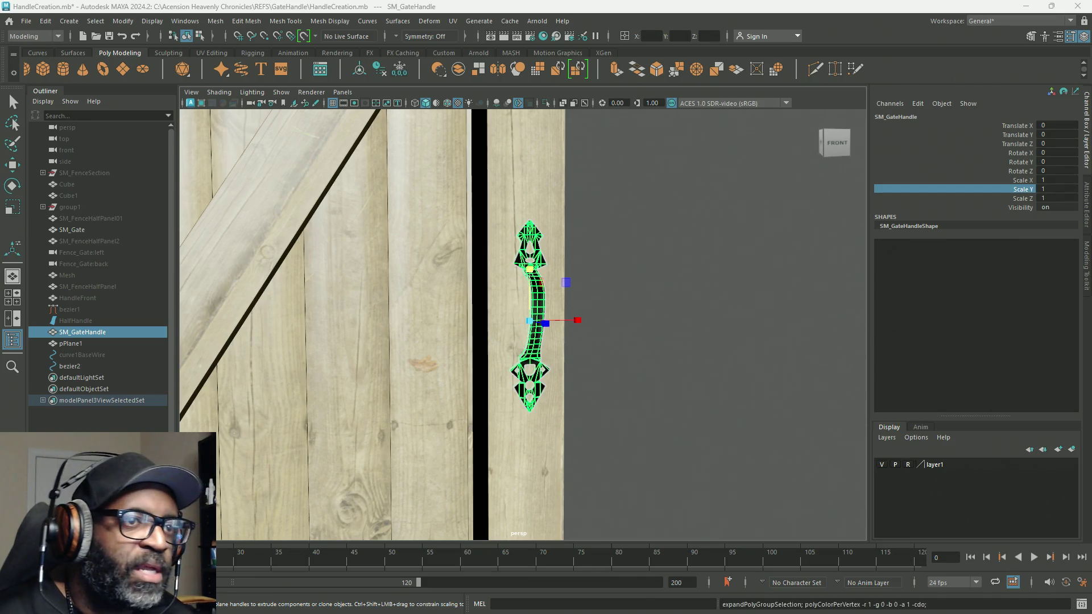
# Step: Duplicate the gate handle and slide the copy to the gate's other side
pyautogui.scroll(-5, 261, 458)
pyautogui.scroll(3, 283, 294)
pyautogui.scroll(2, 283, 295)
pyautogui.keyDown('alt'); pyautogui.moveTo(283, 295); pyautogui.dragTo(425, 331); pyautogui.keyUp('alt')
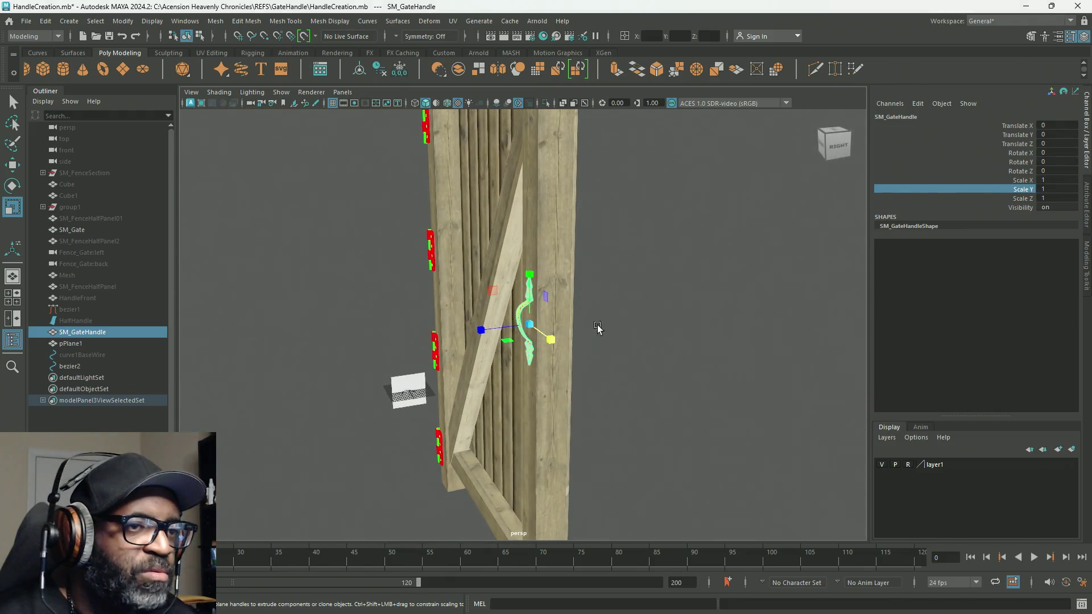
pyautogui.press('q')
pyautogui.press('w')
pyautogui.keyDown('alt'); pyautogui.moveTo(624, 319); pyautogui.dragTo(631, 319); pyautogui.keyUp('alt')
pyautogui.hotkey('ctrl', 'd')
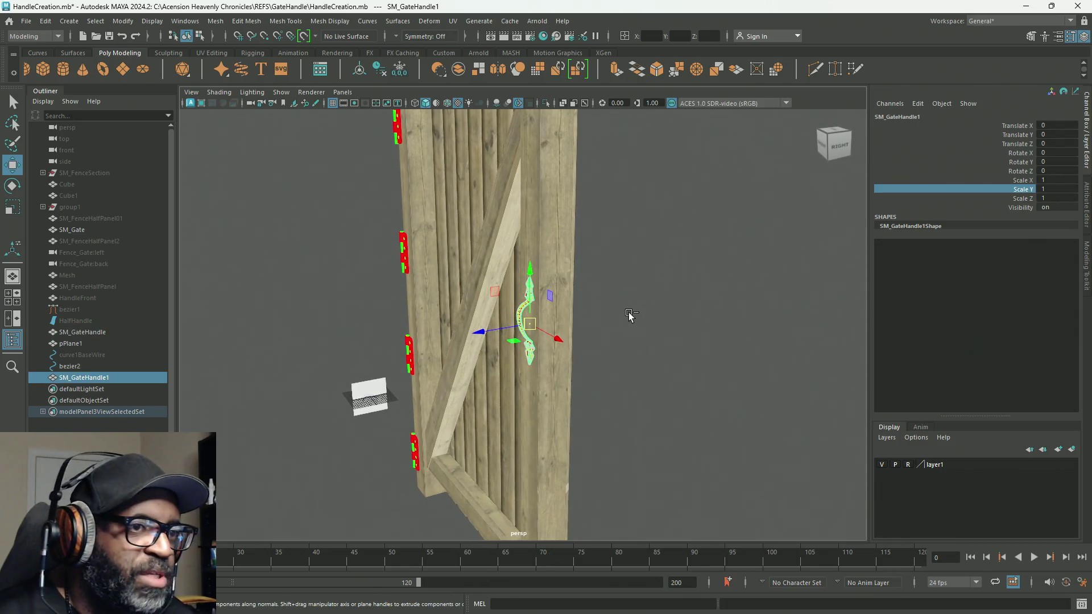
pyautogui.moveTo(481, 336)
pyautogui.mouseDown()
pyautogui.moveTo(538, 327)
pyautogui.moveTo(428, 351)
pyautogui.mouseUp()
# Step: Rotate SM_GateHandle1 180° on Y and set it flush at Translate Z -10.13
pyautogui.press('r')
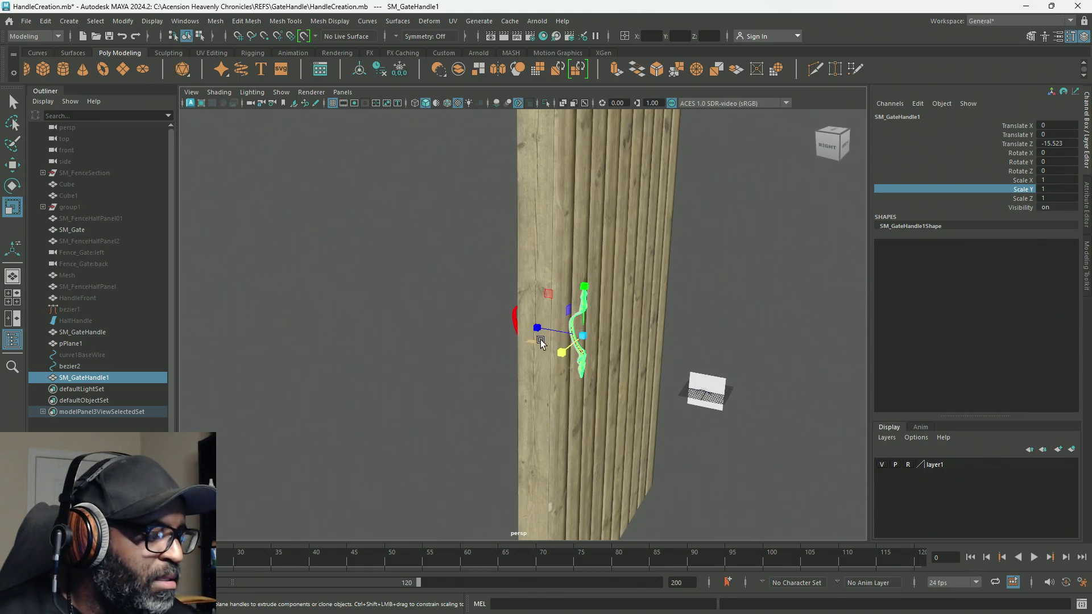
pyautogui.press('e')
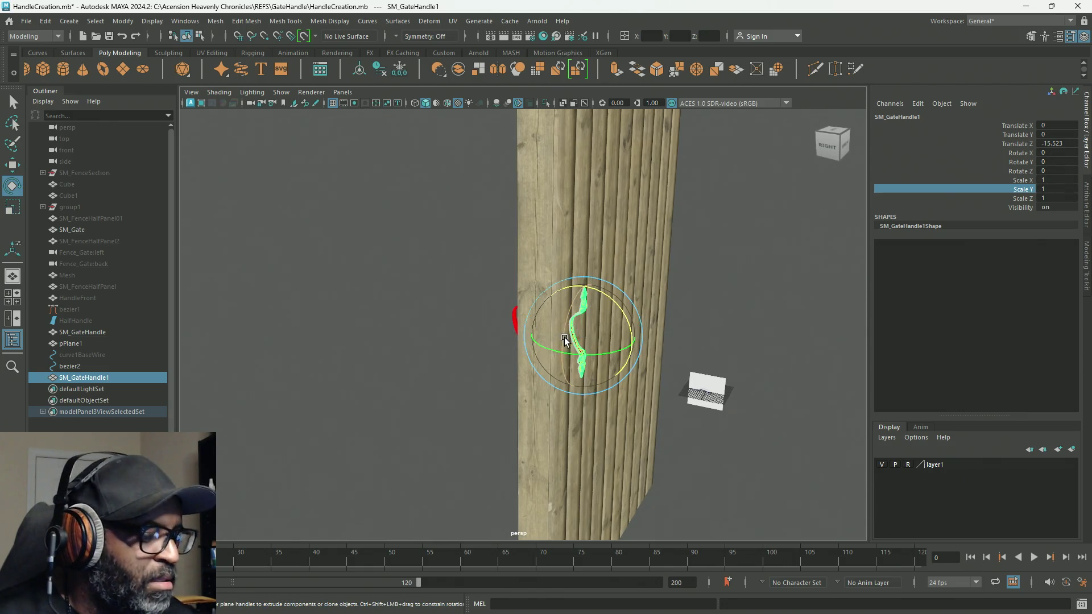
pyautogui.moveTo(551, 345)
pyautogui.mouseDown()
pyautogui.moveTo(684, 354)
pyautogui.moveTo(607, 382)
pyautogui.moveTo(576, 370)
pyautogui.moveTo(654, 361)
pyautogui.moveTo(595, 429)
pyautogui.moveTo(570, 431)
pyautogui.mouseUp()
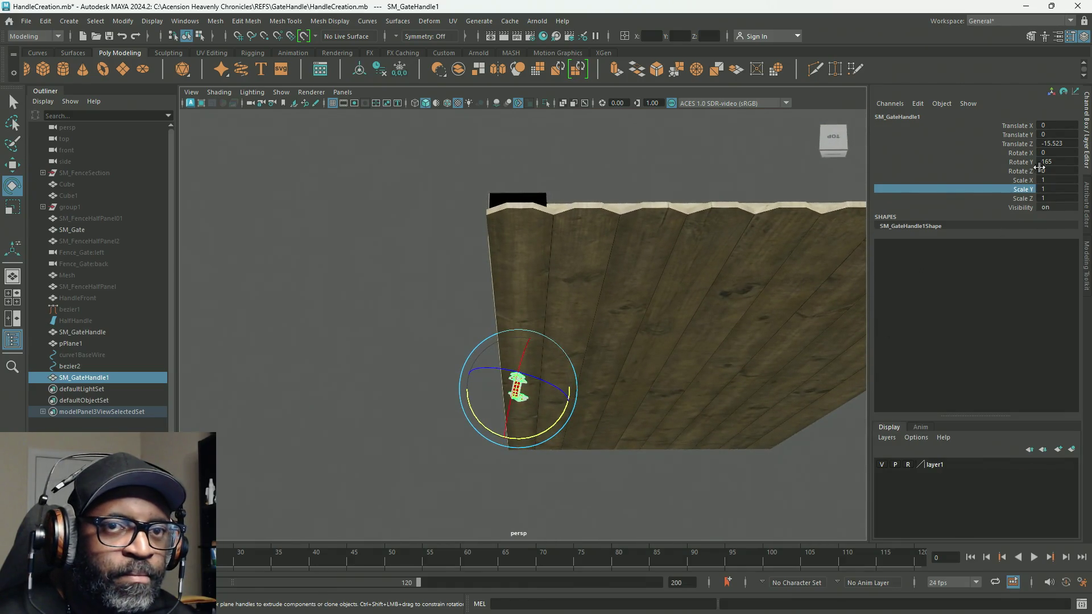
pyautogui.doubleClick(1052, 162)
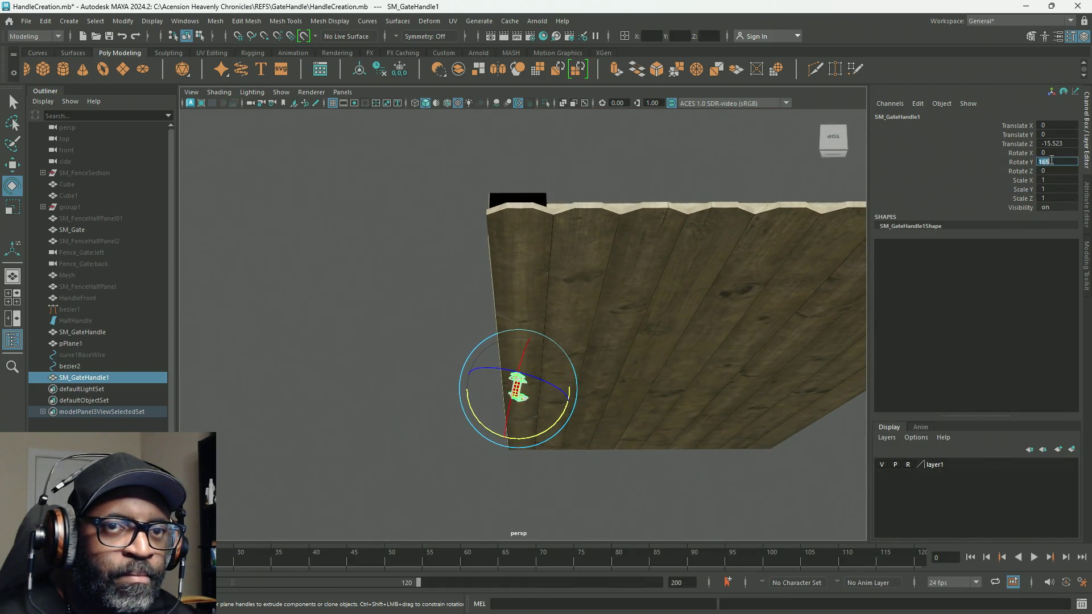
pyautogui.write('80')
pyautogui.press('Return')
pyautogui.moveTo(722, 394)
pyautogui.keyDown('alt'); pyautogui.mouseDown()
pyautogui.moveTo(640, 422)
pyautogui.moveTo(727, 378)
pyautogui.mouseUp(); pyautogui.keyUp('alt')
pyautogui.press('w')
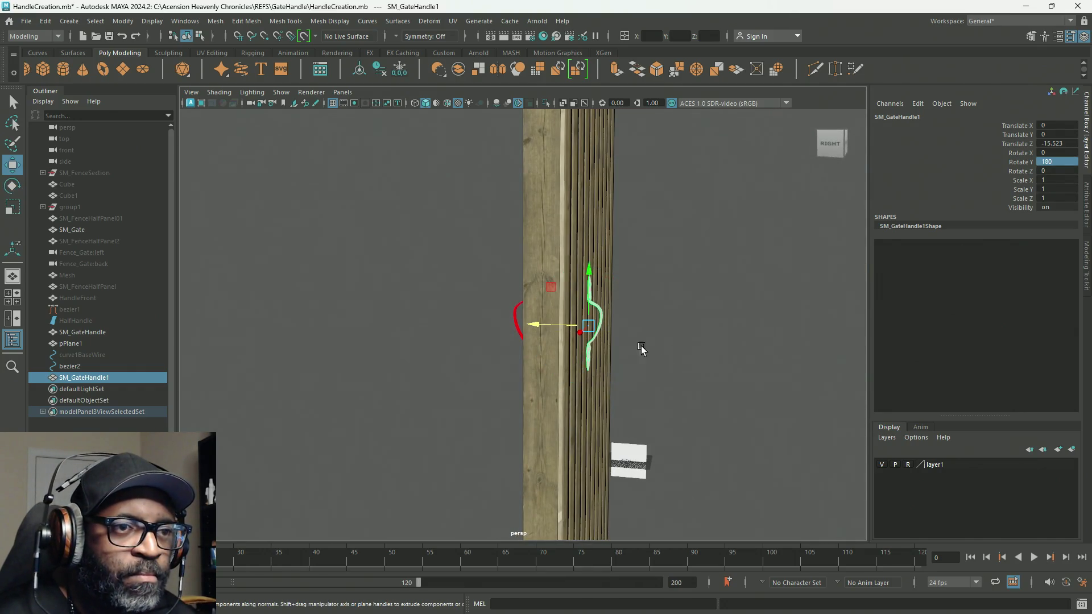
pyautogui.moveTo(542, 325)
pyautogui.mouseDown()
pyautogui.moveTo(518, 328)
pyautogui.moveTo(540, 377)
pyautogui.moveTo(592, 377)
pyautogui.mouseUp()
pyautogui.keyDown('shift'); pyautogui.click(524, 302); pyautogui.keyUp('shift')
pyautogui.moveTo(524, 302)
pyautogui.keyDown('alt'); pyautogui.mouseDown()
pyautogui.moveTo(622, 391)
pyautogui.moveTo(529, 395)
pyautogui.moveTo(575, 364)
pyautogui.mouseUp(); pyautogui.keyUp('alt')
# Step: Combine both handles with Mesh > Combine, delete the history, then add SM_Gate to the selection
pyautogui.click(215, 21)
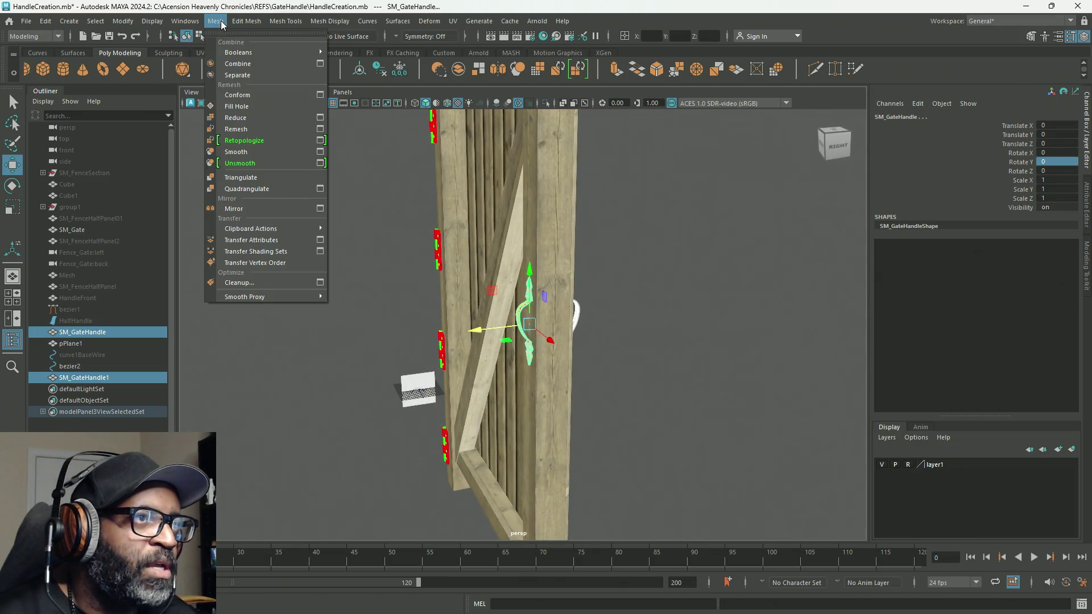
pyautogui.click(238, 63)
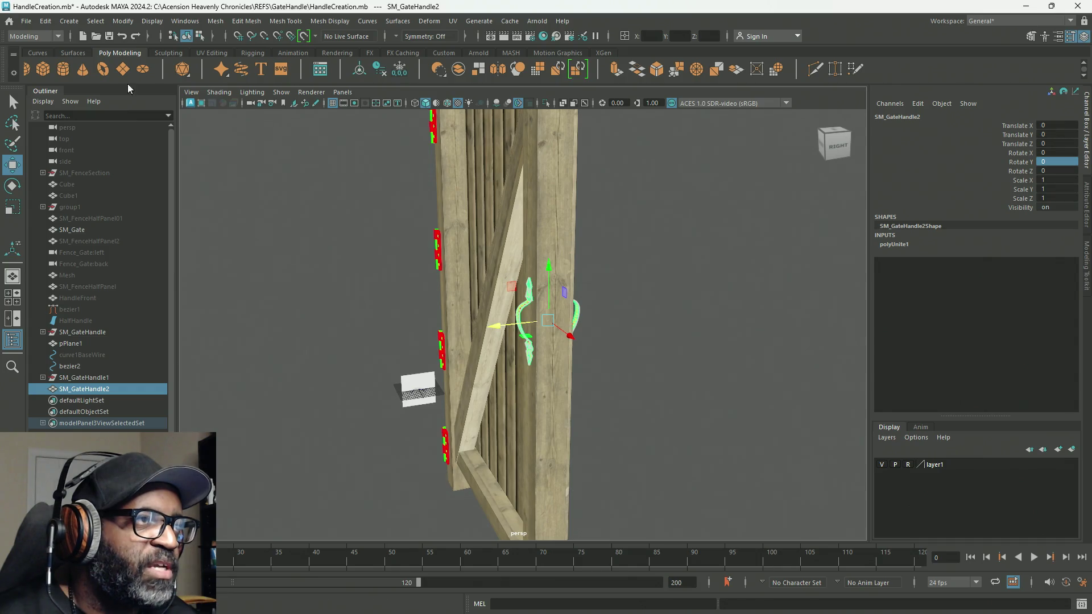
pyautogui.click(45, 21)
pyautogui.moveTo(125, 166)
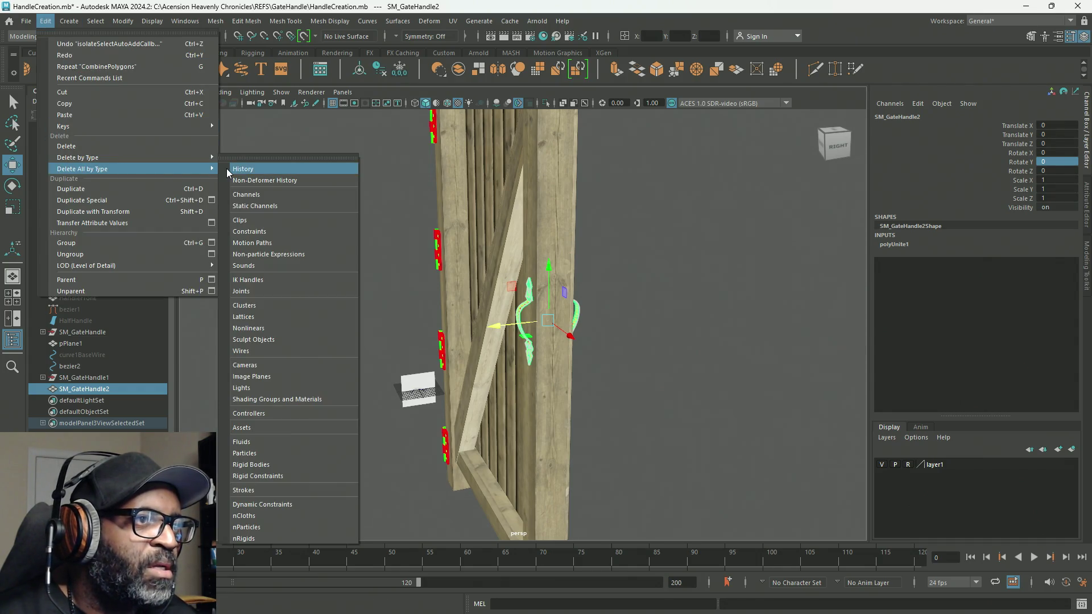
pyautogui.click(228, 169)
pyautogui.moveTo(315, 403)
pyautogui.keyDown('alt'); pyautogui.mouseDown()
pyautogui.moveTo(397, 407)
pyautogui.moveTo(412, 395)
pyautogui.moveTo(724, 357)
pyautogui.moveTo(548, 302)
pyautogui.moveTo(503, 318)
pyautogui.mouseUp(); pyautogui.keyUp('alt')
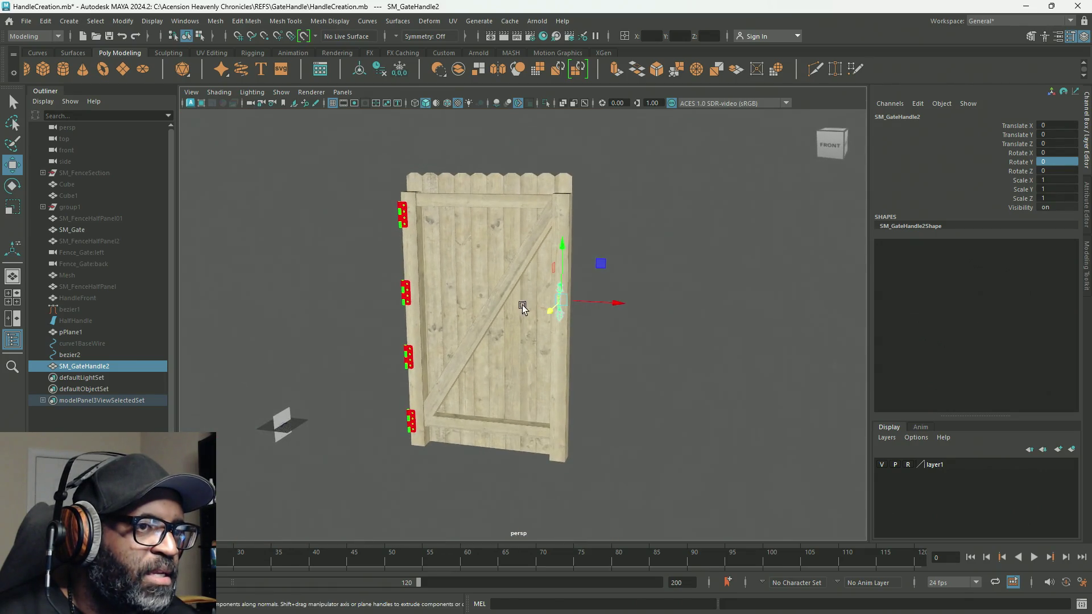
pyautogui.keyDown('shift'); pyautogui.click(510, 272); pyautogui.keyUp('shift')
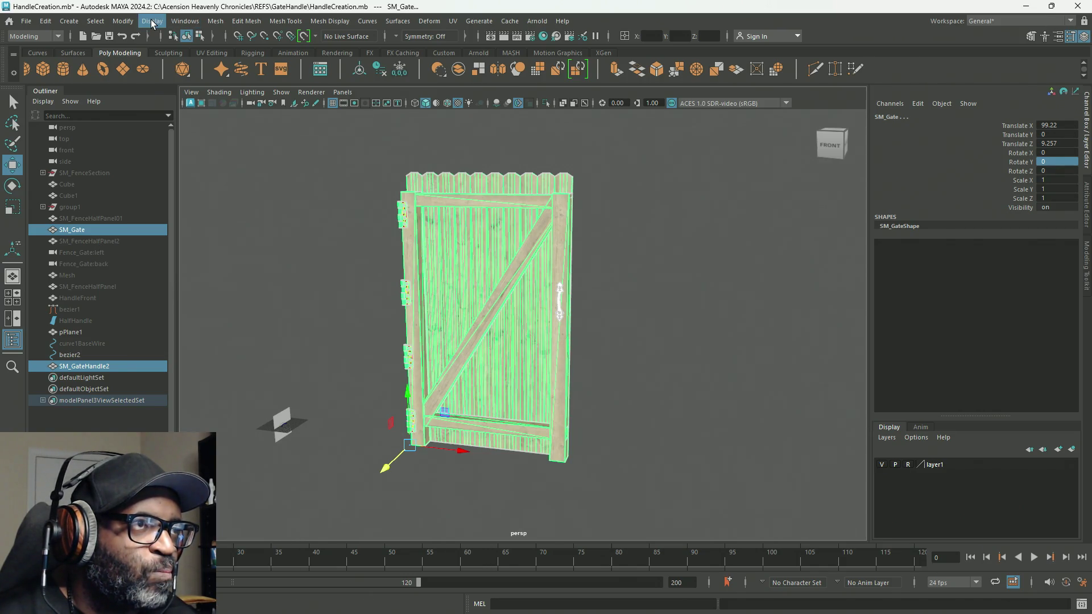
# Step: Match SM_GateHandle2's pivot to SM_Gate and check the gate's Translate X of 99.22
pyautogui.click(123, 22)
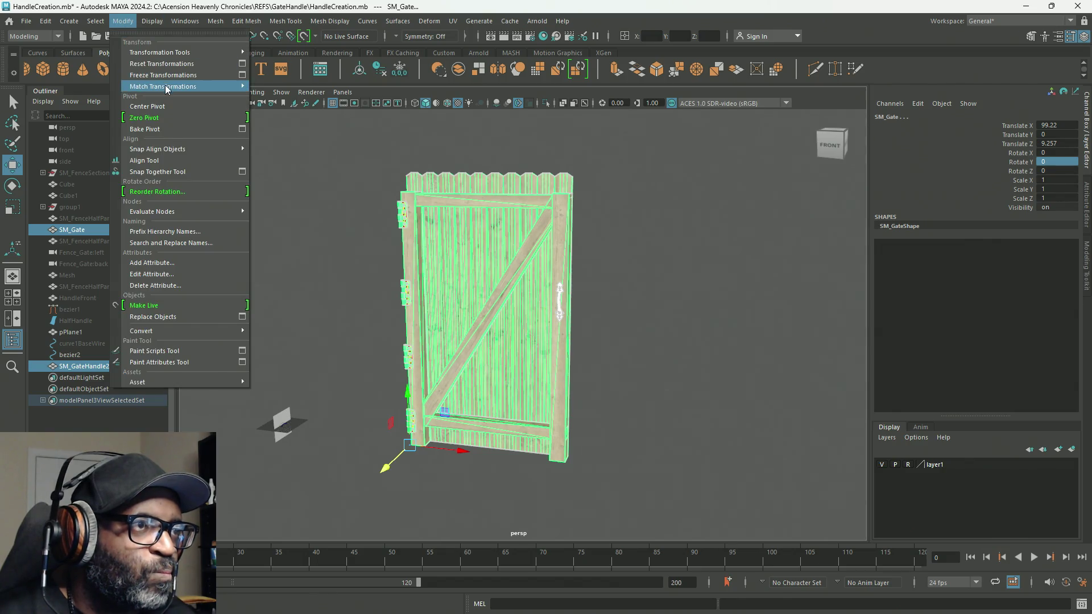
pyautogui.moveTo(170, 88)
pyautogui.click(320, 141)
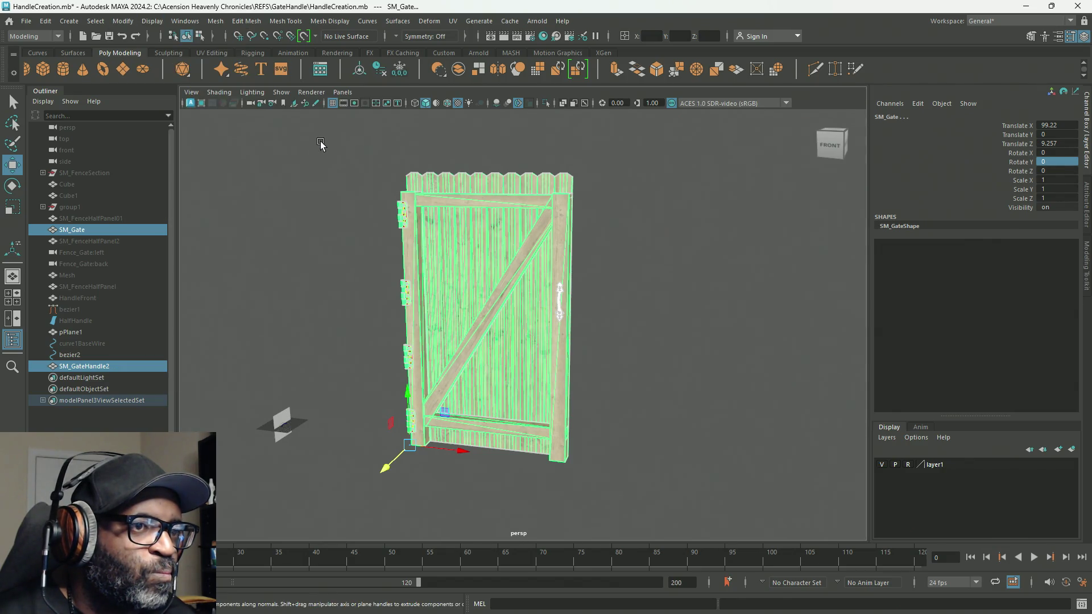
pyautogui.click(82, 367)
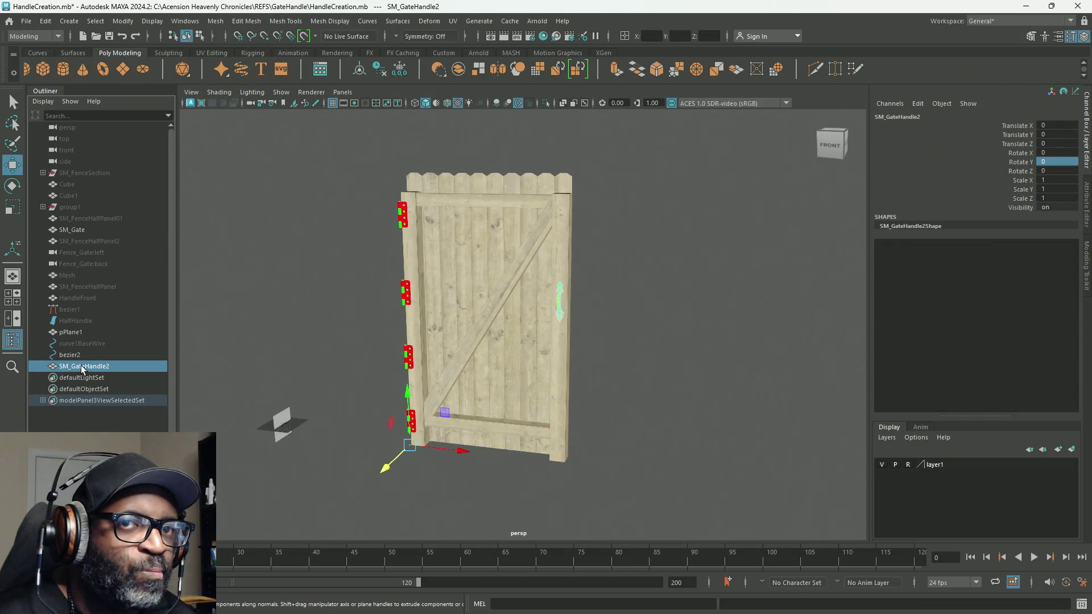
pyautogui.click(71, 230)
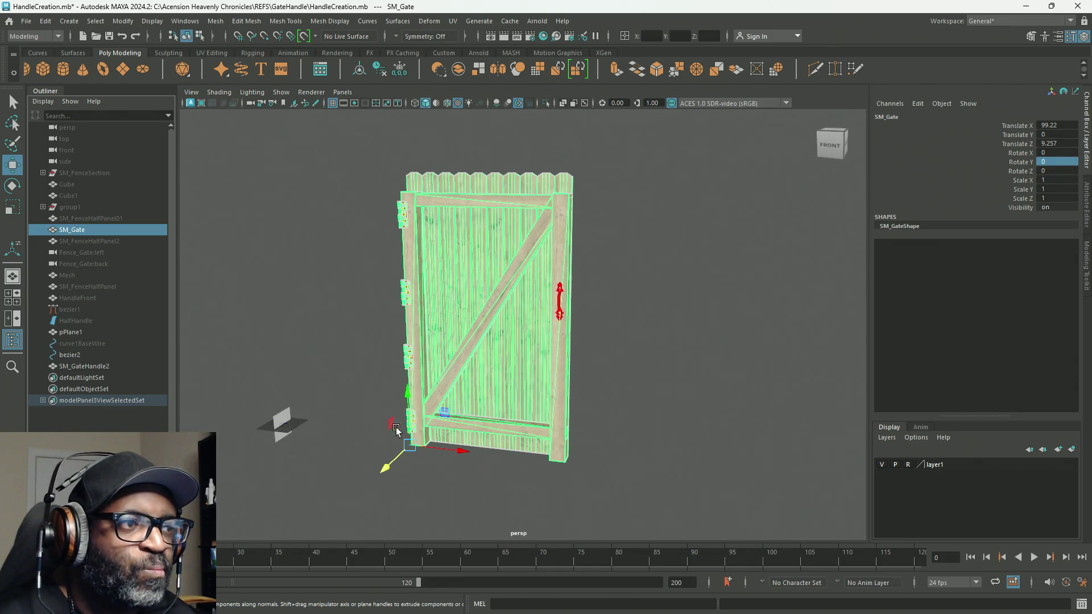
pyautogui.click(94, 365)
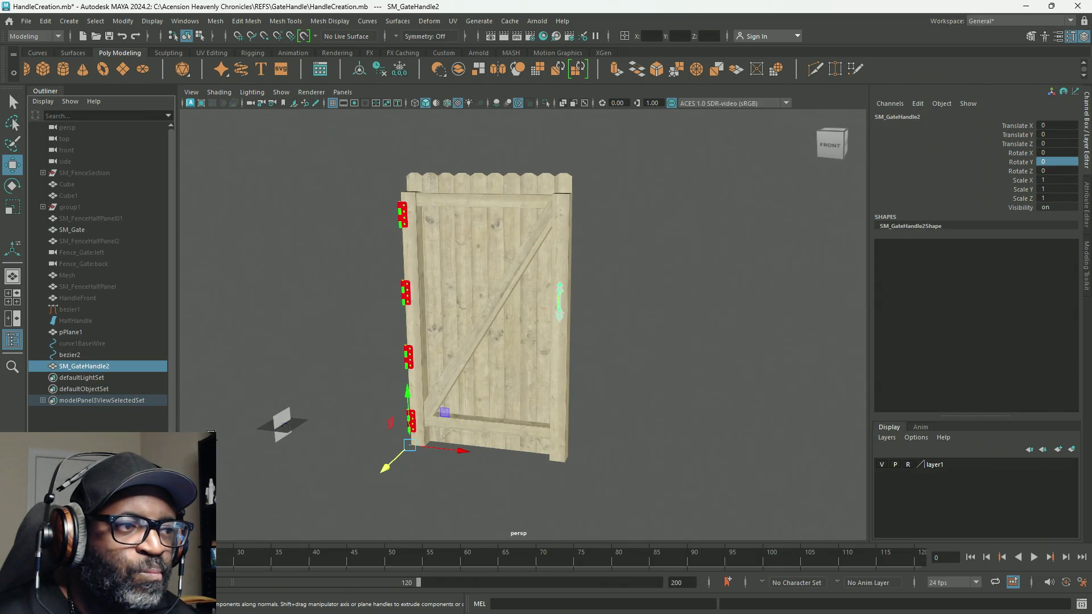
# Step: Move SM_GateHandle2 along X to -99.22, mirroring the gate's offset
pyautogui.moveTo(379, 453)
pyautogui.keyDown('alt'); pyautogui.mouseDown()
pyautogui.moveTo(480, 374)
pyautogui.moveTo(441, 388)
pyautogui.moveTo(456, 404)
pyautogui.moveTo(567, 359)
pyautogui.mouseUp(); pyautogui.keyUp('alt')
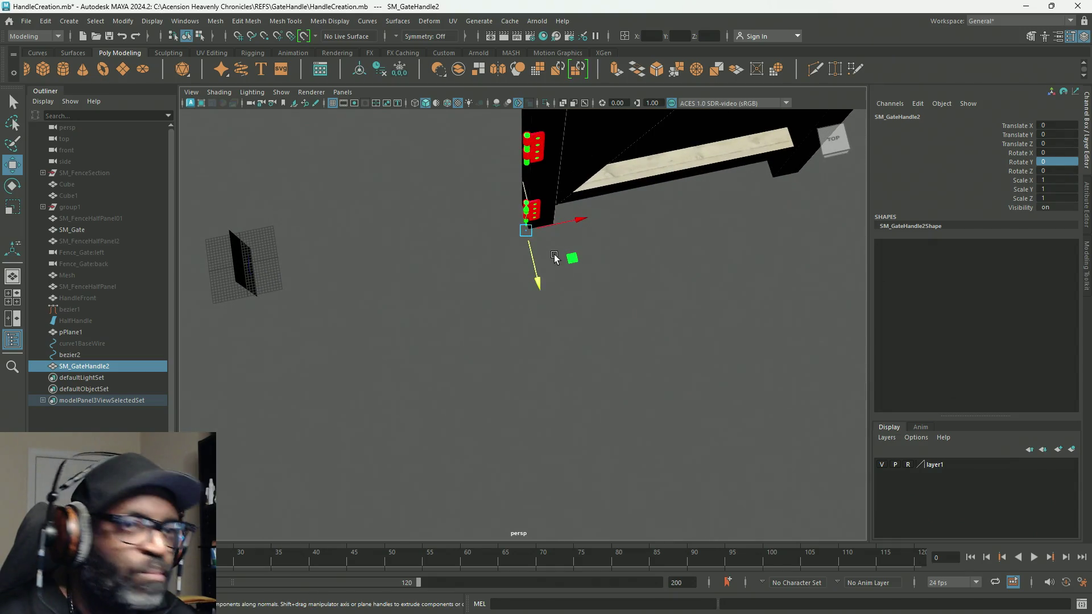
pyautogui.moveTo(587, 225); pyautogui.dragTo(361, 257)
pyautogui.moveTo(353, 304)
pyautogui.keyDown('alt'); pyautogui.mouseDown()
pyautogui.moveTo(472, 295)
pyautogui.moveTo(485, 329)
pyautogui.moveTo(494, 280)
pyautogui.moveTo(638, 345)
pyautogui.moveTo(676, 390)
pyautogui.moveTo(743, 417)
pyautogui.moveTo(590, 359)
pyautogui.moveTo(635, 392)
pyautogui.mouseUp(); pyautogui.keyUp('alt')
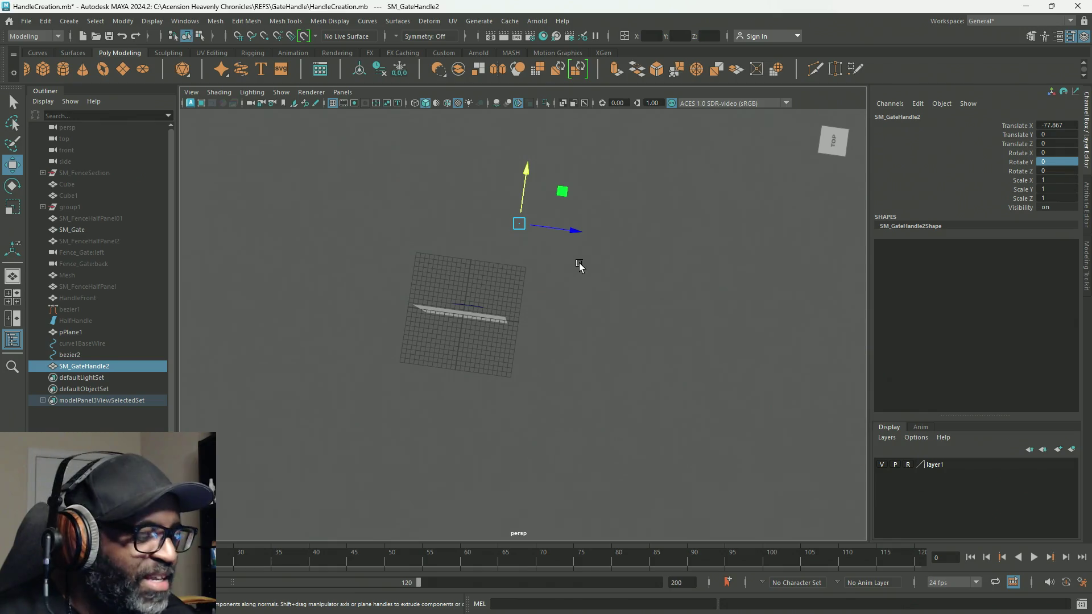
pyautogui.moveTo(522, 162); pyautogui.dragTo(489, 319)
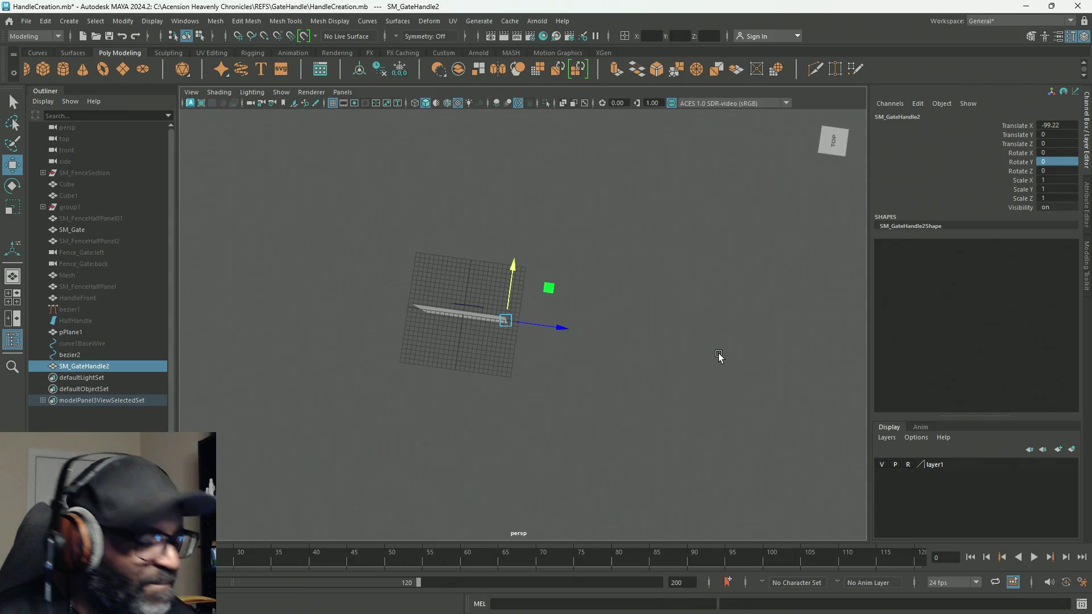
pyautogui.keyDown('alt'); pyautogui.moveTo(716, 359); pyautogui.dragTo(497, 202, button='right'); pyautogui.keyUp('alt')
pyautogui.moveTo(497, 202)
pyautogui.keyDown('alt'); pyautogui.mouseDown()
pyautogui.moveTo(649, 288)
pyautogui.moveTo(663, 256)
pyautogui.moveTo(540, 306)
pyautogui.moveTo(493, 340)
pyautogui.mouseUp(); pyautogui.keyUp('alt')
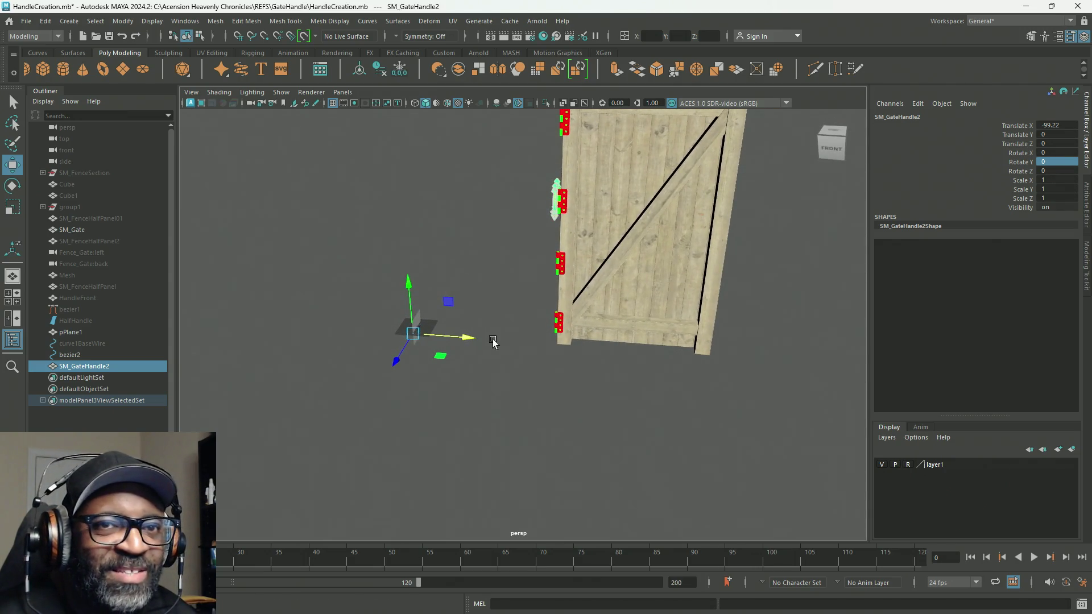
pyautogui.keyDown('alt'); pyautogui.moveTo(633, 333); pyautogui.dragTo(479, 329); pyautogui.keyUp('alt')
pyautogui.click(442, 246)
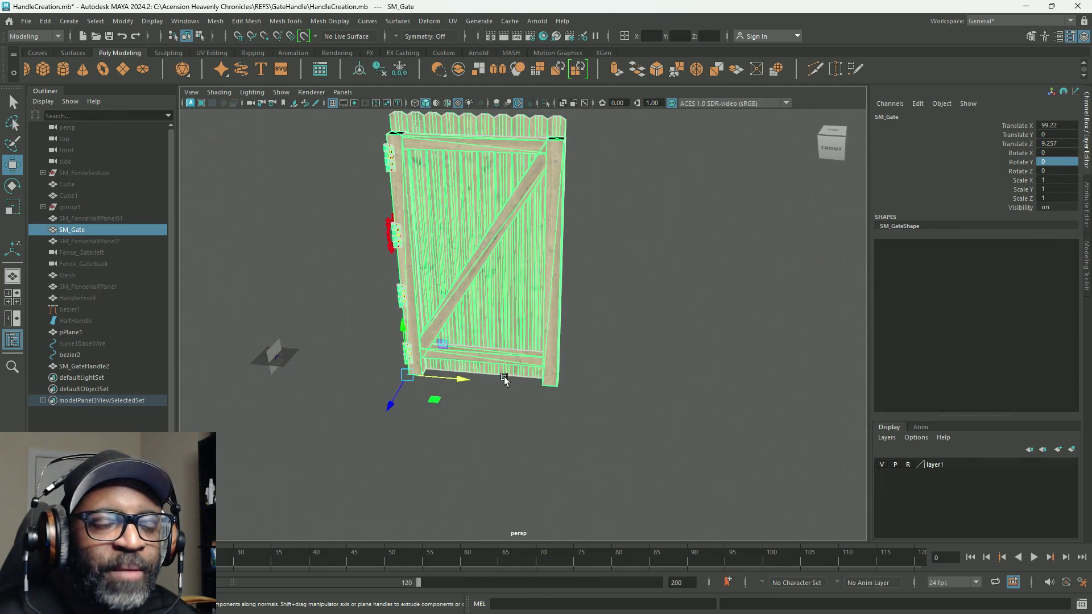
pyautogui.click(91, 368)
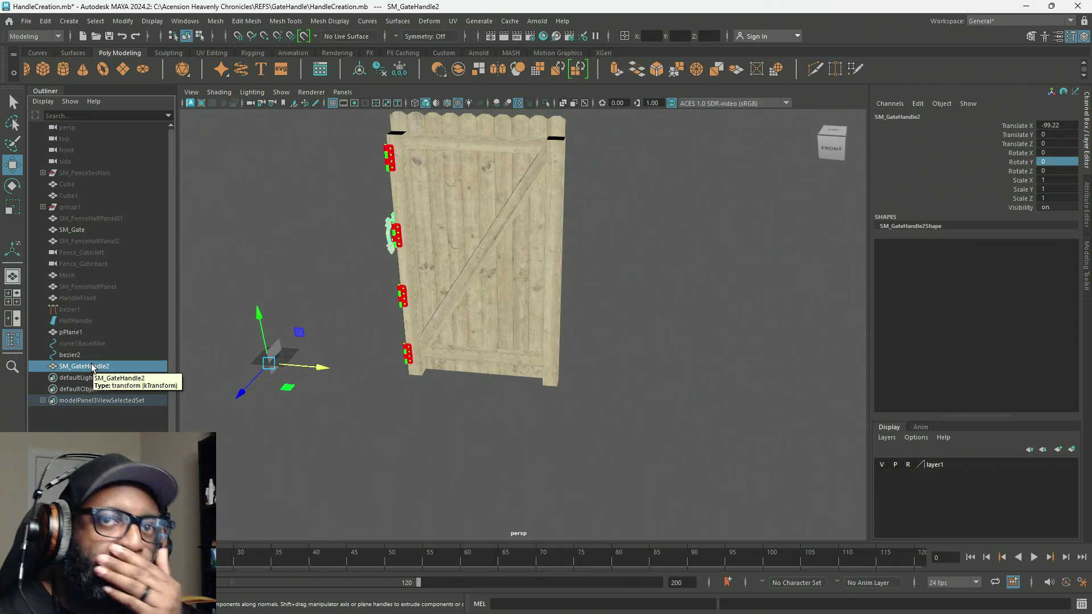
pyautogui.rightClick(974, 155)
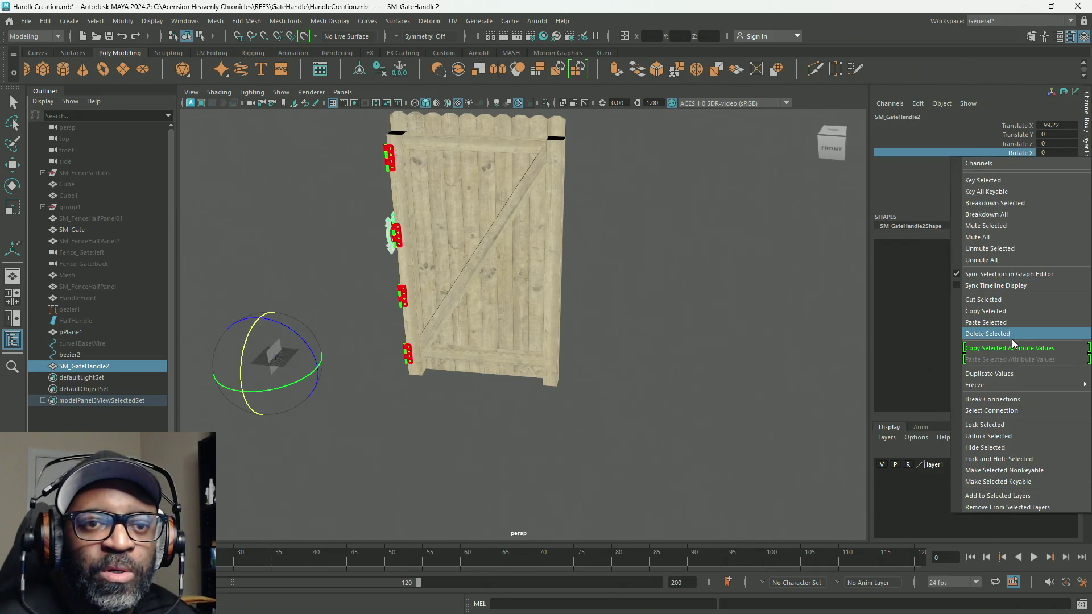
# Step: Copy SM_Gate's Translate Z value of 9.257 into SM_GateHandle2
pyautogui.click(937, 153)
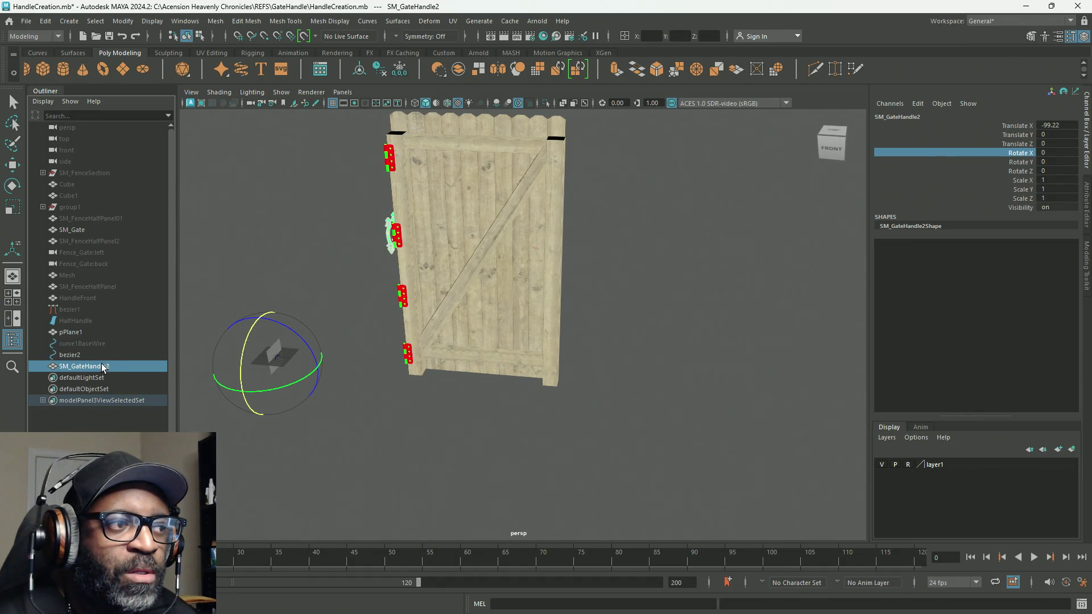
pyautogui.click(543, 237)
pyautogui.press('w')
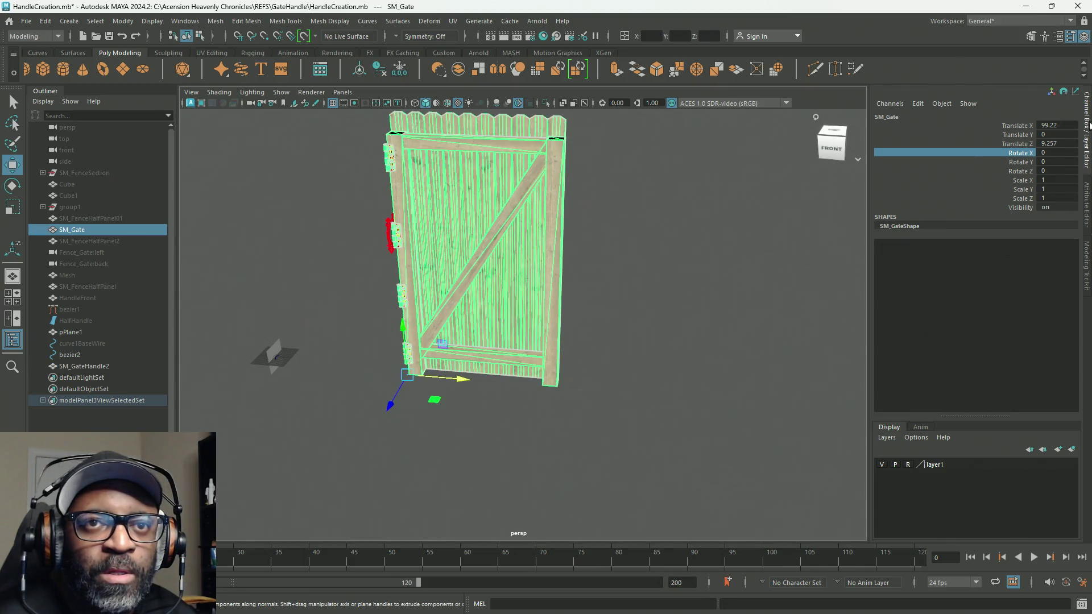
pyautogui.doubleClick(1048, 143)
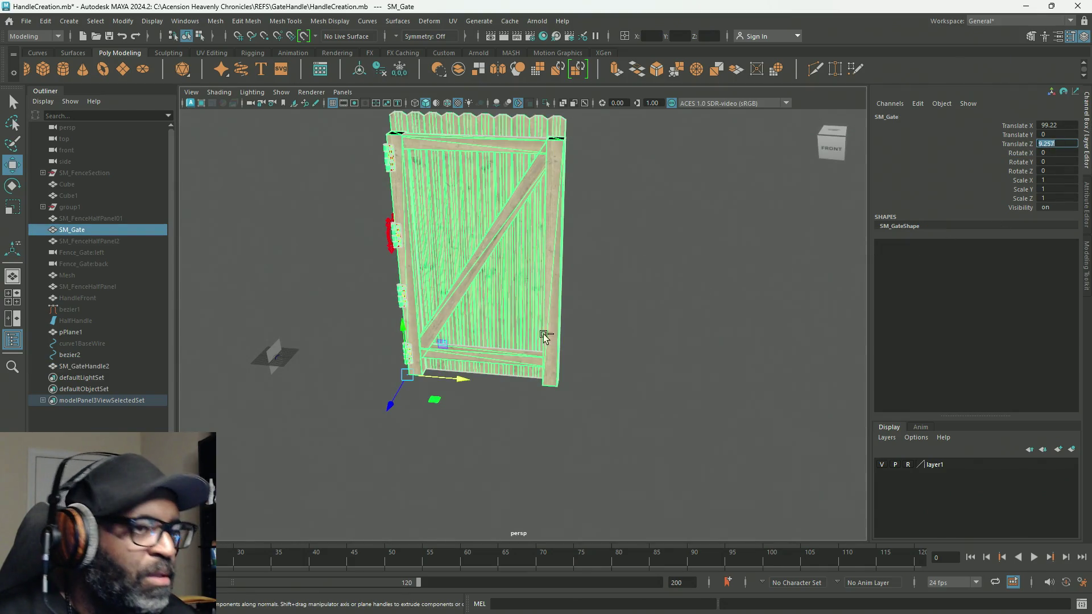
pyautogui.click(77, 366)
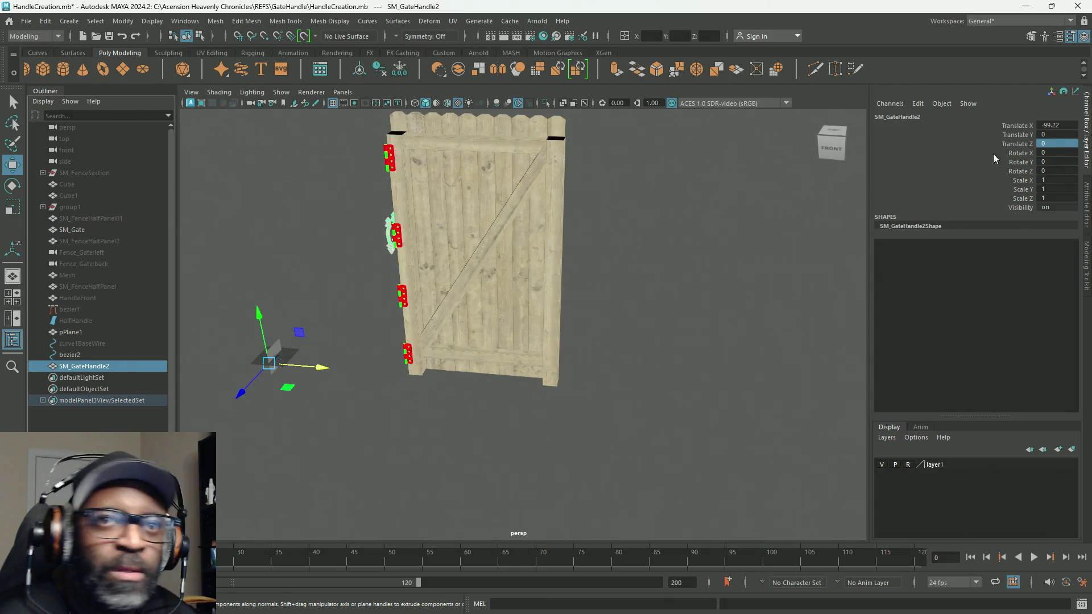
pyautogui.doubleClick(1070, 143)
pyautogui.hotkey('shift', 'Tab')
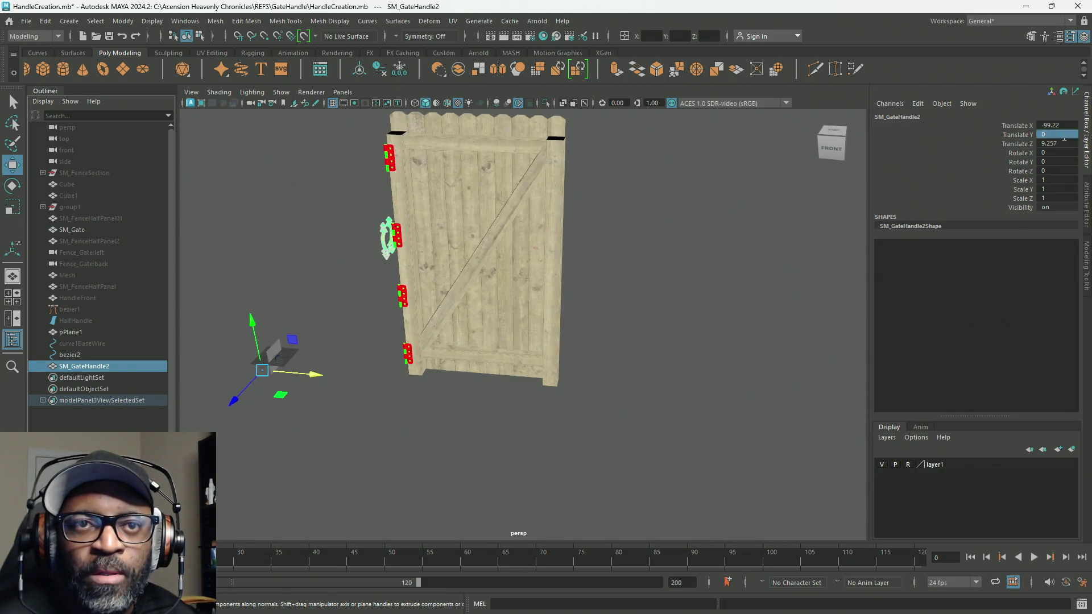
pyautogui.press('Tab')
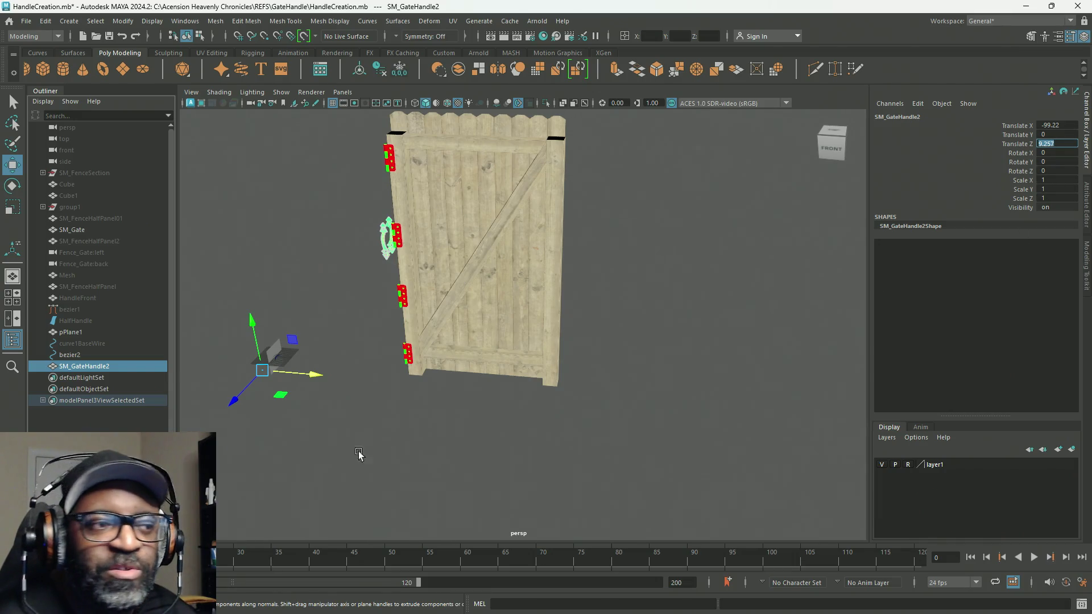
pyautogui.click(104, 354)
pyautogui.click(108, 366)
# Step: Flip SM_GateHandle2 to the gate's other side with Translate Z -9.257
pyautogui.moveTo(342, 410)
pyautogui.keyDown('alt'); pyautogui.mouseDown()
pyautogui.moveTo(382, 448)
pyautogui.moveTo(453, 434)
pyautogui.mouseUp(); pyautogui.keyUp('alt')
pyautogui.scroll(3, 457, 410)
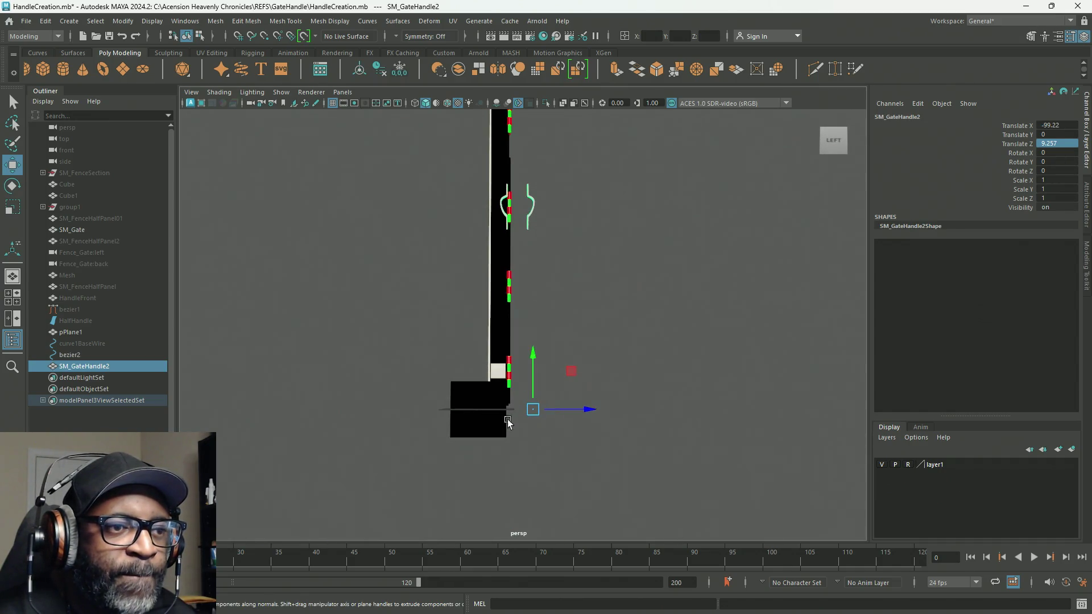
pyautogui.moveTo(595, 408); pyautogui.dragTo(587, 408)
pyautogui.hotkey('ctrl', 'z')
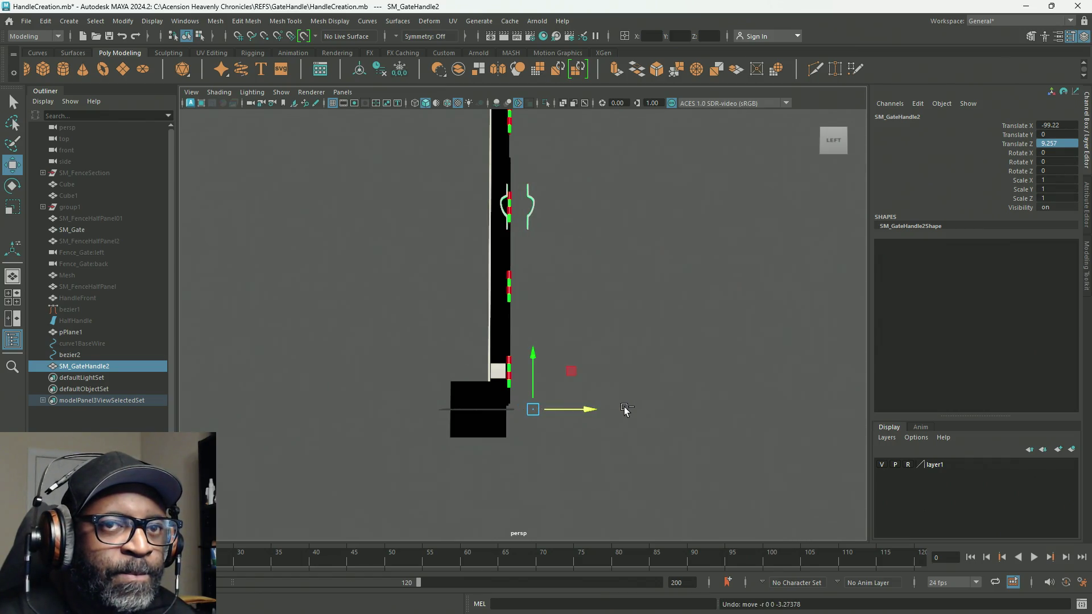
pyautogui.click(1045, 143)
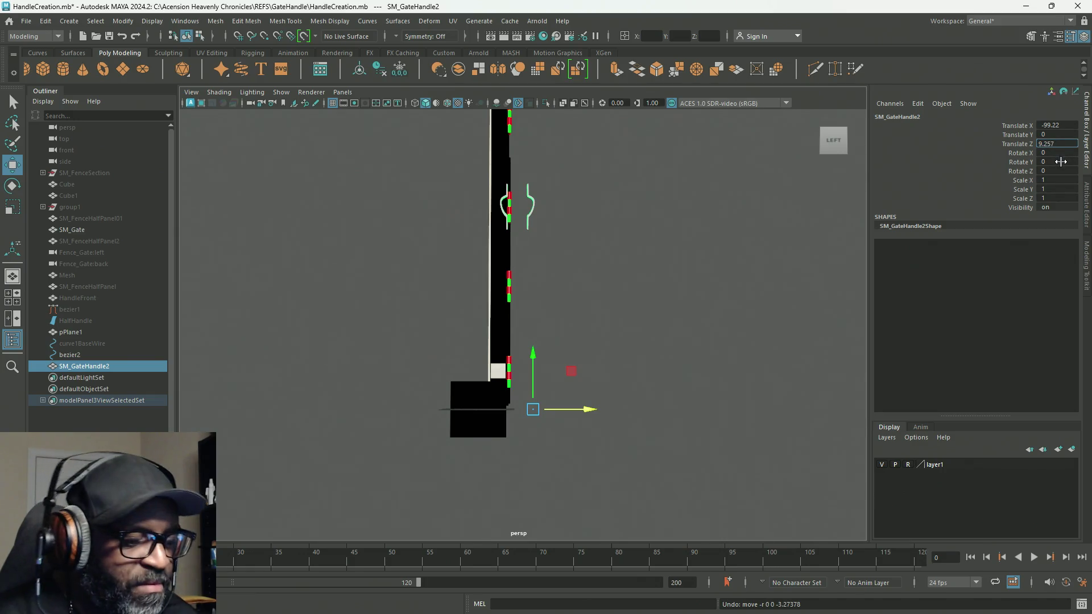
pyautogui.write('-')
pyautogui.press('Return')
pyautogui.moveTo(599, 326)
pyautogui.keyDown('alt'); pyautogui.mouseDown()
pyautogui.moveTo(586, 354)
pyautogui.moveTo(556, 363)
pyautogui.moveTo(554, 354)
pyautogui.mouseUp(); pyautogui.keyUp('alt')
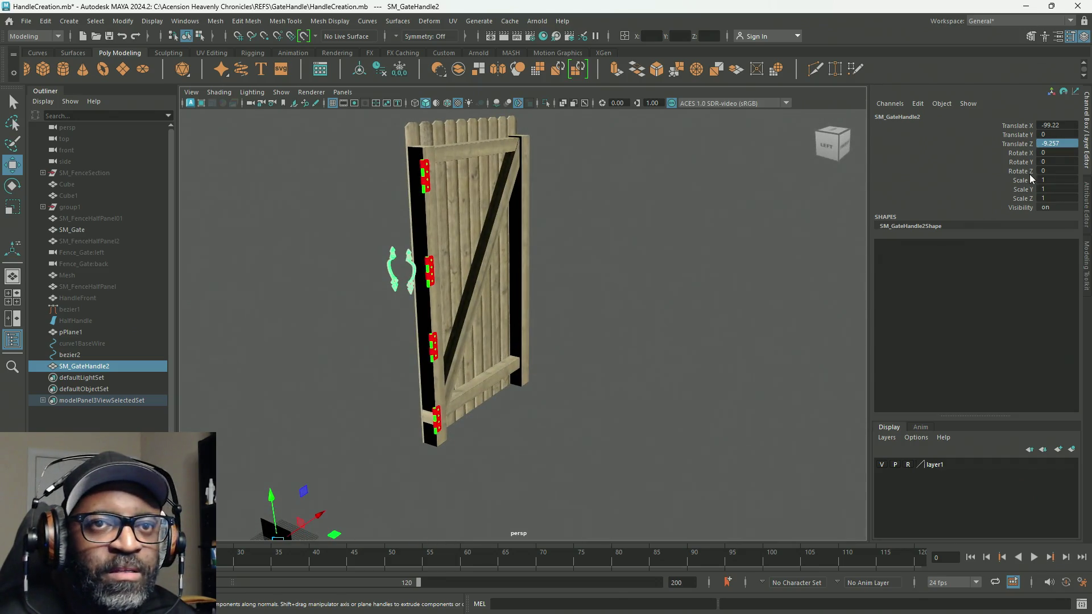
# Step: Freeze all of SM_GateHandle2's transforms
pyautogui.rightClick(1030, 173)
pyautogui.moveTo(994, 397)
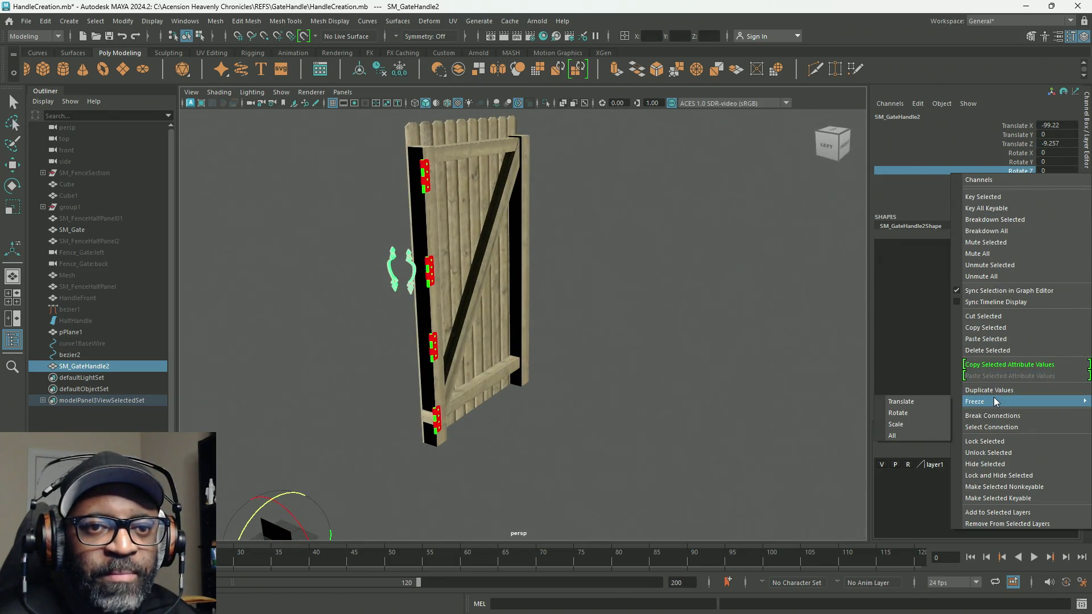
pyautogui.click(917, 436)
pyautogui.moveTo(733, 349)
pyautogui.keyDown('alt'); pyautogui.mouseDown()
pyautogui.moveTo(733, 253)
pyautogui.moveTo(658, 313)
pyautogui.moveTo(651, 344)
pyautogui.moveTo(523, 362)
pyautogui.mouseUp(); pyautogui.keyUp('alt')
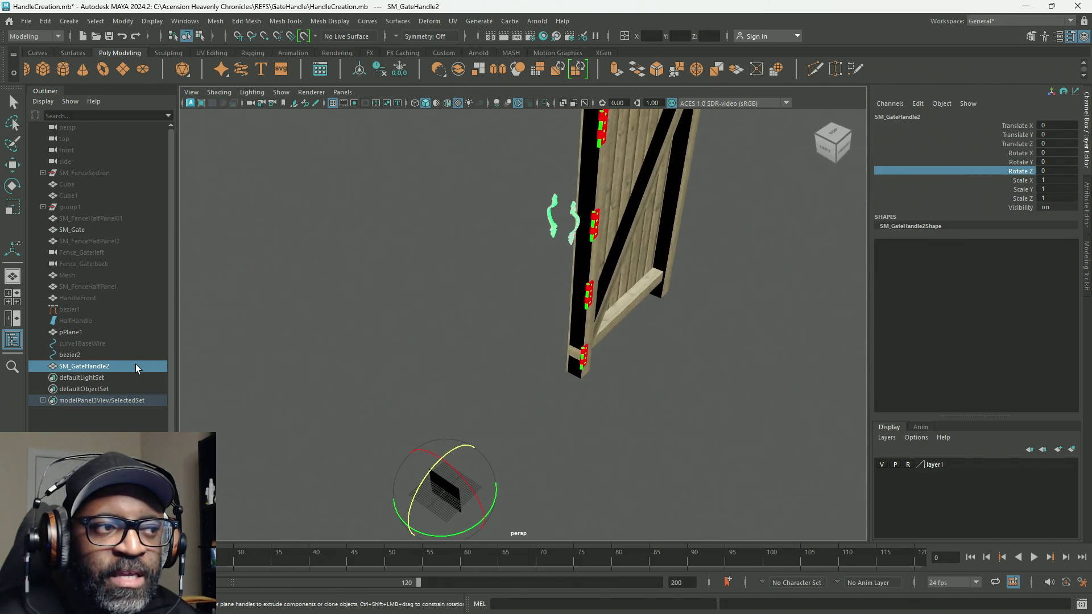
pyautogui.moveTo(800, 195)
pyautogui.keyDown('alt'); pyautogui.mouseDown()
pyautogui.moveTo(704, 261)
pyautogui.moveTo(220, 315)
pyautogui.mouseUp(); pyautogui.keyUp('alt')
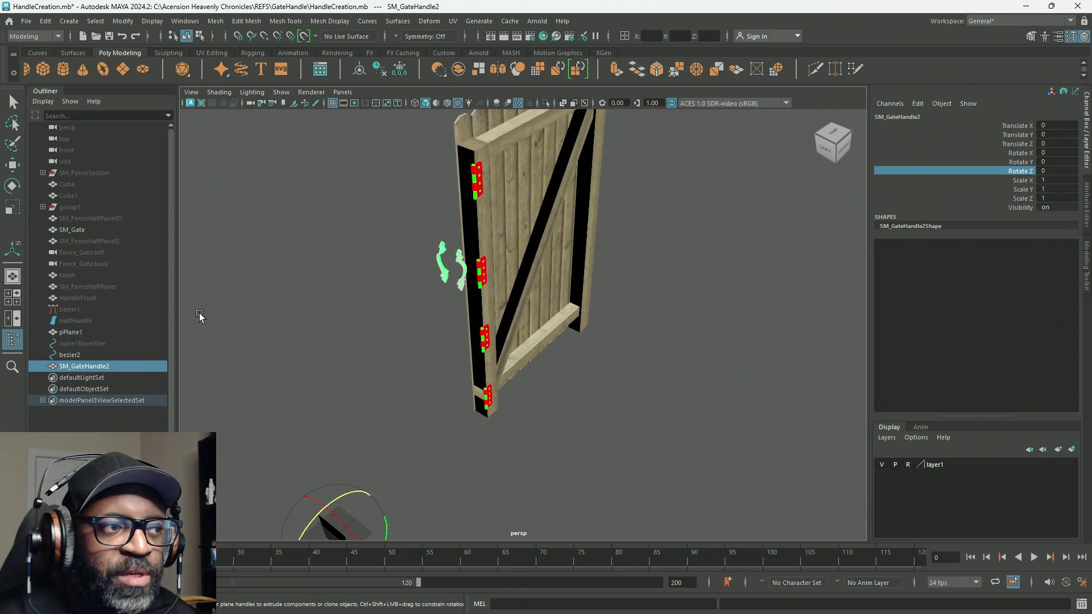
# Step: Give SM_GateHandle2 SM_Gate's Translate X of 99.22
pyautogui.click(546, 223)
pyautogui.press('w')
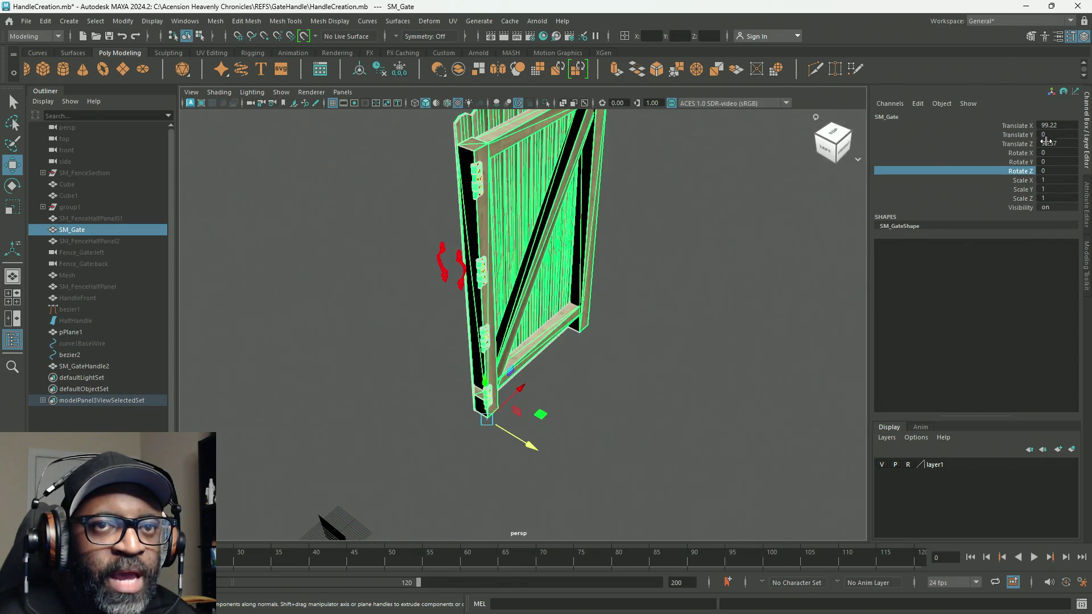
pyautogui.doubleClick(1059, 125)
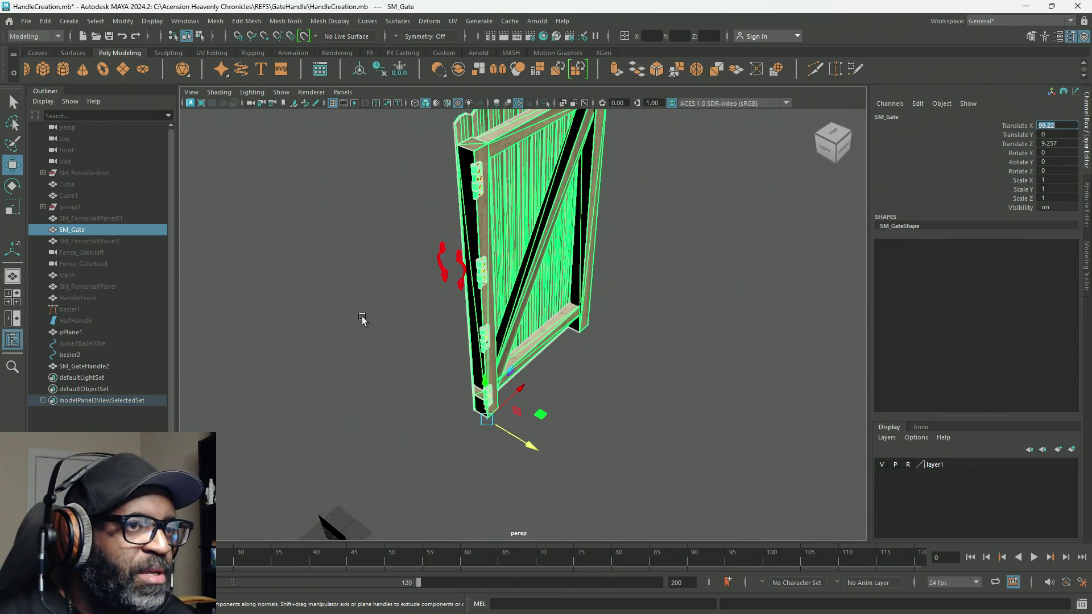
pyautogui.moveTo(433, 221); pyautogui.dragTo(455, 299)
pyautogui.doubleClick(1061, 125)
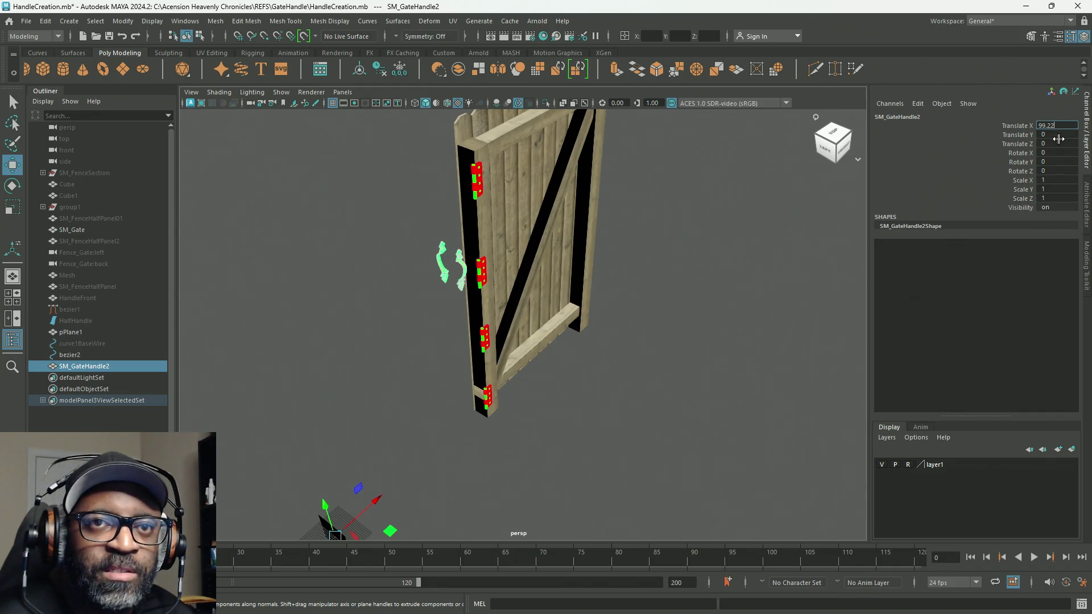
pyautogui.press('Return')
# Step: Give SM_GateHandle2 SM_Gate's Translate Z of 9.257
pyautogui.click(567, 207)
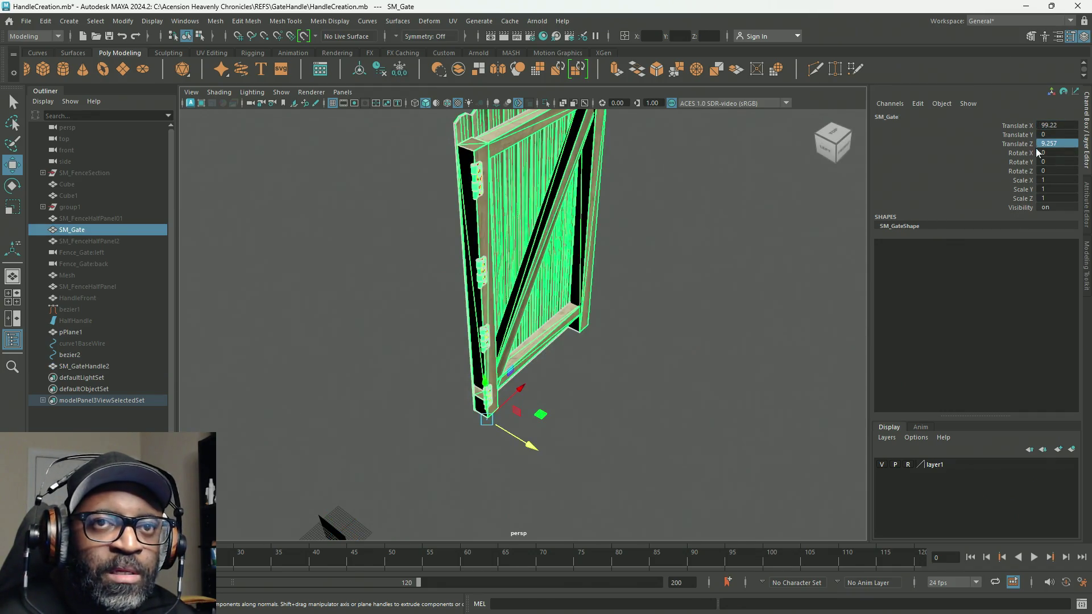
pyautogui.click(1056, 145)
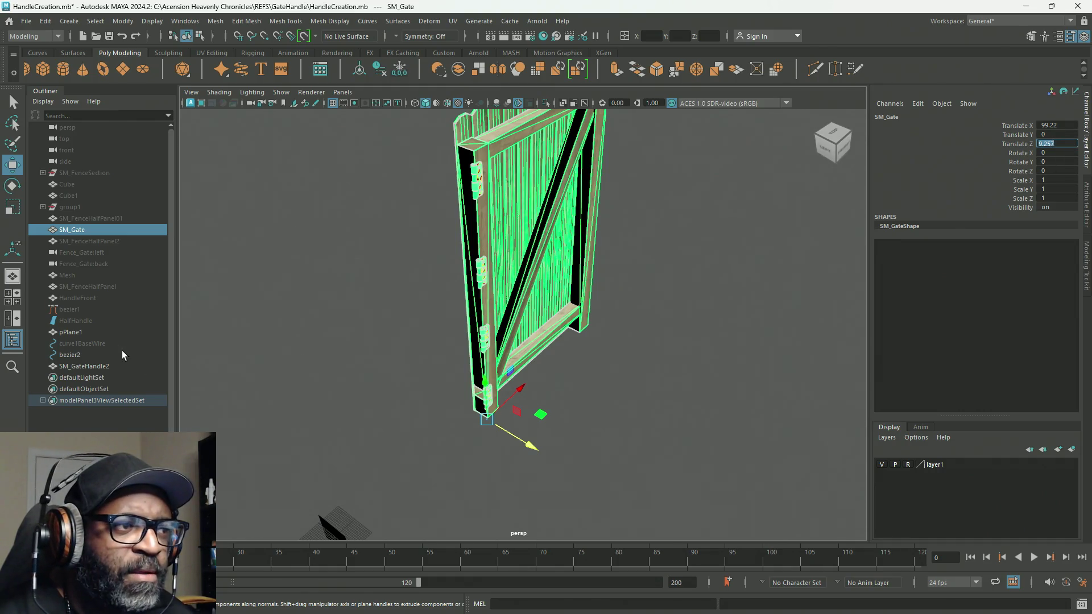
pyautogui.click(91, 364)
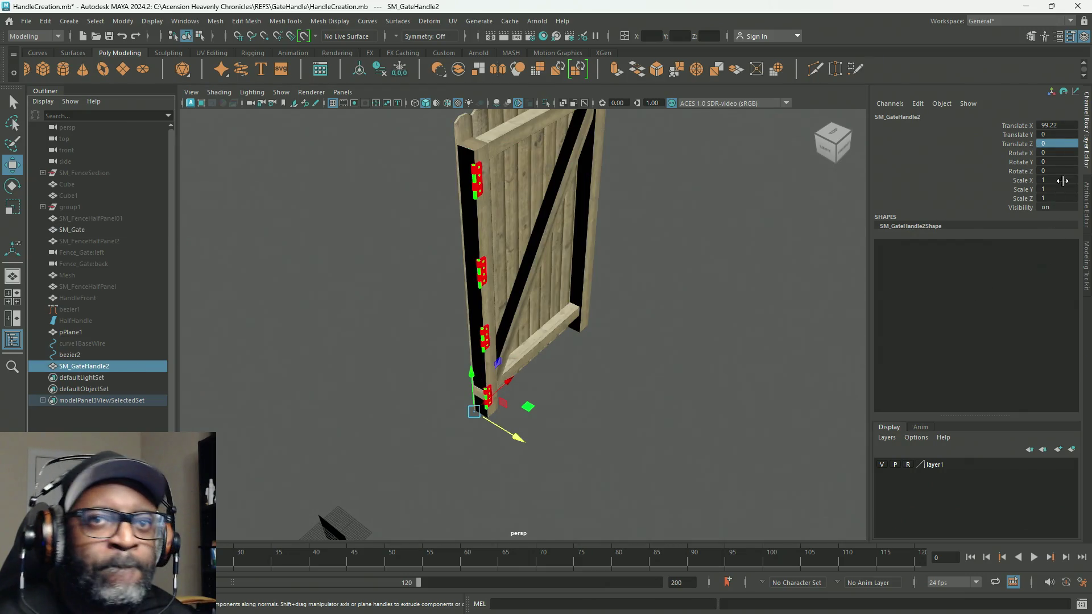
pyautogui.click(1057, 144)
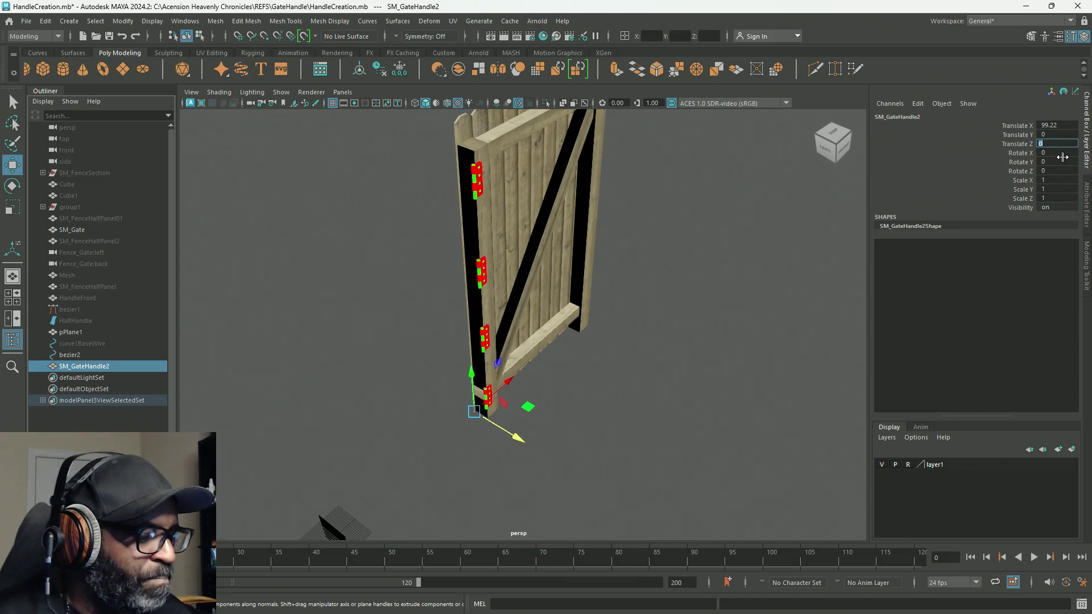
pyautogui.write('9.257')
pyautogui.press('Return')
pyautogui.moveTo(649, 284)
pyautogui.keyDown('alt'); pyautogui.mouseDown()
pyautogui.moveTo(694, 312)
pyautogui.moveTo(527, 310)
pyautogui.moveTo(611, 296)
pyautogui.moveTo(398, 307)
pyautogui.moveTo(560, 295)
pyautogui.moveTo(604, 310)
pyautogui.mouseUp(); pyautogui.keyUp('alt')
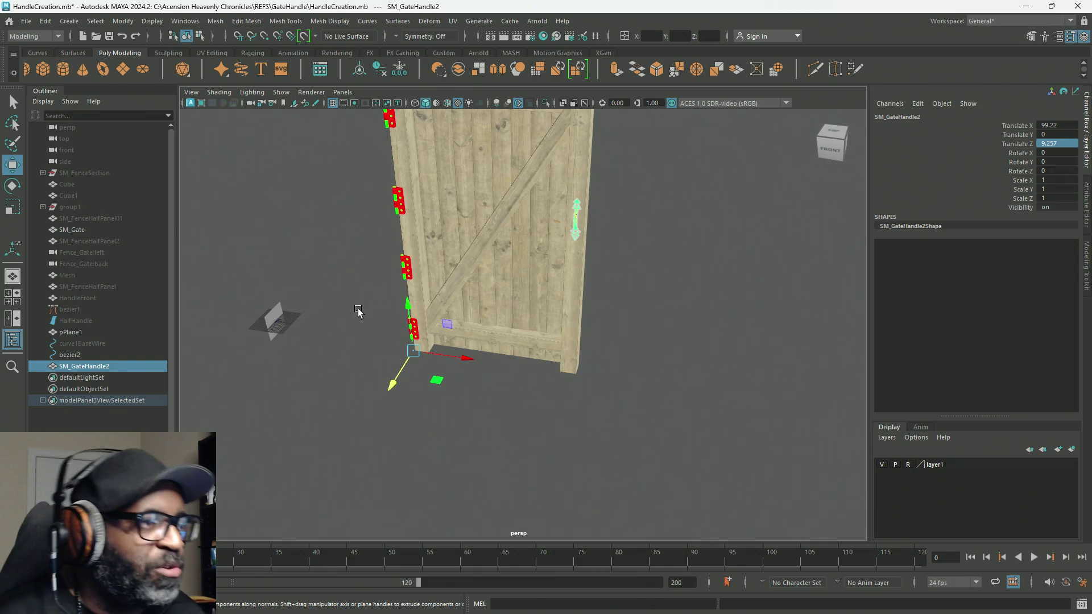
pyautogui.doubleClick(80, 230)
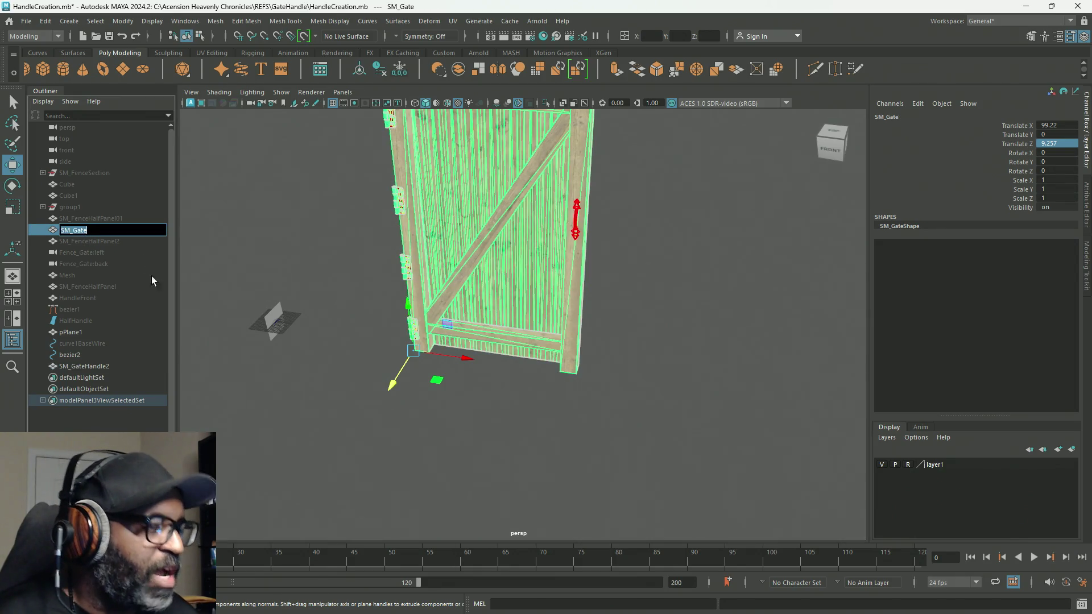
# Step: Combine SM_Gate and SM_GateHandle2 into one mesh and delete its history
pyautogui.click(85, 367)
pyautogui.keyDown('shift'); pyautogui.click(78, 231); pyautogui.keyUp('shift')
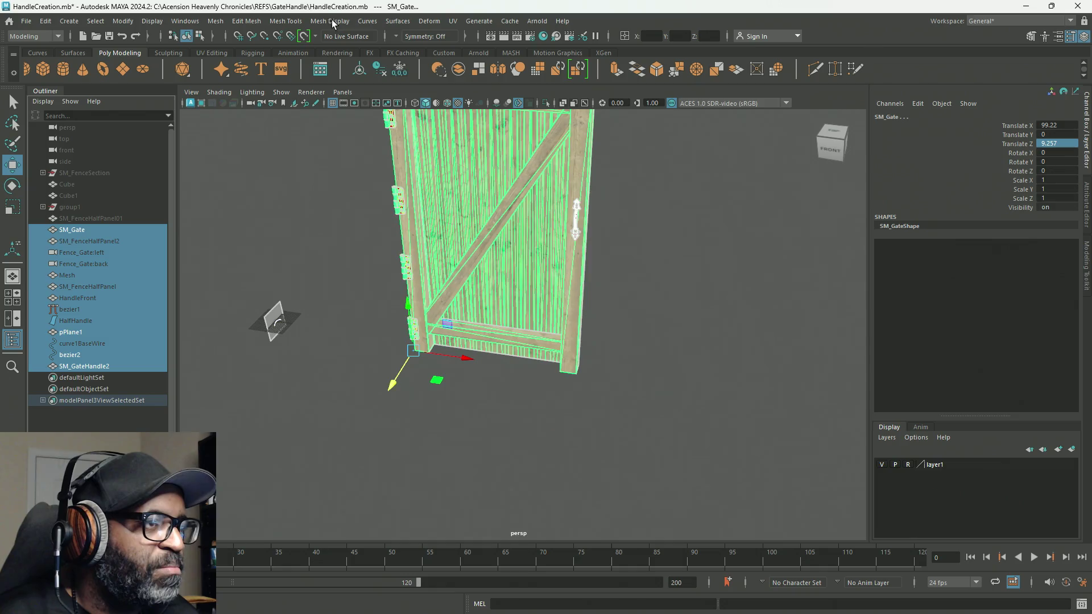
pyautogui.click(87, 368)
pyautogui.keyDown('ctrl'); pyautogui.click(72, 230); pyautogui.keyUp('ctrl')
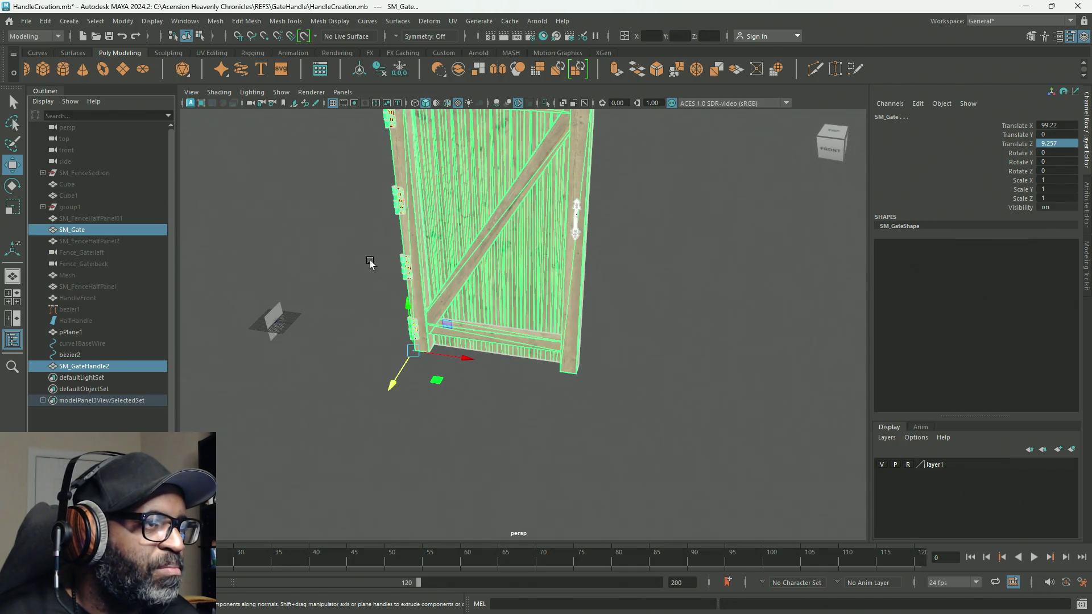
pyautogui.click(215, 21)
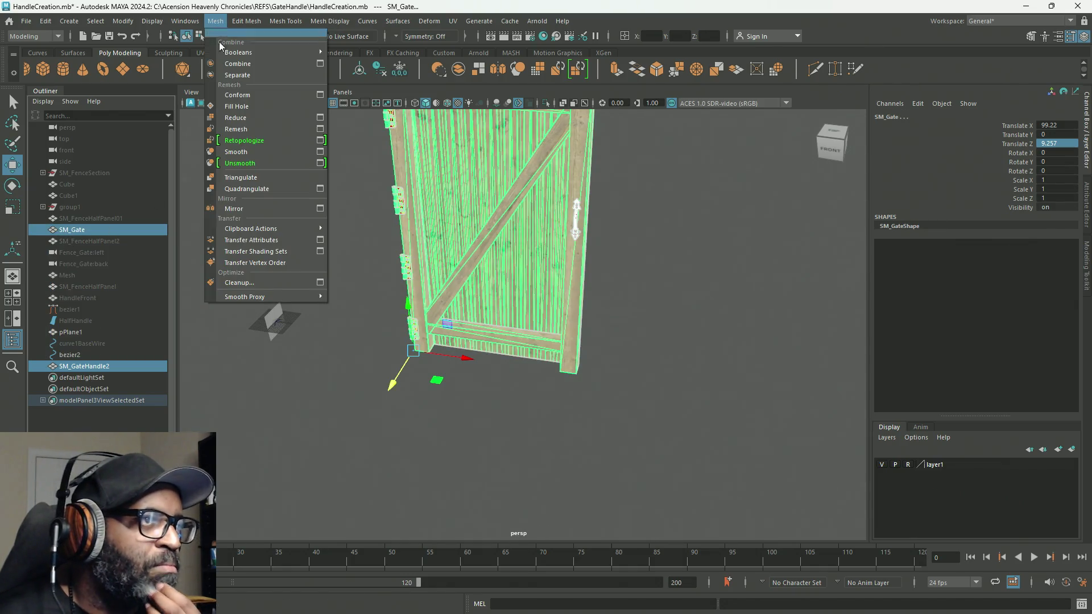
pyautogui.click(239, 65)
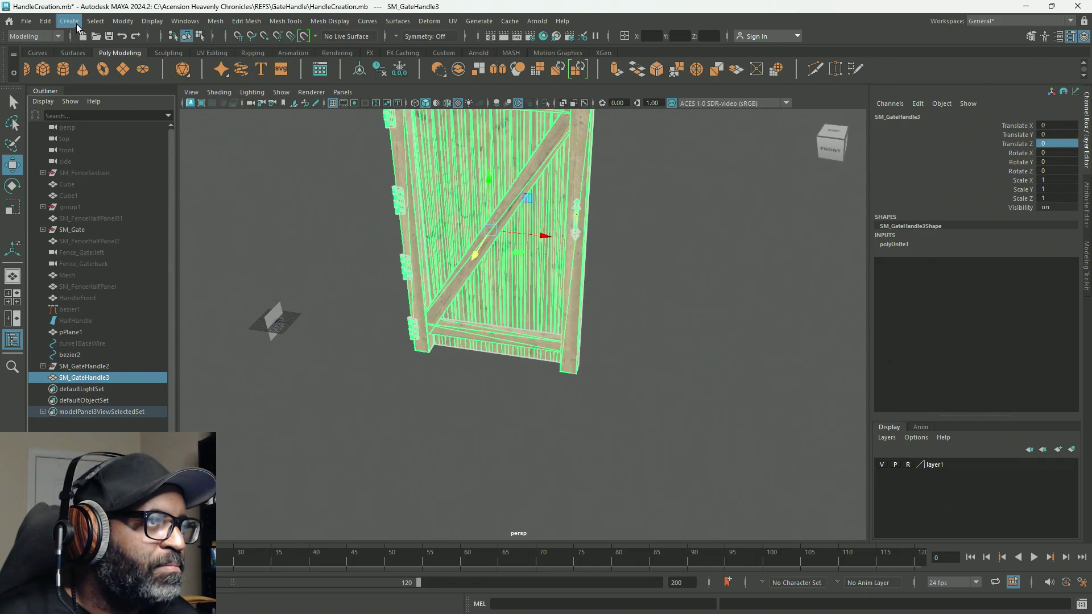
pyautogui.click(46, 23)
pyautogui.moveTo(162, 170)
pyautogui.moveTo(132, 158)
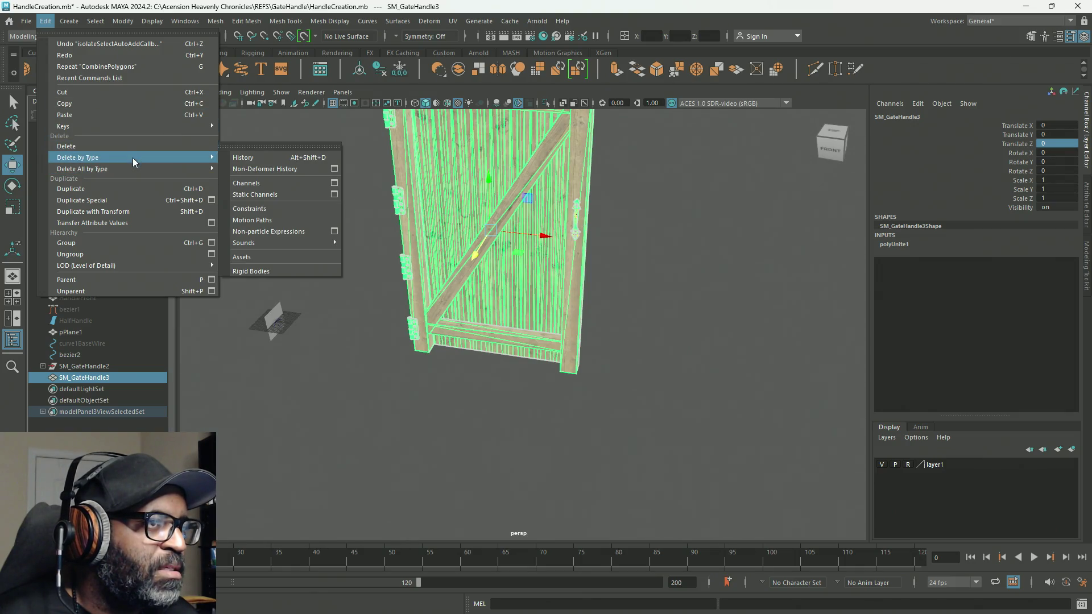
pyautogui.click(267, 159)
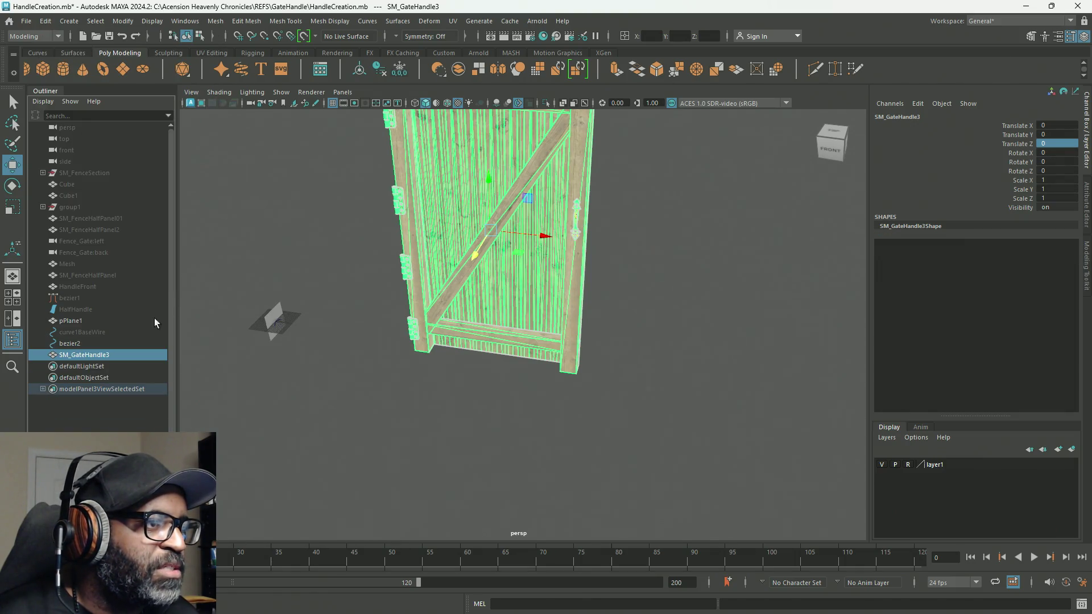
# Step: Rename the combined mesh to 'SM_Gate' in the Outliner
pyautogui.doubleClick(107, 355)
pyautogui.write('SM_Gate')
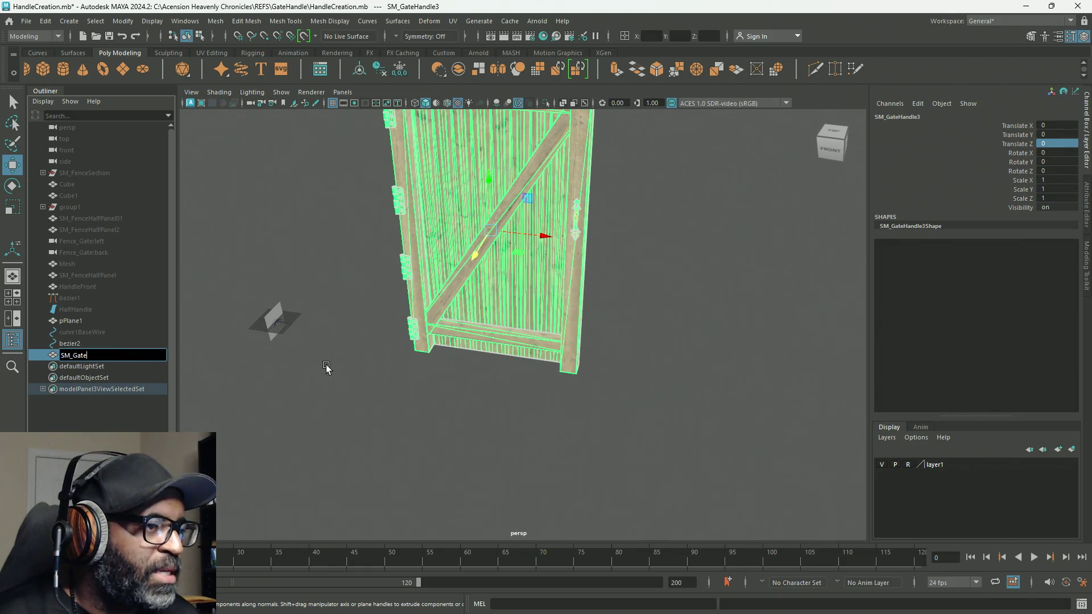
pyautogui.press('Return')
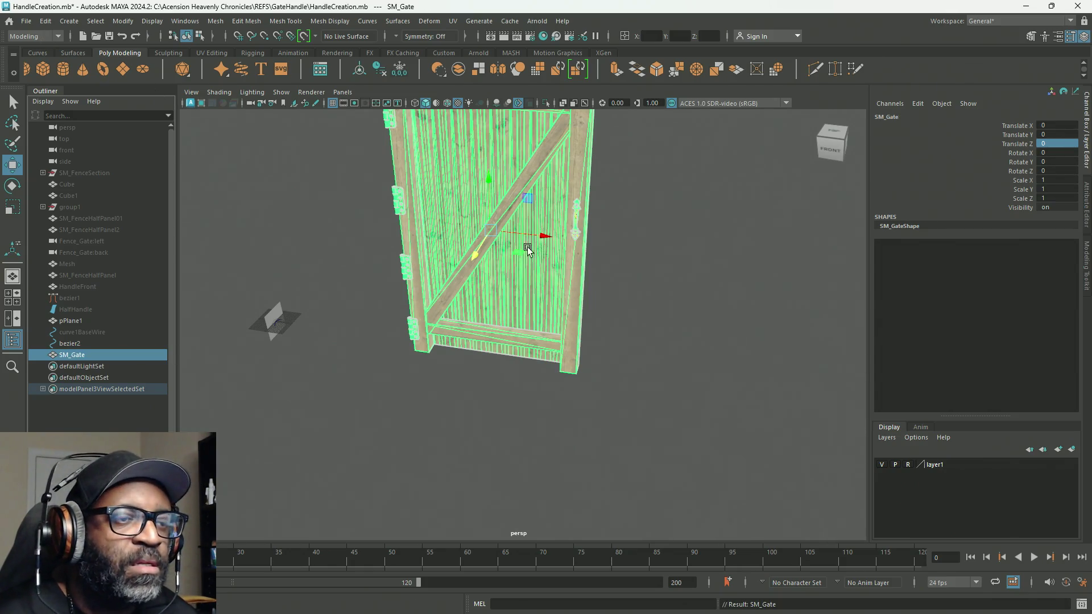
# Step: Move SM_Gate's pivot onto the left hinge post's bottom corner
pyautogui.moveTo(409, 338)
pyautogui.keyDown('alt'); pyautogui.mouseDown()
pyautogui.moveTo(510, 326)
pyautogui.moveTo(442, 351)
pyautogui.moveTo(533, 265)
pyautogui.moveTo(586, 291)
pyautogui.mouseUp(); pyautogui.keyUp('alt')
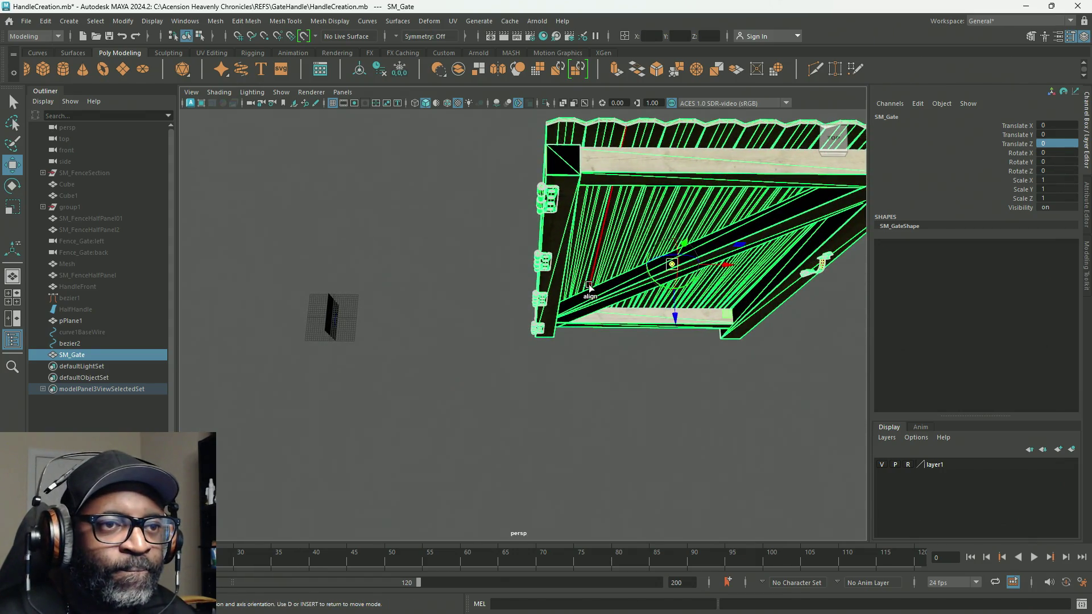
pyautogui.press('d')
pyautogui.moveTo(671, 263); pyautogui.dragTo(596, 260)
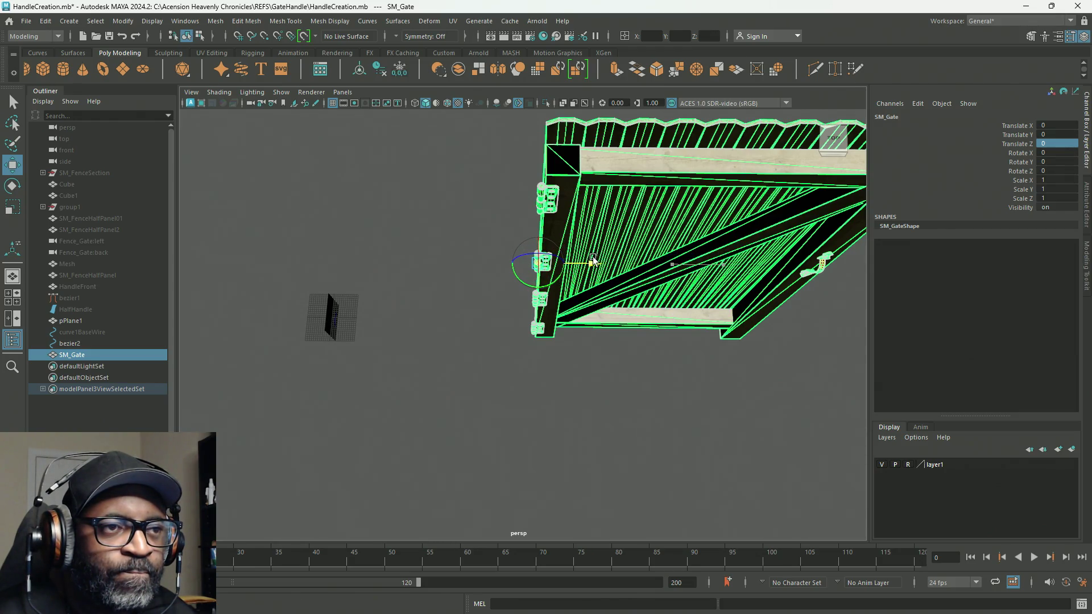
pyautogui.moveTo(595, 260)
pyautogui.keyDown('alt'); pyautogui.mouseDown(button='right')
pyautogui.moveTo(670, 354)
pyautogui.moveTo(805, 357)
pyautogui.moveTo(422, 178)
pyautogui.mouseUp(button='right'); pyautogui.keyUp('alt')
pyautogui.moveTo(545, 230)
pyautogui.mouseDown()
pyautogui.moveTo(550, 327)
pyautogui.moveTo(581, 322)
pyautogui.moveTo(396, 341)
pyautogui.mouseUp()
pyautogui.keyDown('alt'); pyautogui.moveTo(396, 341); pyautogui.dragTo(1032, 448, button='right'); pyautogui.keyUp('alt')
pyautogui.moveTo(825, 284)
pyautogui.keyDown('alt'); pyautogui.mouseDown()
pyautogui.moveTo(607, 412)
pyautogui.moveTo(660, 295)
pyautogui.moveTo(600, 342)
pyautogui.moveTo(688, 232)
pyautogui.moveTo(646, 336)
pyautogui.moveTo(668, 190)
pyautogui.moveTo(526, 489)
pyautogui.mouseUp(); pyautogui.keyUp('alt')
# Step: Frame the gate's hinge post and bottom rail in the top and perspective views
pyautogui.press('d')
pyautogui.press('space')
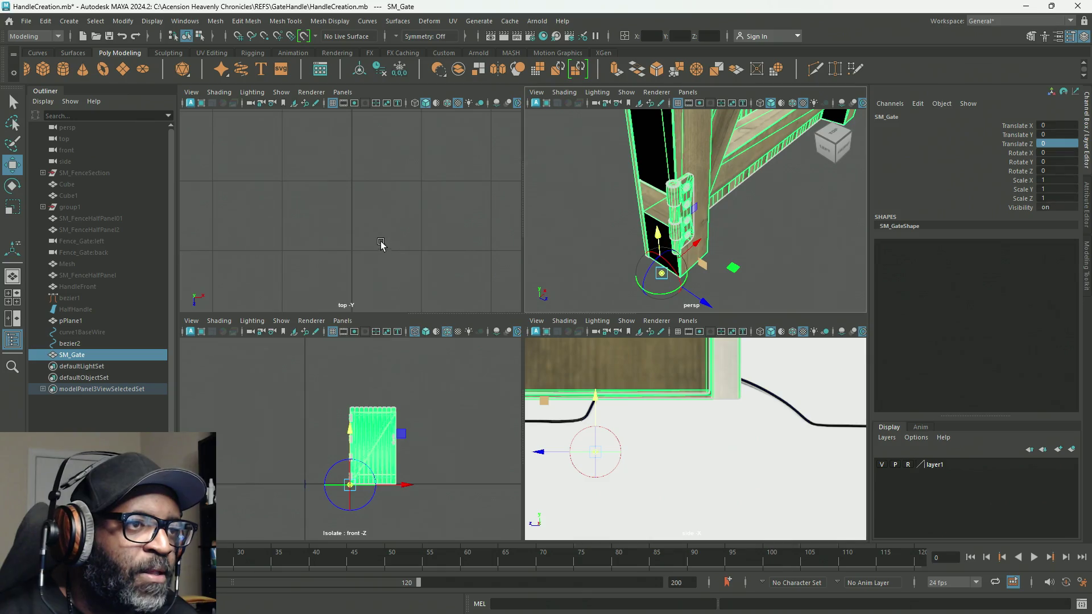
pyautogui.press('space')
pyautogui.press('f')
pyautogui.keyDown('alt'); pyautogui.moveTo(317, 411); pyautogui.dragTo(575, 344, button='middle'); pyautogui.keyUp('alt')
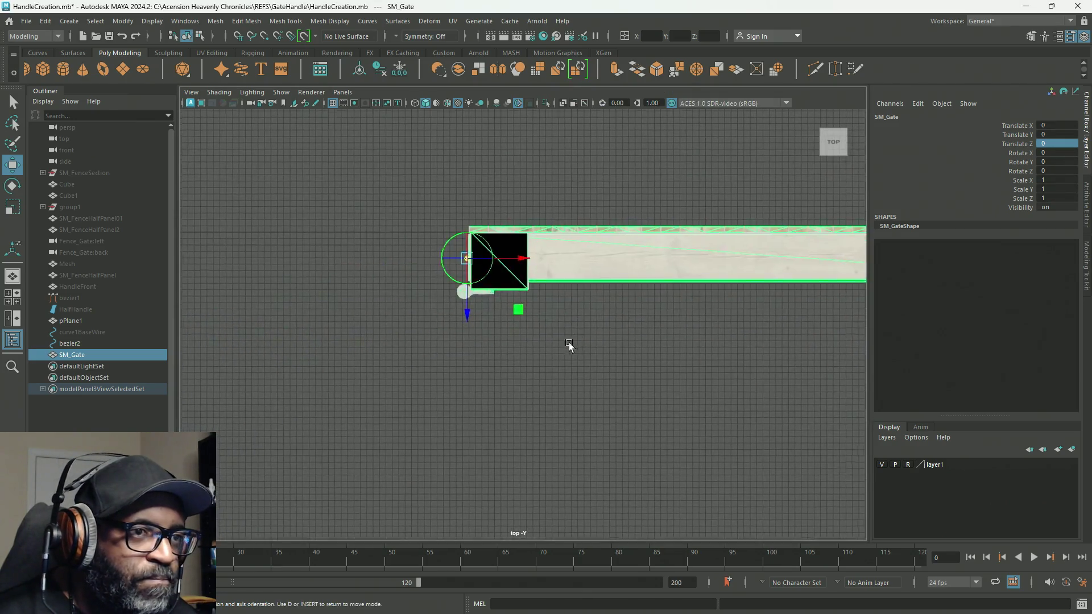
pyautogui.scroll(6, 529, 319)
pyautogui.moveTo(438, 288)
pyautogui.keyDown('alt'); pyautogui.mouseDown(button='middle')
pyautogui.moveTo(586, 417)
pyautogui.moveTo(572, 438)
pyautogui.mouseUp(button='middle'); pyautogui.keyUp('alt')
pyautogui.scroll(3, 586, 417)
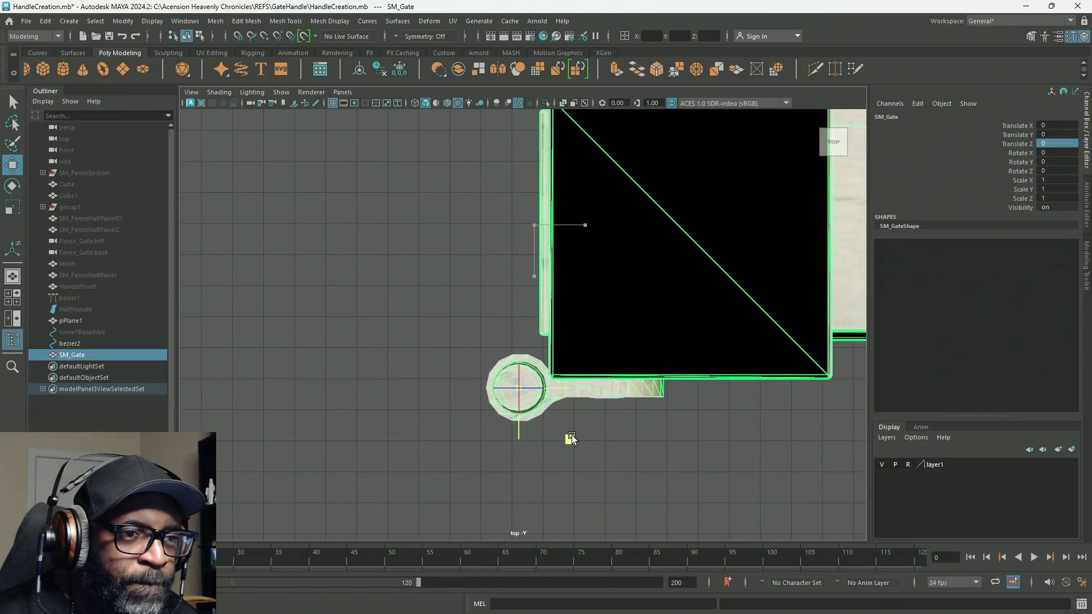
pyautogui.press('space')
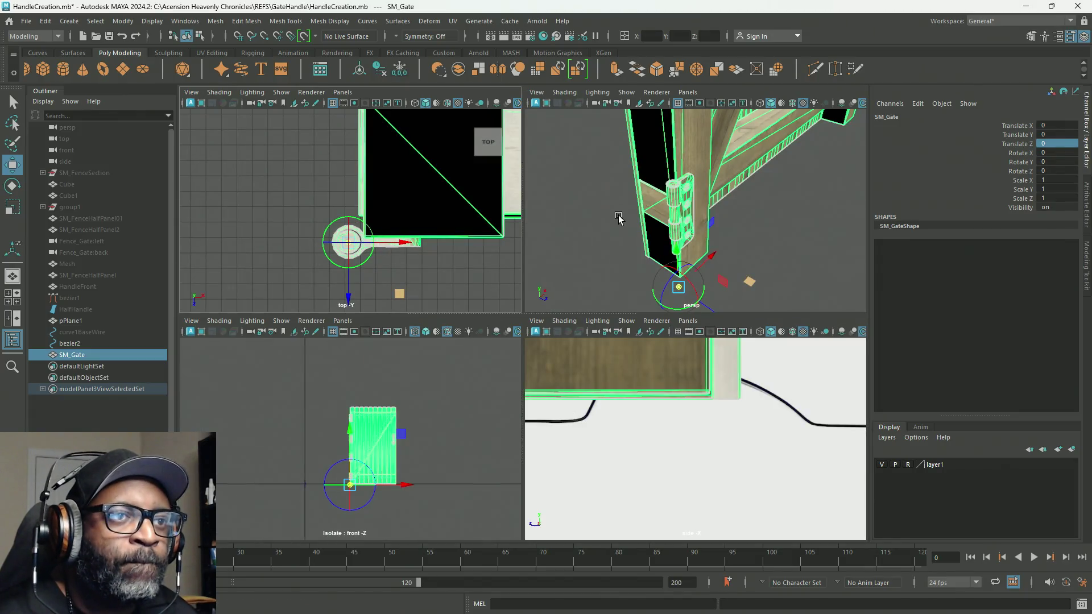
pyautogui.press('space')
pyautogui.scroll(5, 666, 342)
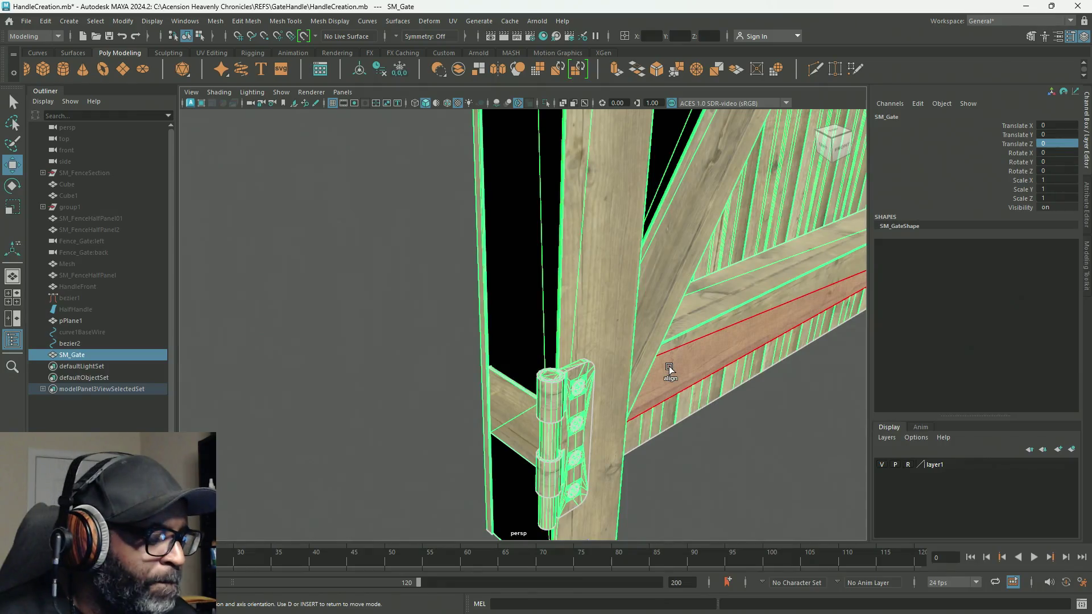
pyautogui.press('space')
pyautogui.press('space')
pyautogui.press('space')
pyautogui.scroll(2, 518, 459)
pyautogui.moveTo(518, 460)
pyautogui.keyDown('alt'); pyautogui.mouseDown(button='middle')
pyautogui.moveTo(501, 236)
pyautogui.moveTo(512, 371)
pyautogui.moveTo(498, 337)
pyautogui.moveTo(541, 444)
pyautogui.mouseUp(button='middle'); pyautogui.keyUp('alt')
pyautogui.scroll(5, 503, 267)
pyautogui.scroll(3, 492, 327)
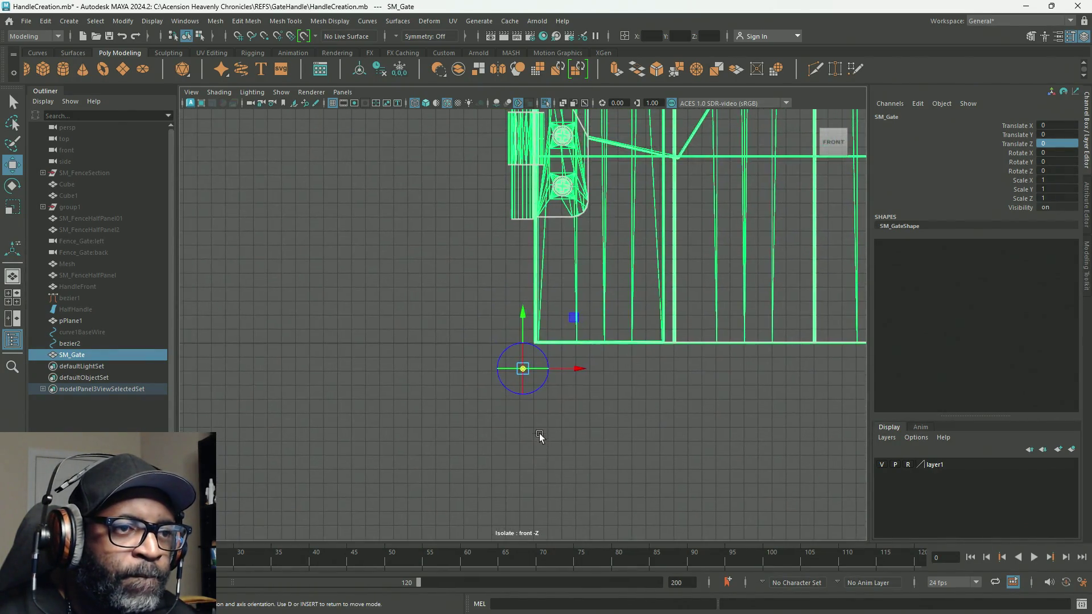
pyautogui.scroll(3, 532, 368)
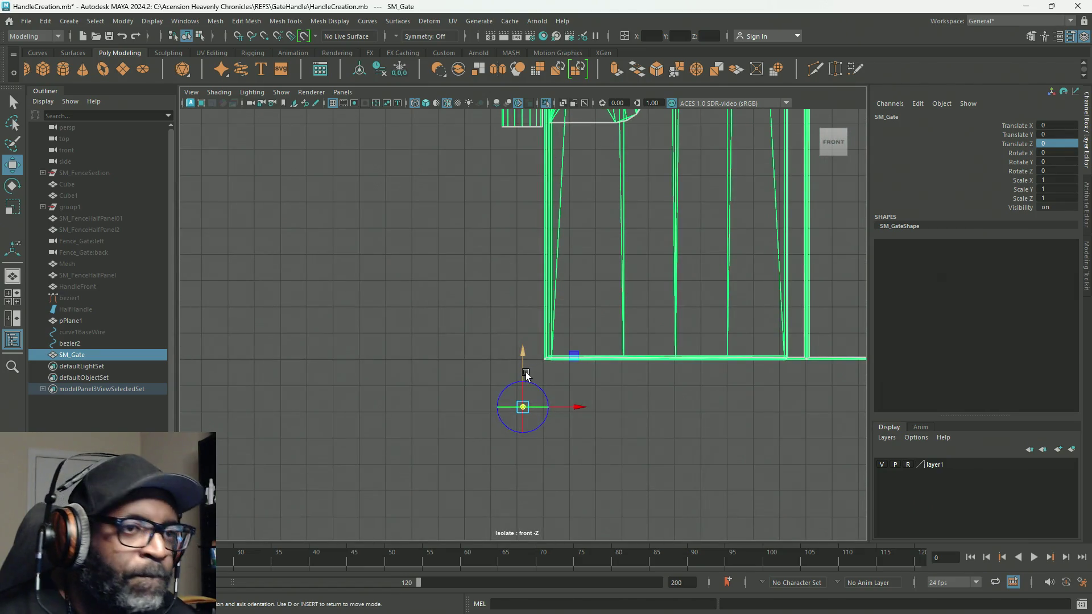
# Step: Snap the pivot onto the bottom rail's hinge corner and exit pivot editing
pyautogui.press('d')
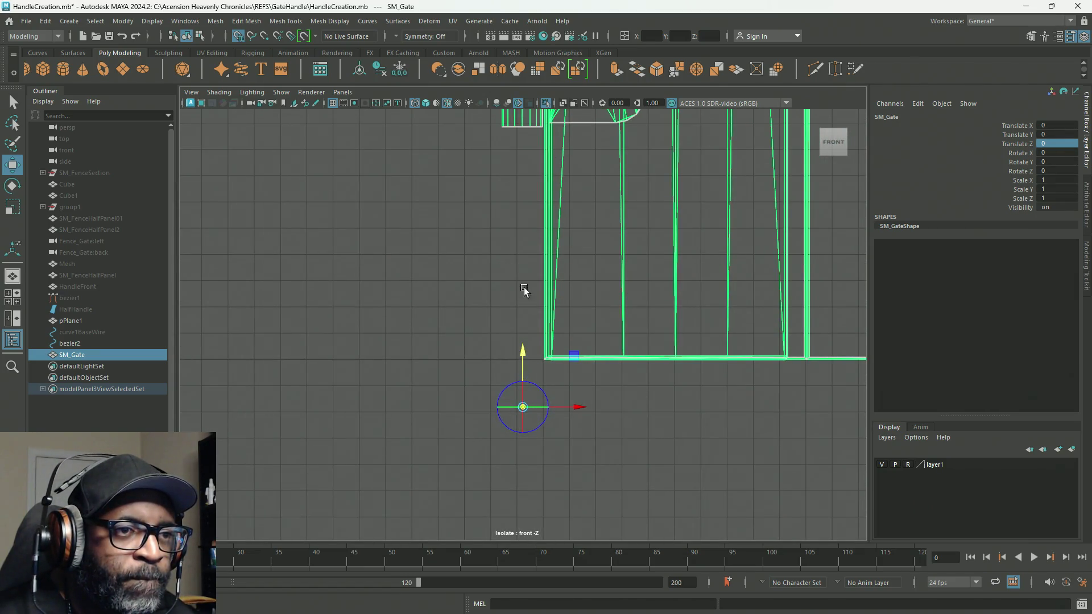
pyautogui.moveTo(521, 354)
pyautogui.mouseDown()
pyautogui.moveTo(520, 310)
pyautogui.moveTo(522, 354)
pyautogui.mouseUp()
pyautogui.press('d')
pyautogui.scroll(-3, 589, 405)
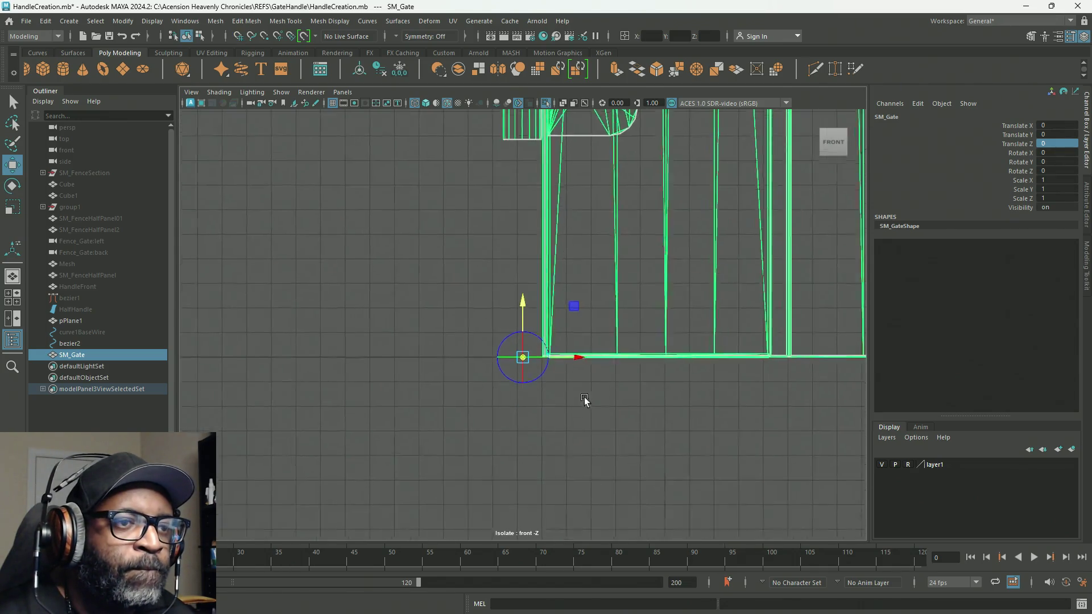
pyautogui.press('d')
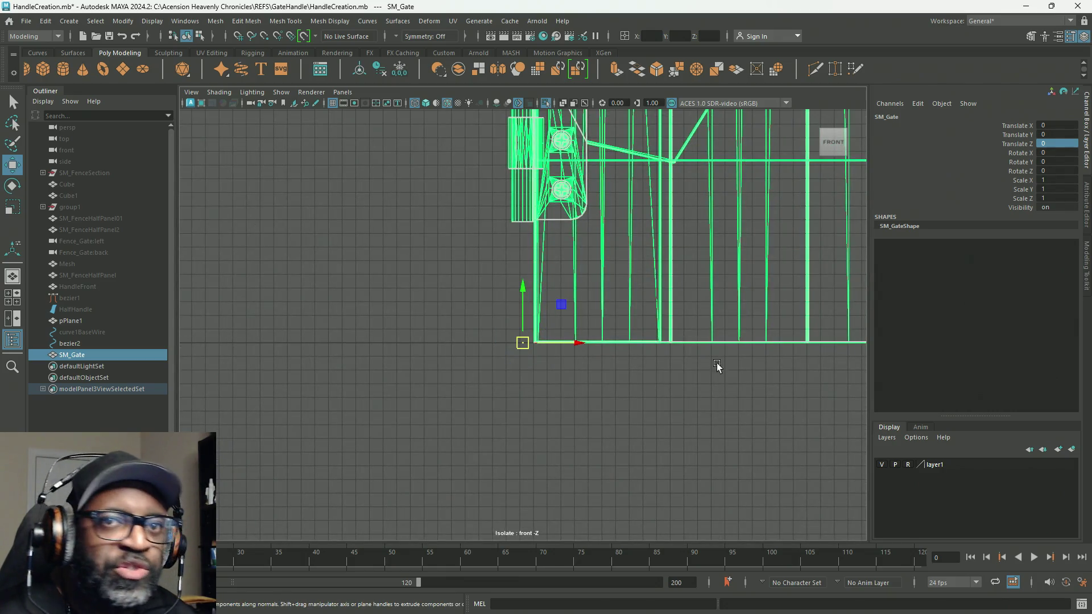
pyautogui.scroll(-10, 192, 213)
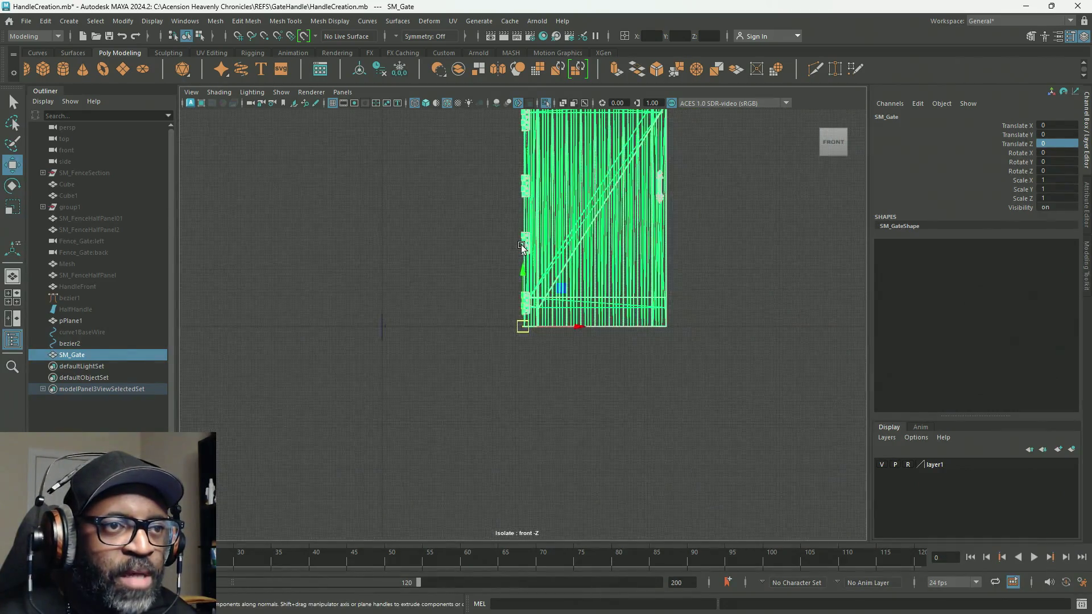
pyautogui.scroll(-3, 522, 249)
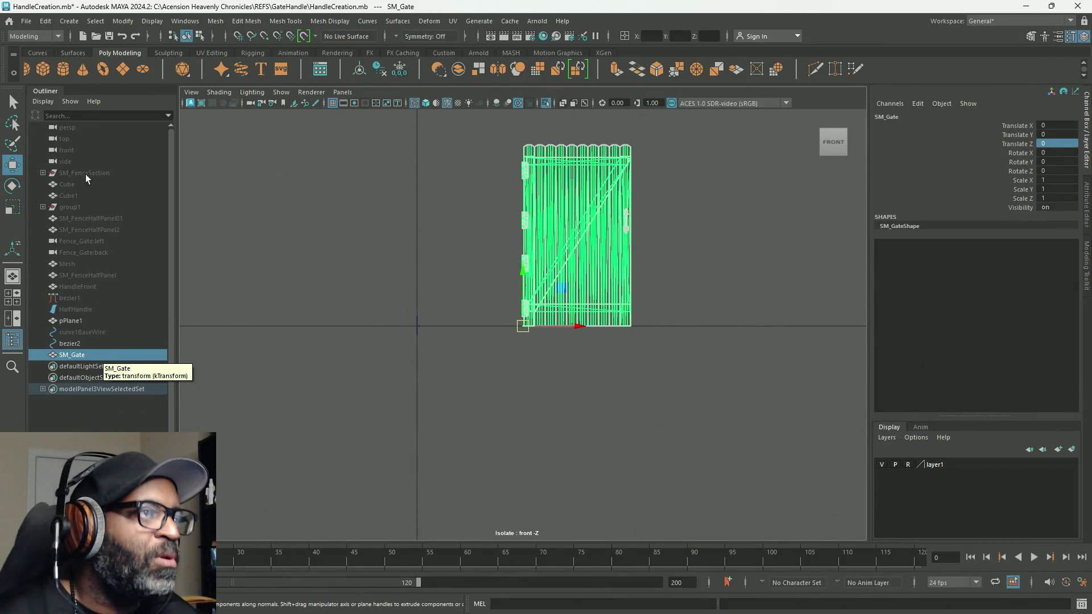
pyautogui.click(45, 20)
# Step: Delete SM_Gate's history and export the selection as SM_Gate.fbx
pyautogui.moveTo(114, 168)
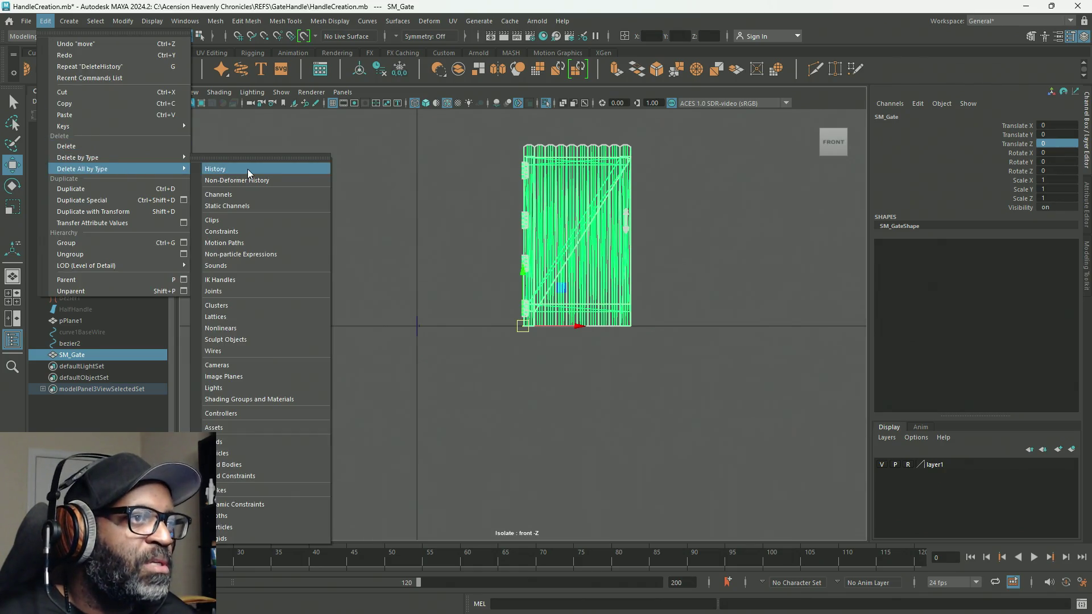
pyautogui.click(247, 169)
pyautogui.click(26, 21)
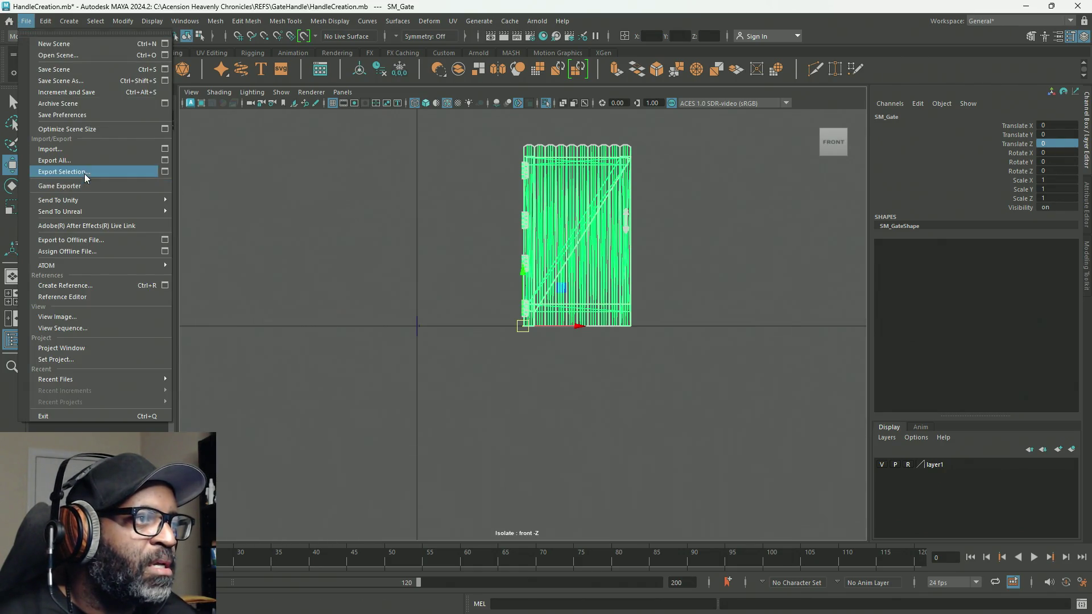
pyautogui.click(85, 177)
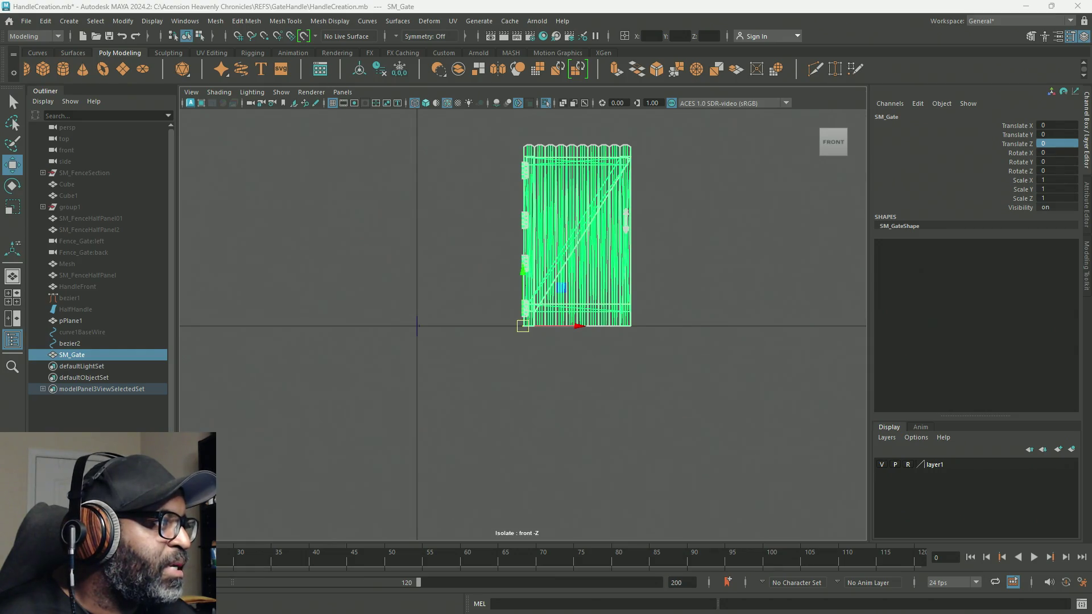
pyautogui.hotkey('alt', 'Tab')
pyautogui.hotkey('alt', 'Tab')
pyautogui.hotkey('alt', 'Tab')
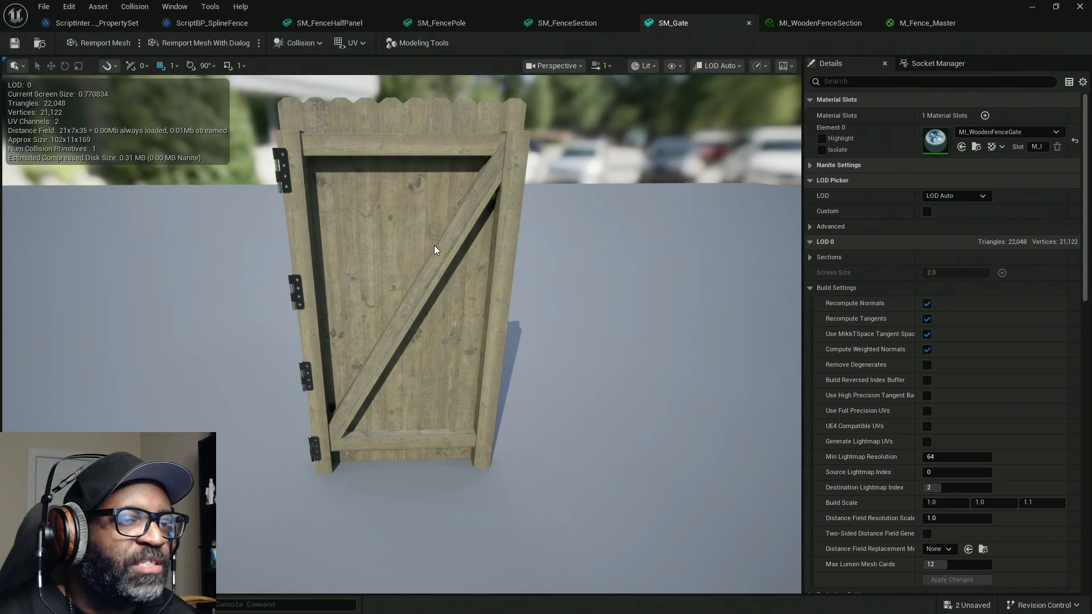
# Step: Reimport SM_Gate, which gains the handle and a WorldGridMaterial slot
pyautogui.click(102, 43)
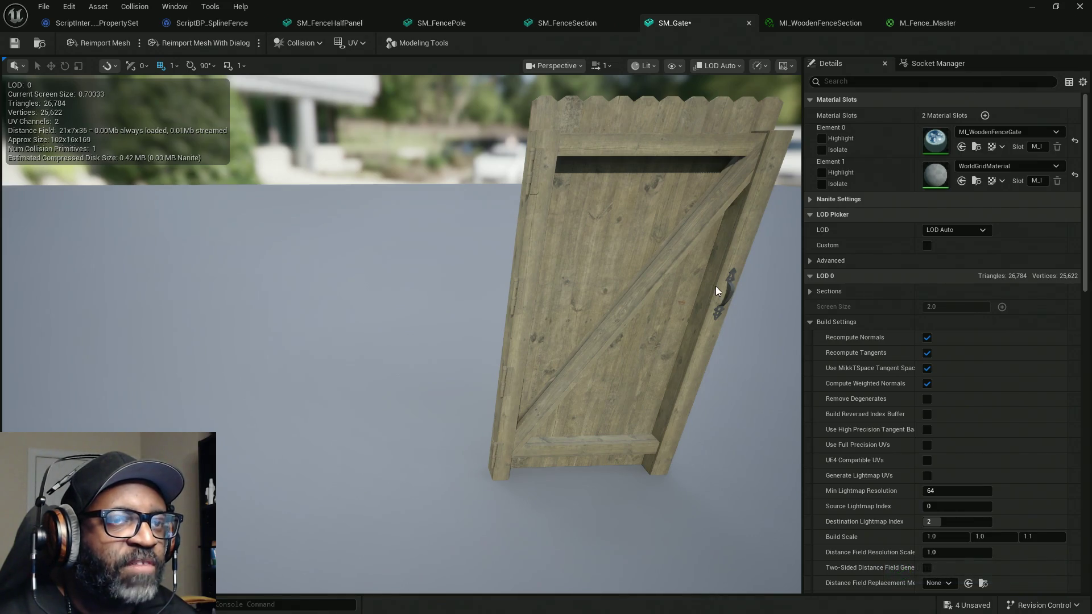
pyautogui.hotkey('alt', 'Tab')
pyautogui.hotkey('alt', 'Tab')
pyautogui.hotkey('alt', 'Tab')
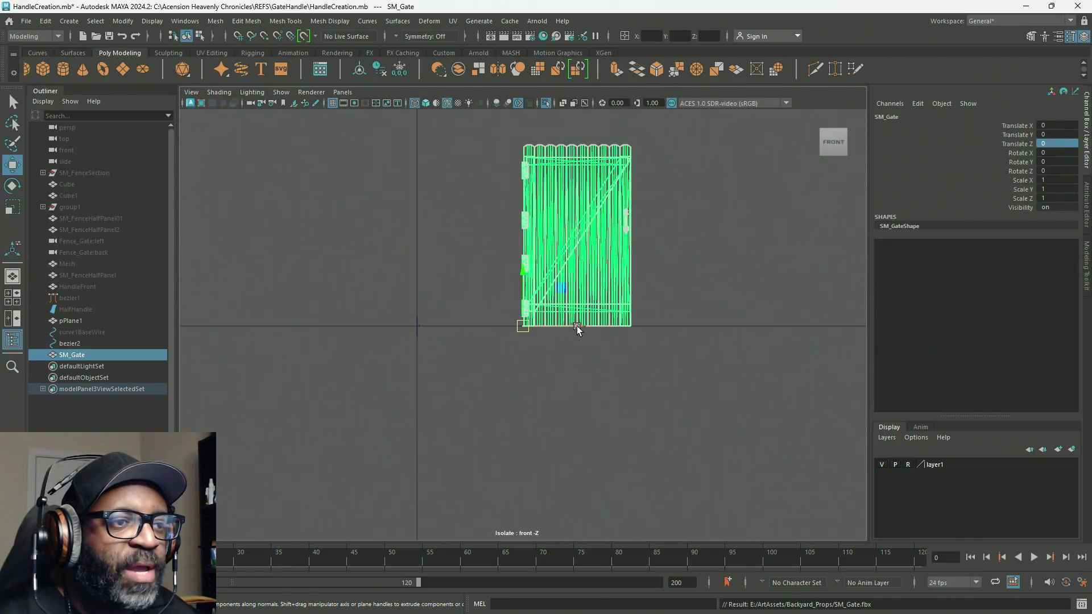
# Step: Slide the gate along X until its hinge corner sits at the origin
pyautogui.moveTo(575, 326); pyautogui.dragTo(418, 326)
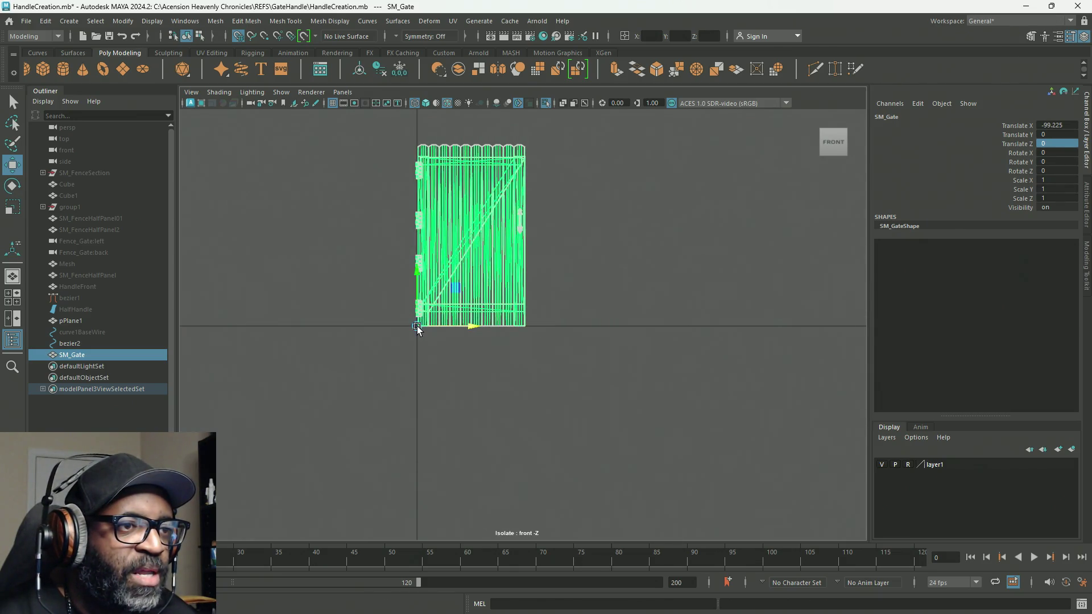
pyautogui.scroll(5, 412, 325)
pyautogui.keyDown('alt'); pyautogui.moveTo(368, 325); pyautogui.dragTo(567, 334, button='middle'); pyautogui.keyUp('alt')
pyautogui.scroll(10, 567, 334)
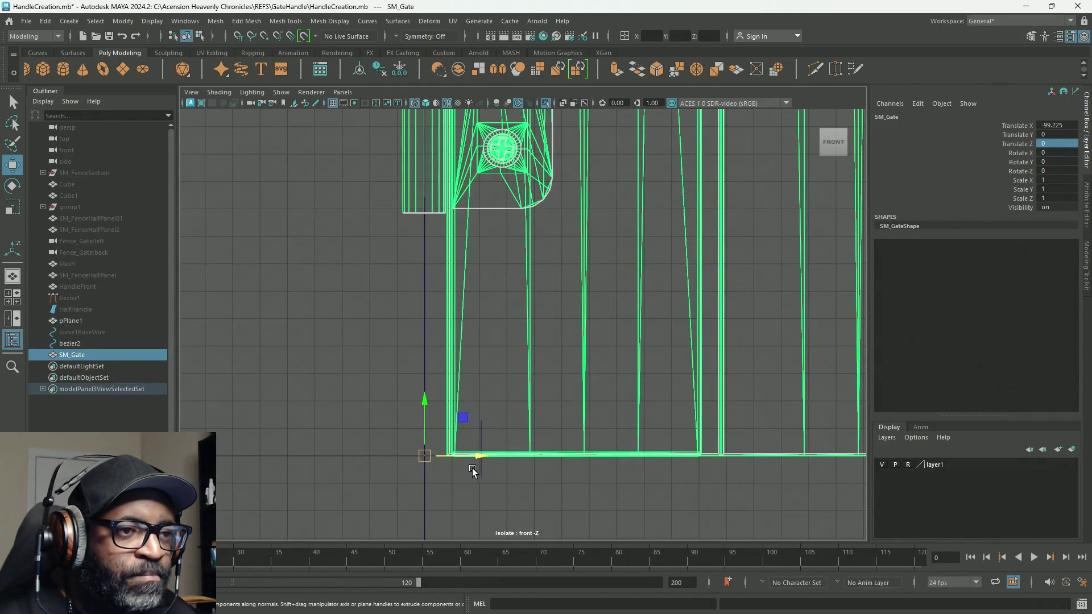
# Step: Freeze all of the gate's transforms to 0 from the Channel Box
pyautogui.rightClick(949, 189)
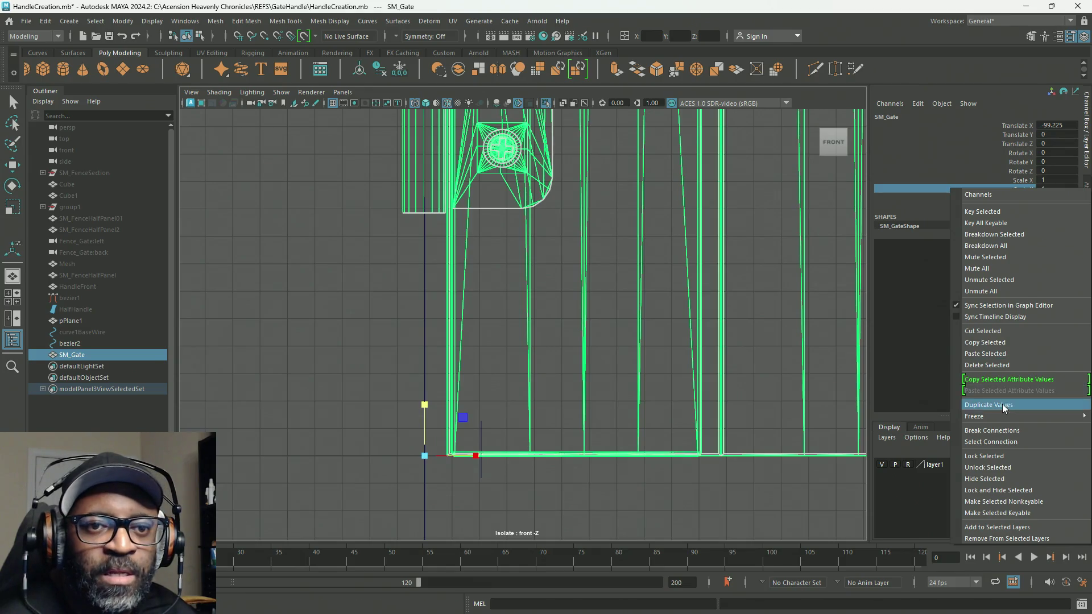
pyautogui.moveTo(1000, 417)
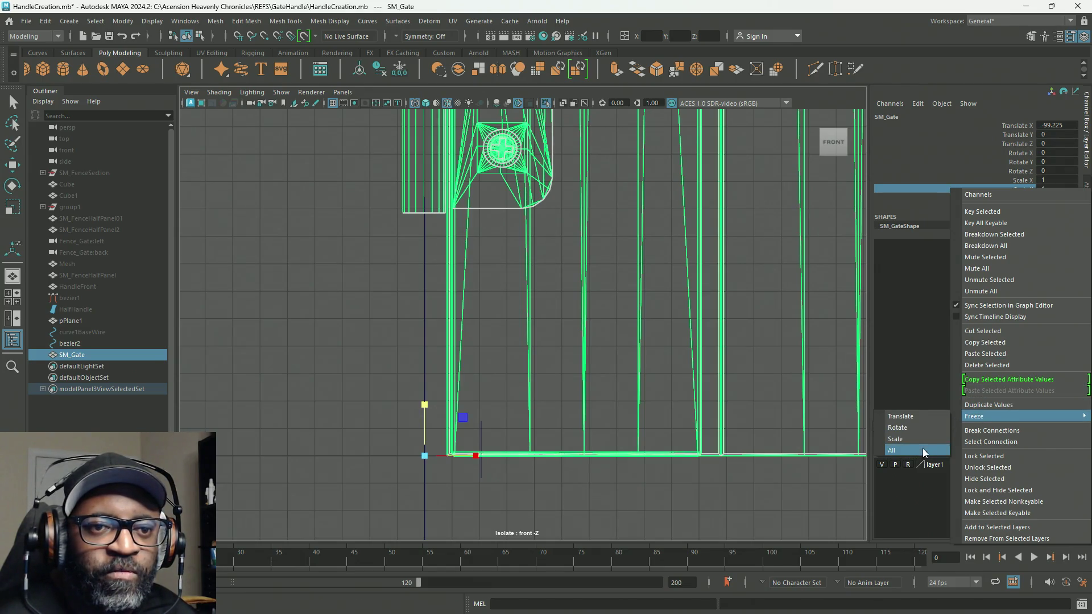
pyautogui.click(922, 449)
# Step: Re-export the selected gate as SM_Gate.fbx and switch to Unreal Engine
pyautogui.click(27, 21)
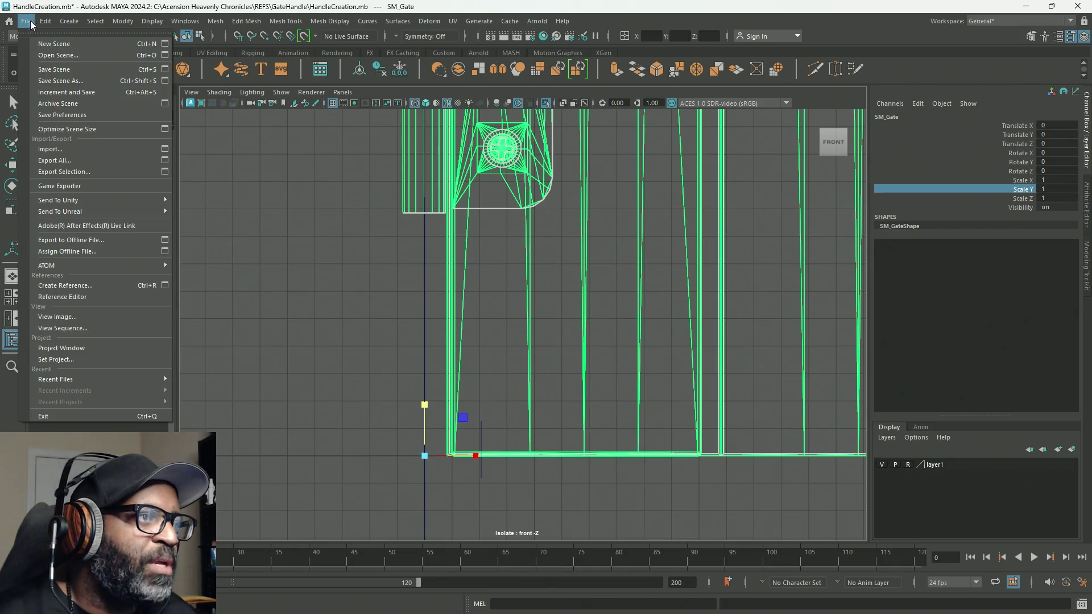
pyautogui.click(57, 172)
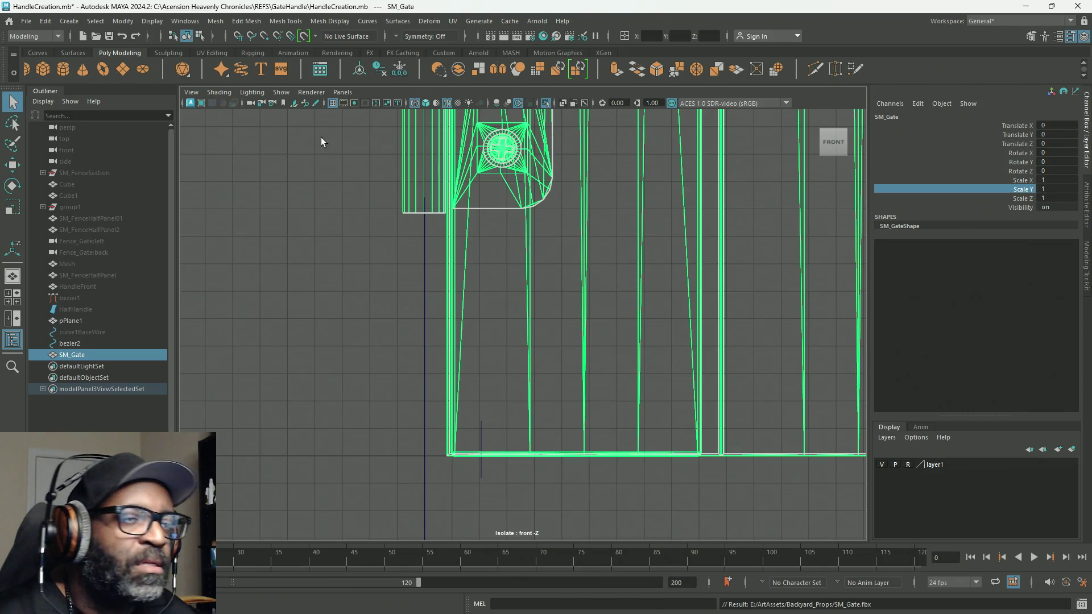
pyautogui.hotkey('alt', 'Tab')
pyautogui.hotkey('alt', 'Tab')
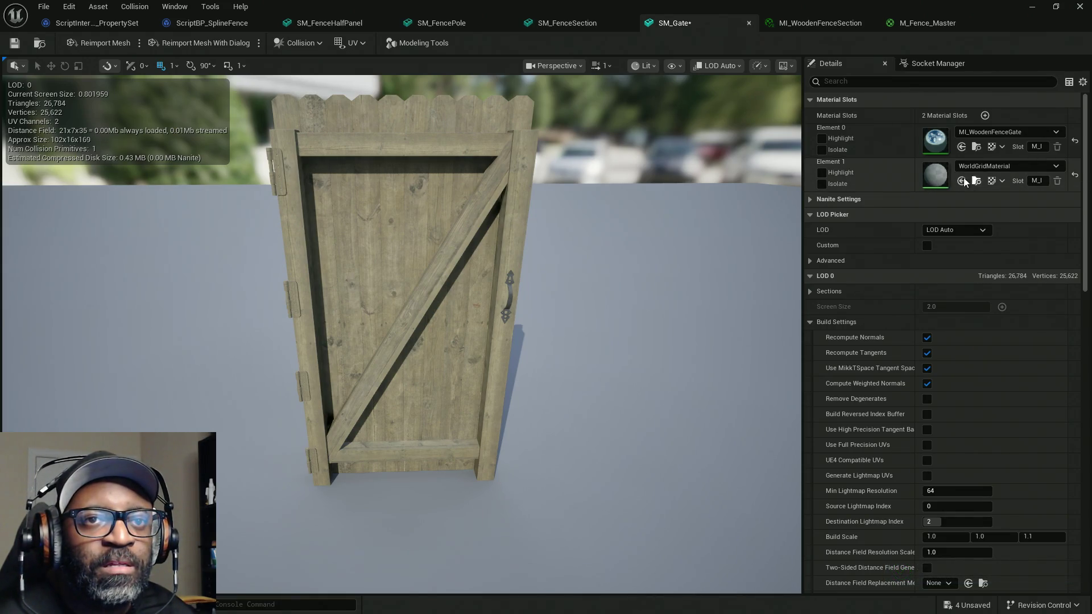
# Step: After checking the upright reimported SM_Gate in Unreal, return to Maya
pyautogui.hotkey('alt', 'Tab')
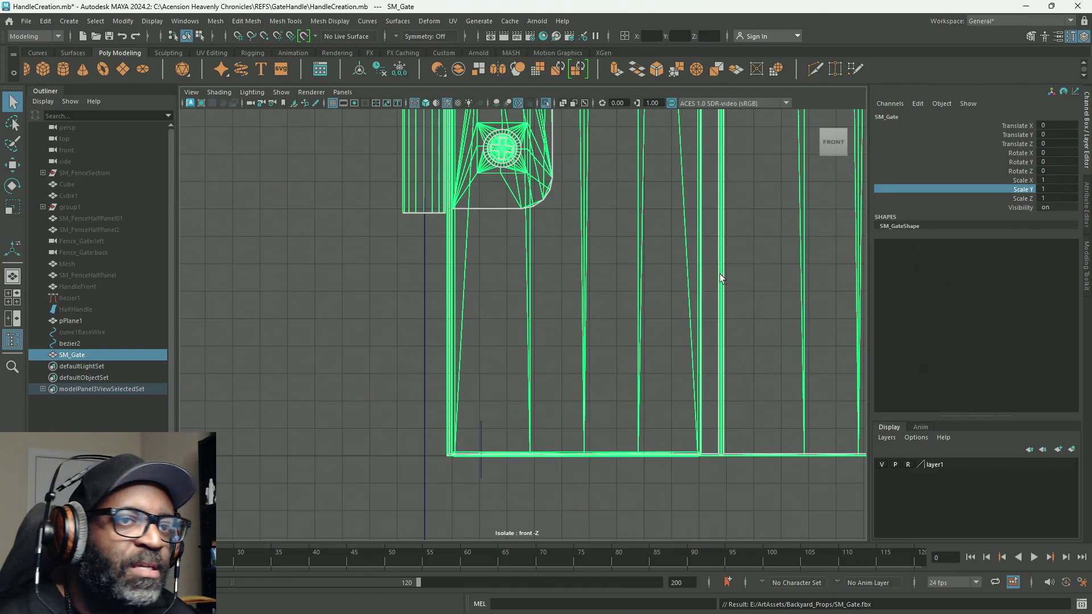
# Step: Maximize the perspective view and show SM_GateShape's attributes with all material entries
pyautogui.press('space')
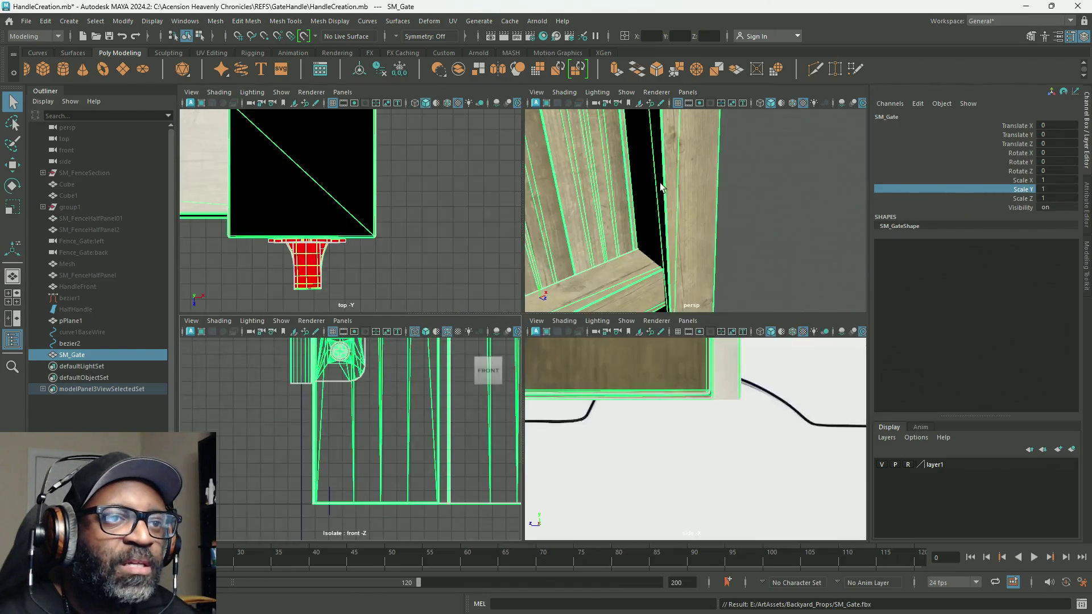
pyautogui.press('space')
pyautogui.scroll(-5, 577, 221)
pyautogui.keyDown('alt'); pyautogui.moveTo(573, 222); pyautogui.dragTo(477, 293); pyautogui.keyUp('alt')
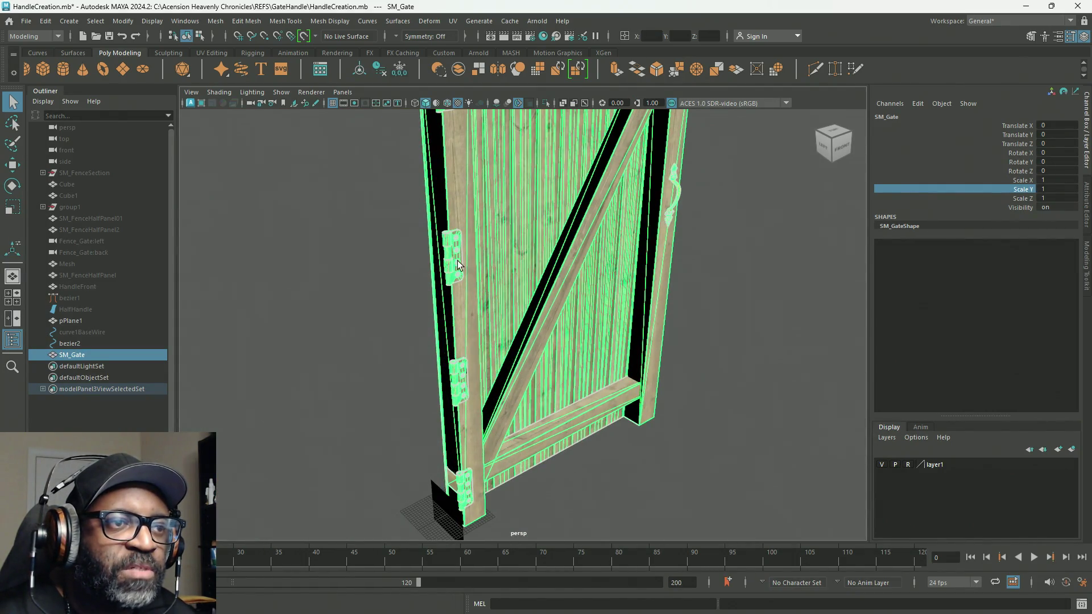
pyautogui.click(1086, 229)
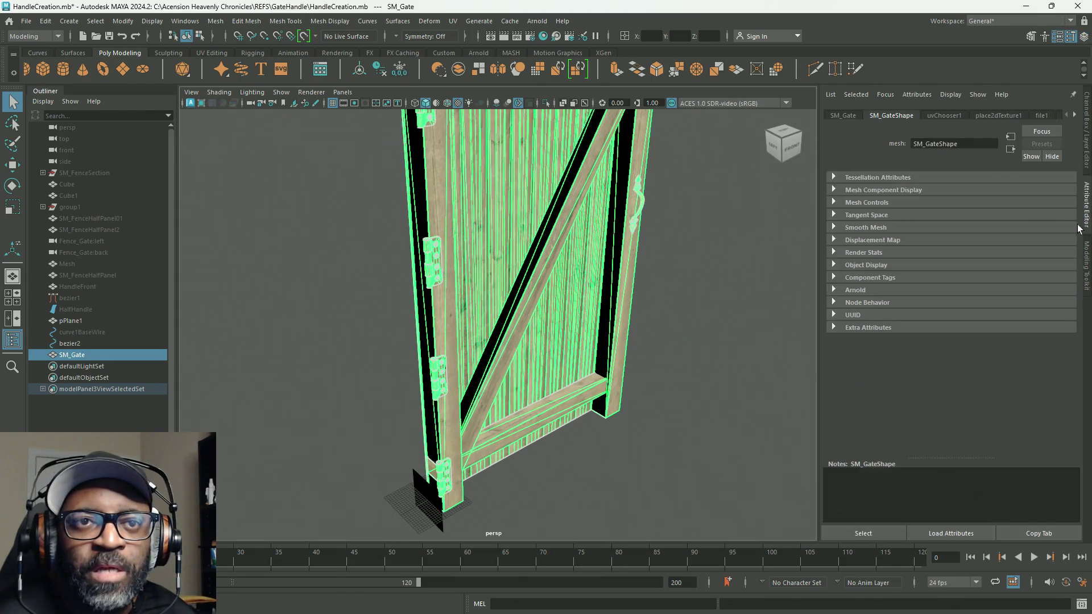
pyautogui.click(1075, 116)
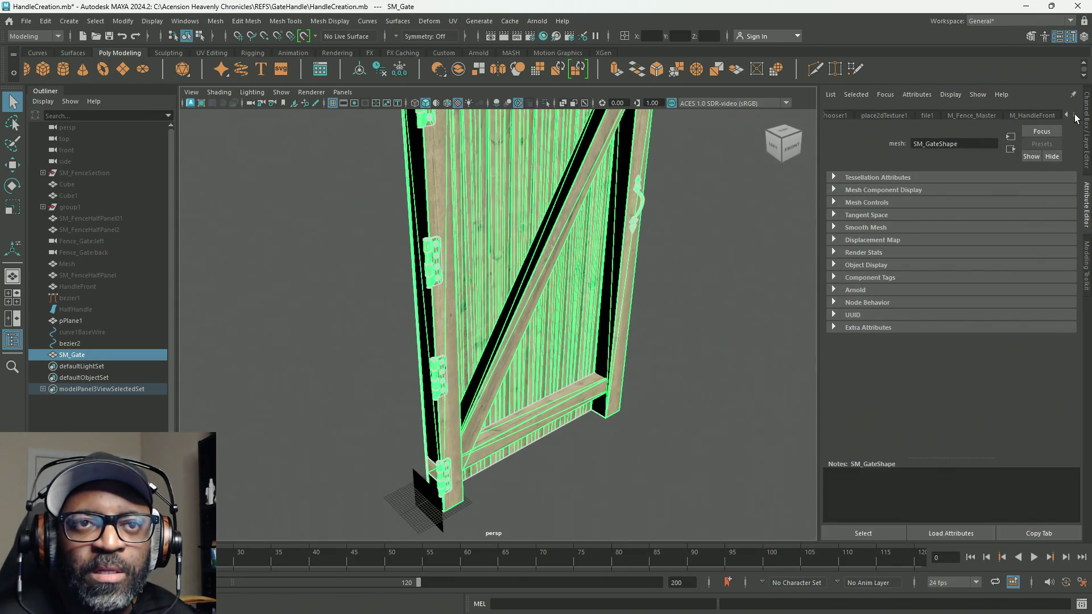
# Step: Select the curved handle's faces, browse existing materials like M_HandleFront, then return to object selection
pyautogui.keyDown('alt'); pyautogui.moveTo(672, 205); pyautogui.dragTo(586, 317); pyautogui.keyUp('alt')
pyautogui.moveTo(586, 317)
pyautogui.keyDown('alt'); pyautogui.mouseDown(button='right')
pyautogui.moveTo(655, 317)
pyautogui.moveTo(634, 314)
pyautogui.mouseUp(button='right'); pyautogui.keyUp('alt')
pyautogui.moveTo(635, 314)
pyautogui.keyDown('alt'); pyautogui.mouseDown()
pyautogui.moveTo(639, 350)
pyautogui.moveTo(509, 343)
pyautogui.mouseUp(); pyautogui.keyUp('alt')
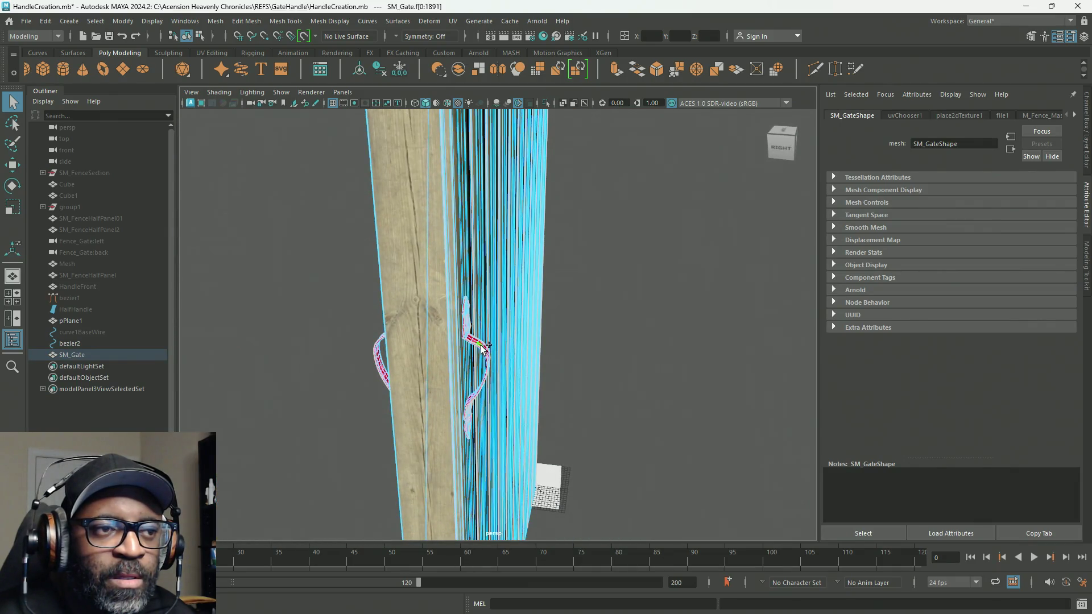
pyautogui.moveTo(481, 349)
pyautogui.mouseDown(button='right')
pyautogui.moveTo(517, 407)
pyautogui.moveTo(524, 591)
pyautogui.moveTo(490, 609)
pyautogui.moveTo(568, 578)
pyautogui.moveTo(605, 545)
pyautogui.moveTo(585, 555)
pyautogui.mouseUp(button='right')
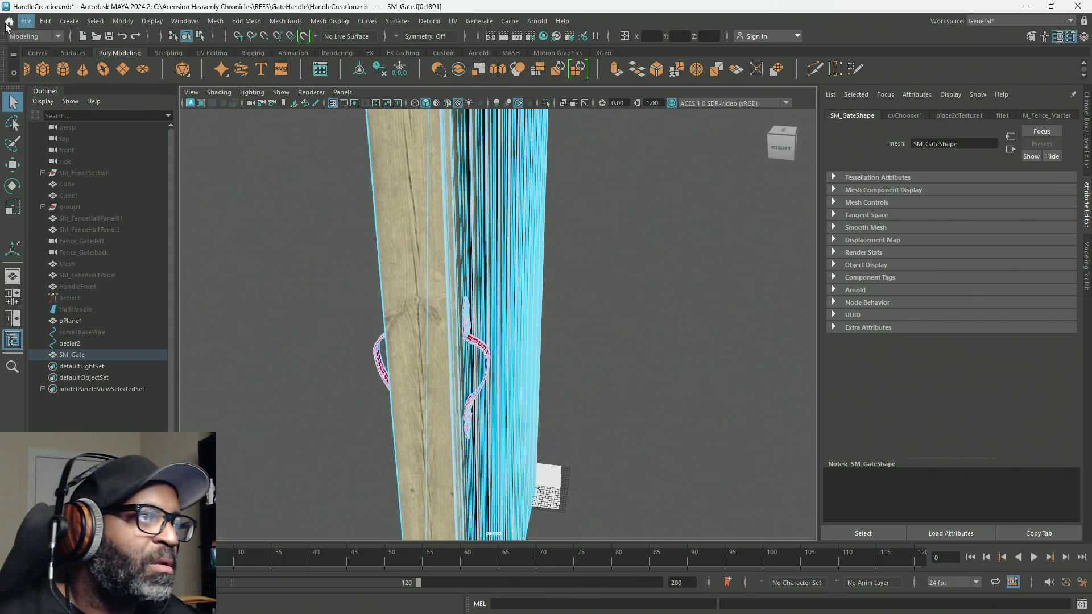
pyautogui.moveTo(434, 182); pyautogui.dragTo(487, 165, button='right')
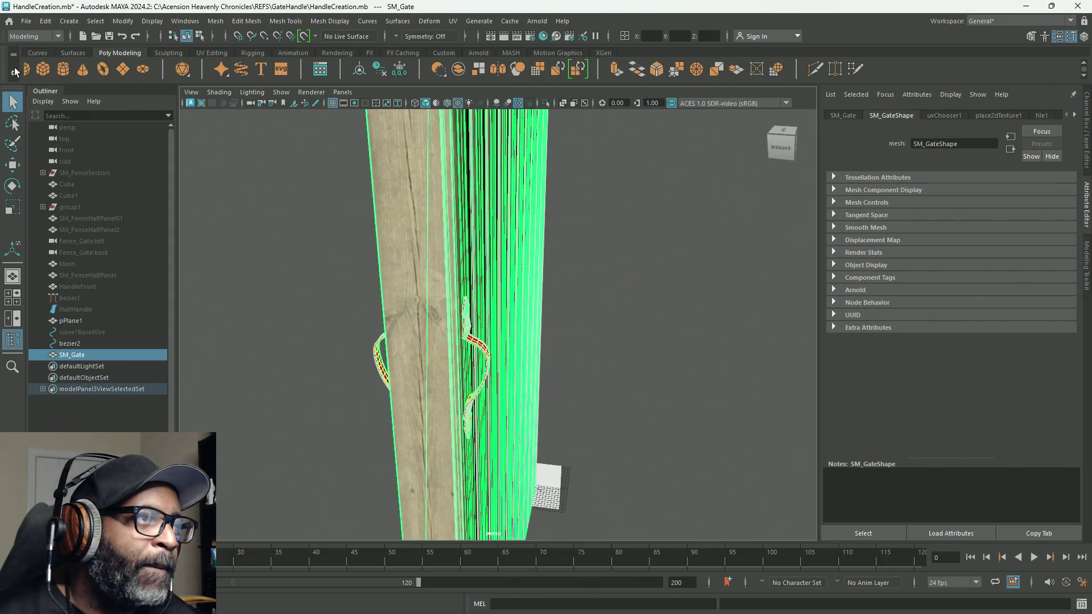
pyautogui.click(25, 24)
pyautogui.click(35, 189)
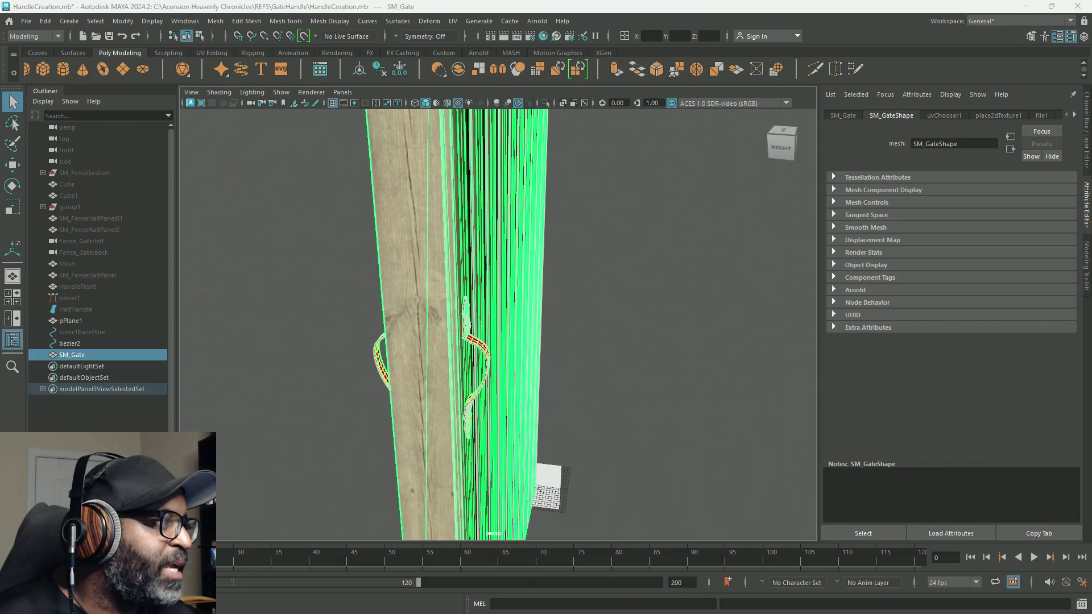
pyautogui.hotkey('alt', 'Tab')
pyautogui.hotkey('alt', 'Tab')
# Step: Reimport SM_Gate in Unreal, confirm its single MI_WoodenFenceGate slot, and return to Maya
pyautogui.click(418, 152)
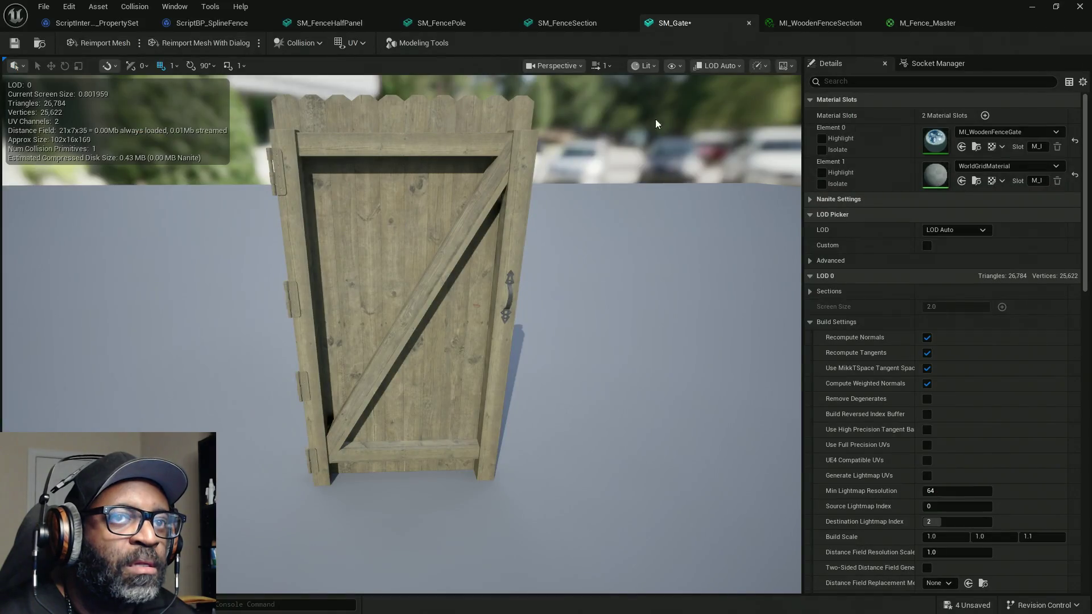
pyautogui.click(102, 43)
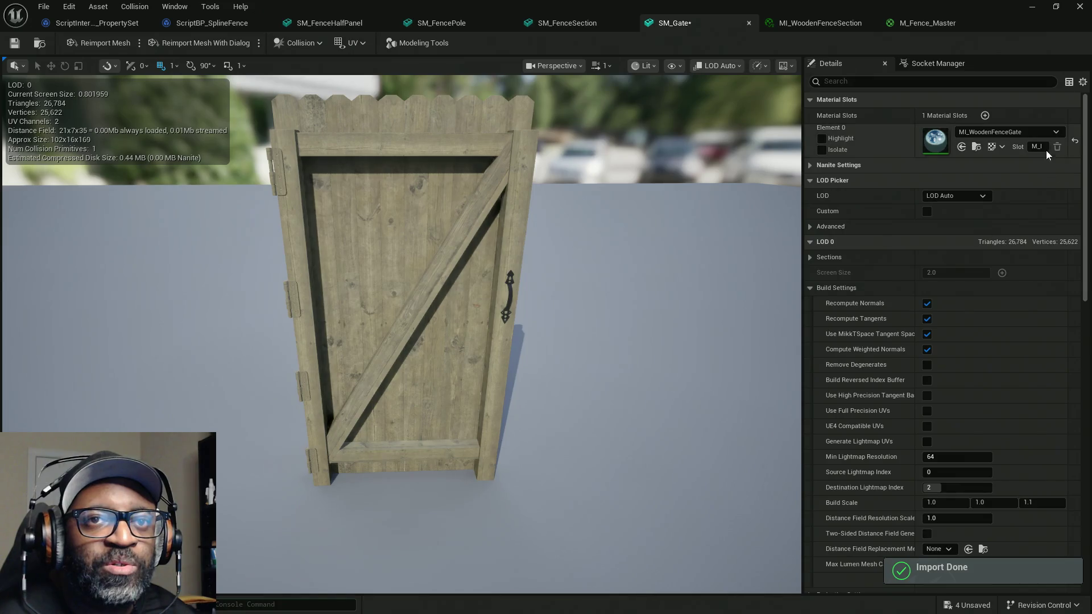
pyautogui.moveTo(446, 306)
pyautogui.mouseDown()
pyautogui.moveTo(529, 279)
pyautogui.moveTo(541, 256)
pyautogui.moveTo(354, 229)
pyautogui.mouseUp()
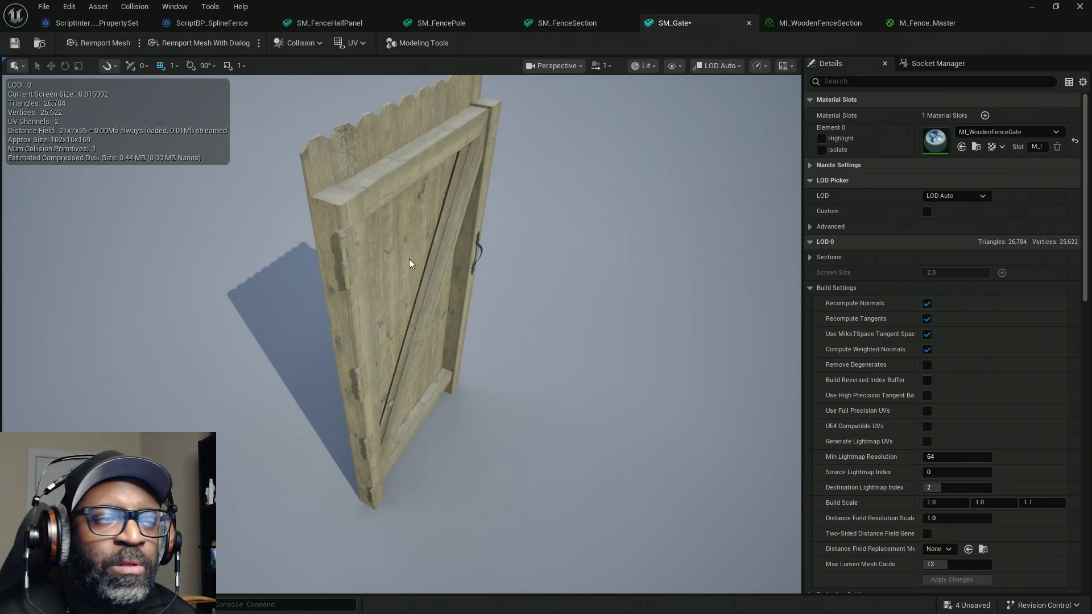
pyautogui.hotkey('alt', 'Tab')
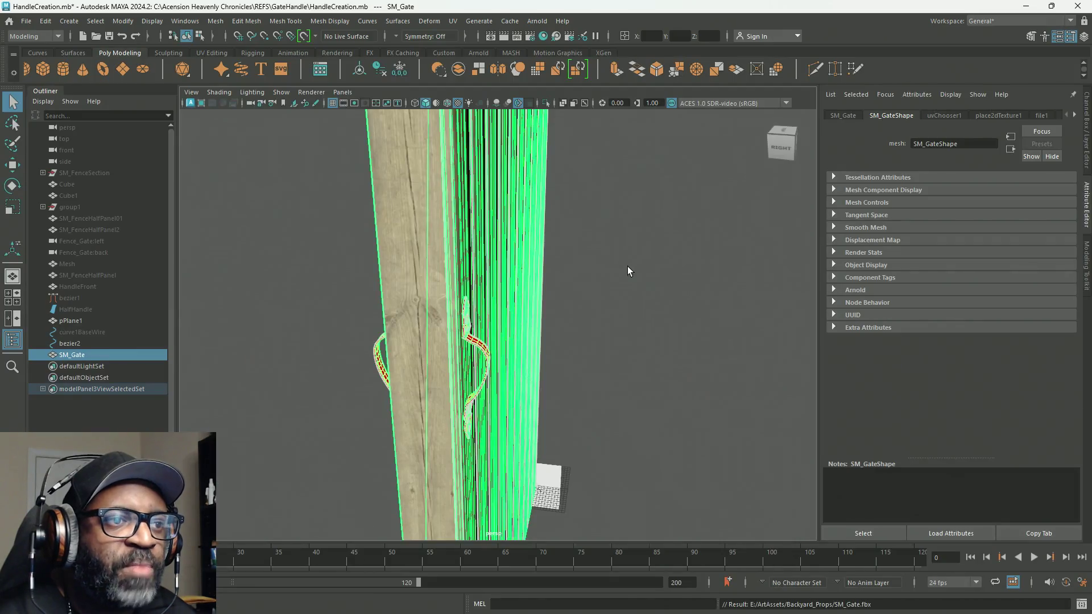
# Step: Turn and zoom Maya's view in on the gate's hinge edge
pyautogui.keyDown('alt'); pyautogui.moveTo(627, 271); pyautogui.dragTo(712, 259); pyautogui.keyUp('alt')
pyautogui.scroll(5, 814, 252)
pyautogui.keyDown('alt'); pyautogui.moveTo(814, 251); pyautogui.dragTo(783, 236); pyautogui.keyUp('alt')
pyautogui.keyDown('alt'); pyautogui.moveTo(639, 272); pyautogui.dragTo(651, 292, button='right'); pyautogui.keyUp('alt')
# Step: Deselect the gate, frame its hinge edge, and switch to face selection
pyautogui.click(276, 320)
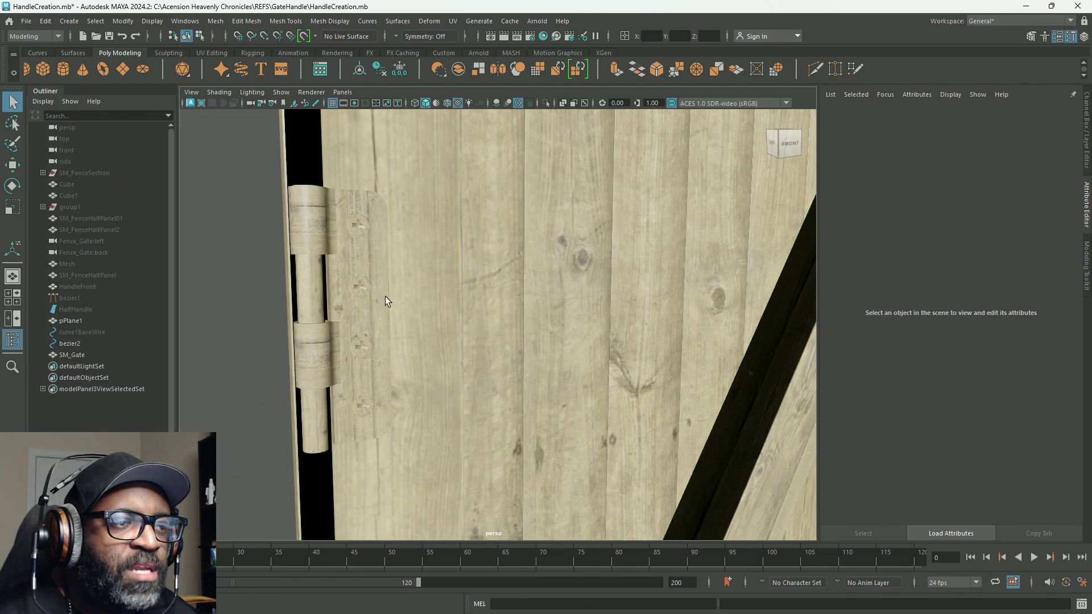
pyautogui.keyDown('alt'); pyautogui.moveTo(371, 269); pyautogui.dragTo(499, 264, button='middle'); pyautogui.keyUp('alt')
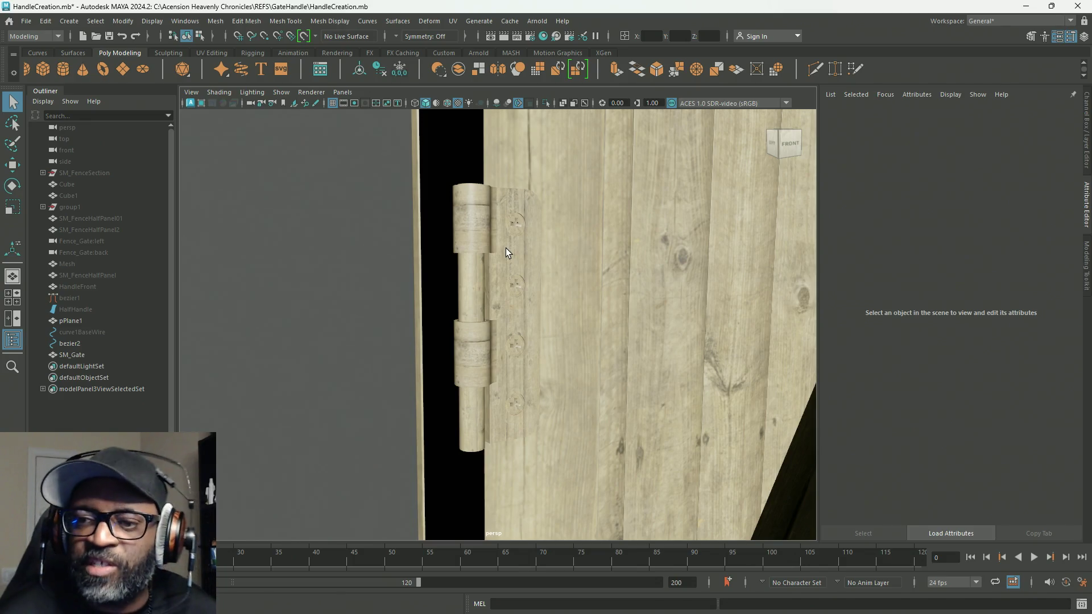
pyautogui.moveTo(583, 290)
pyautogui.keyDown('alt'); pyautogui.mouseDown(button='right')
pyautogui.moveTo(305, 151)
pyautogui.moveTo(444, 210)
pyautogui.mouseUp(button='right'); pyautogui.keyUp('alt')
pyautogui.moveTo(444, 209)
pyautogui.keyDown('alt'); pyautogui.mouseDown(button='middle')
pyautogui.moveTo(560, 242)
pyautogui.moveTo(586, 267)
pyautogui.mouseUp(button='middle'); pyautogui.keyUp('alt')
pyautogui.keyDown('alt'); pyautogui.moveTo(586, 268); pyautogui.dragTo(612, 294, button='right'); pyautogui.keyUp('alt')
pyautogui.moveTo(567, 202); pyautogui.dragTo(568, 232, button='right')
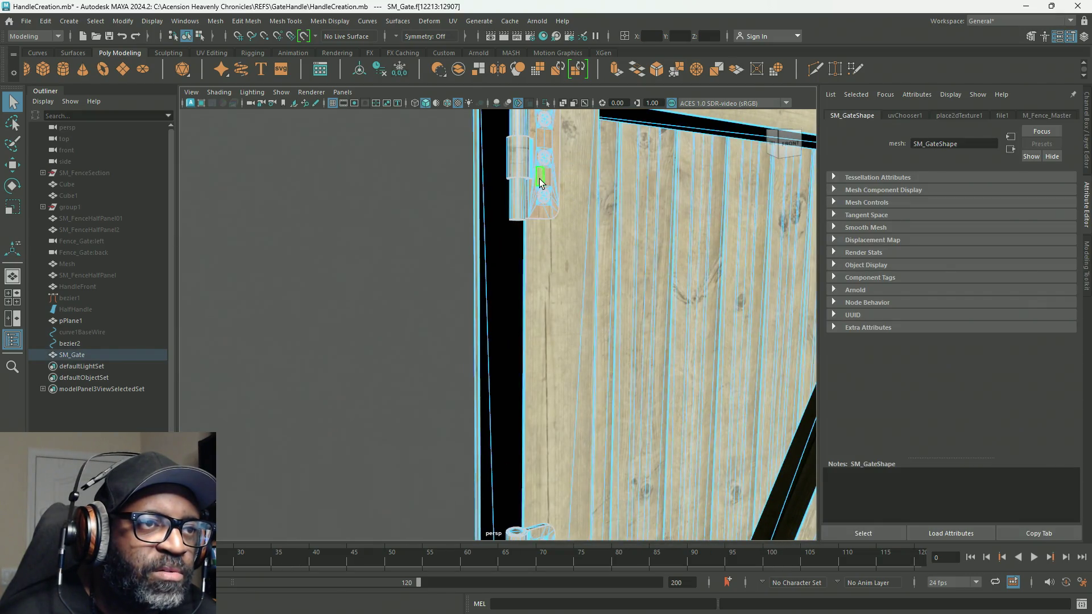
# Step: Select the vertical post faces beside the upper and lower hinges, then open Mesh Display
pyautogui.doubleClick(598, 381)
pyautogui.keyDown('alt'); pyautogui.moveTo(599, 356); pyautogui.dragTo(597, 381, button='middle'); pyautogui.keyUp('alt')
pyautogui.moveTo(598, 382)
pyautogui.keyDown('alt'); pyautogui.mouseDown()
pyautogui.moveTo(616, 249)
pyautogui.moveTo(541, 295)
pyautogui.moveTo(597, 283)
pyautogui.moveTo(623, 260)
pyautogui.mouseUp(); pyautogui.keyUp('alt')
pyautogui.click(604, 281)
pyautogui.scroll(-5, 604, 281)
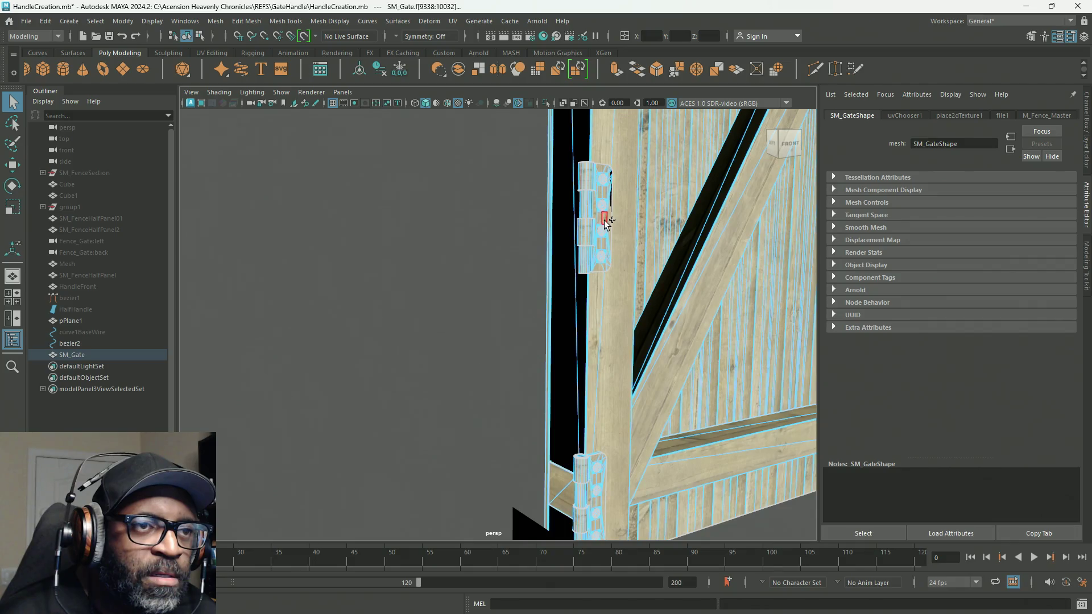
pyautogui.click(602, 459)
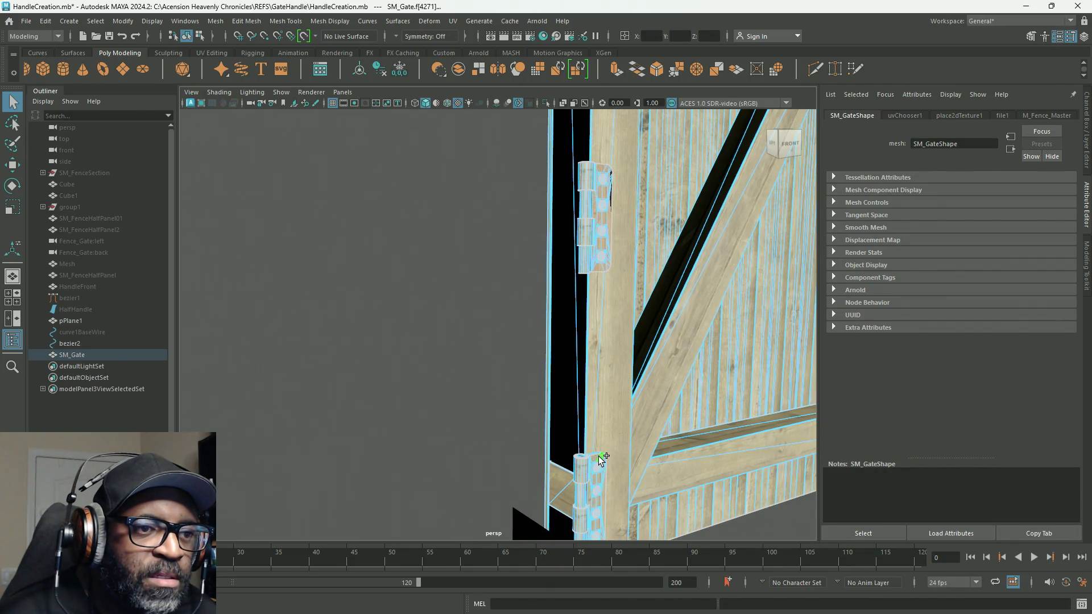
pyautogui.click(620, 444)
pyautogui.click(341, 21)
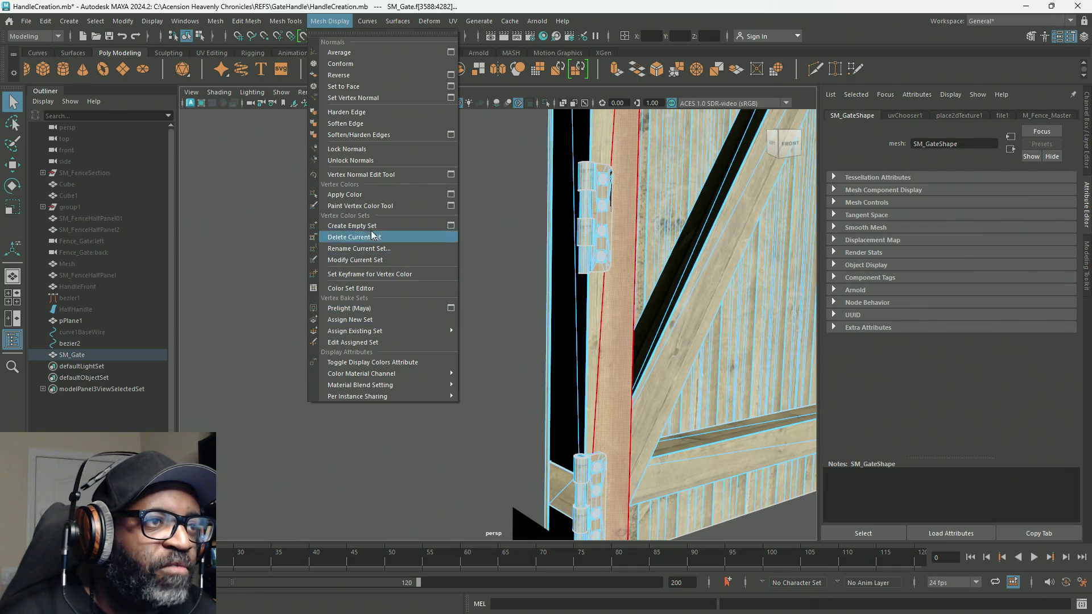
# Step: Apply solid red vertex colour to the selected faces and check the post
pyautogui.click(451, 196)
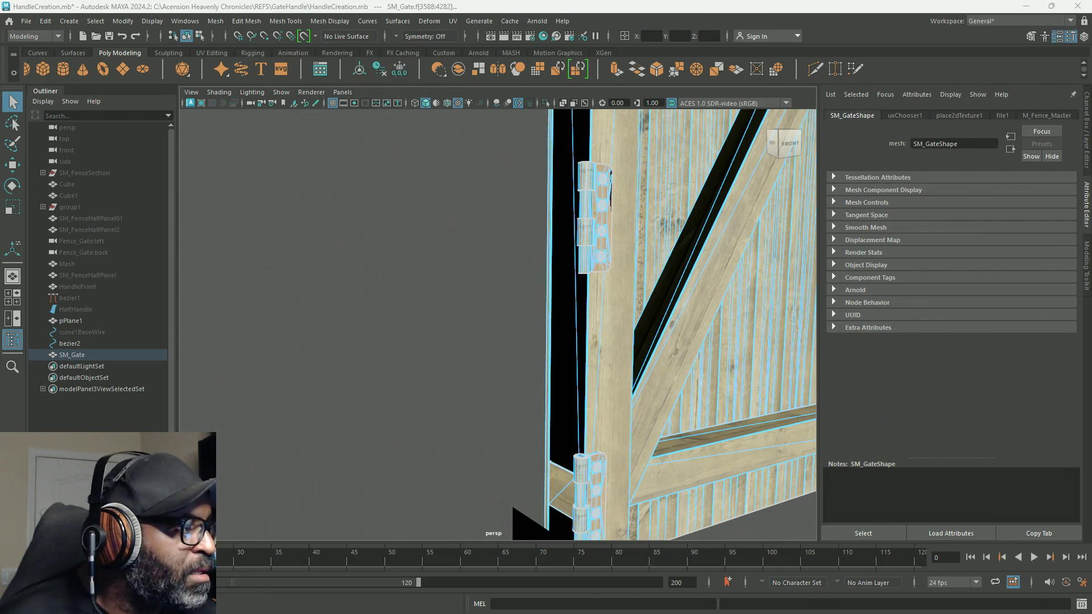
pyautogui.keyDown('alt'); pyautogui.moveTo(504, 408); pyautogui.dragTo(563, 328, button='right'); pyautogui.keyUp('alt')
pyautogui.click(604, 326)
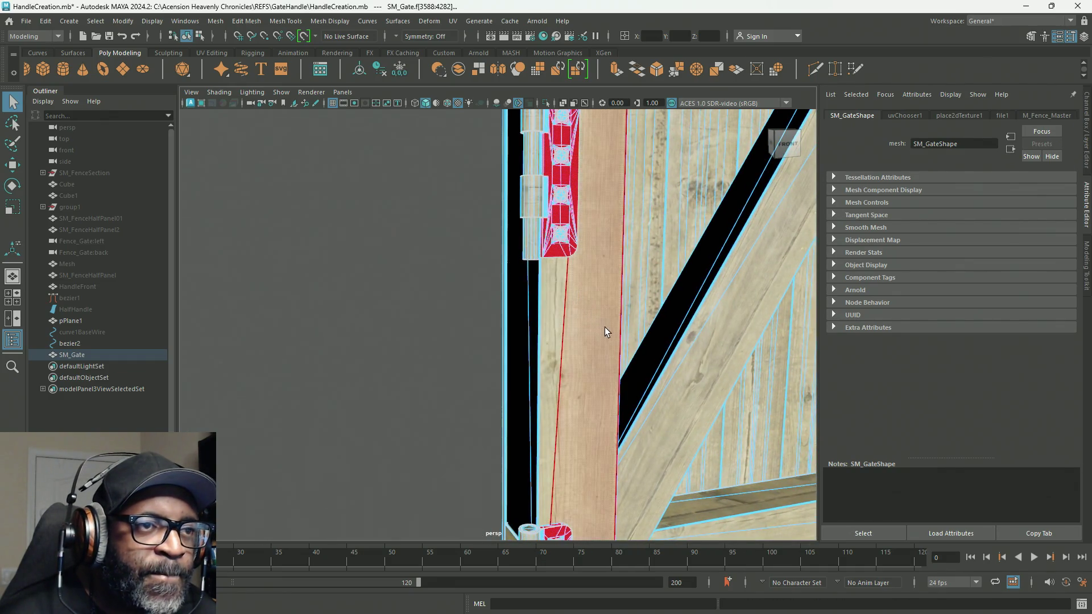
pyautogui.click(532, 249)
pyautogui.click(610, 357)
# Step: Select the red hinge plate faces and frame the view on them
pyautogui.scroll(-5, 578, 395)
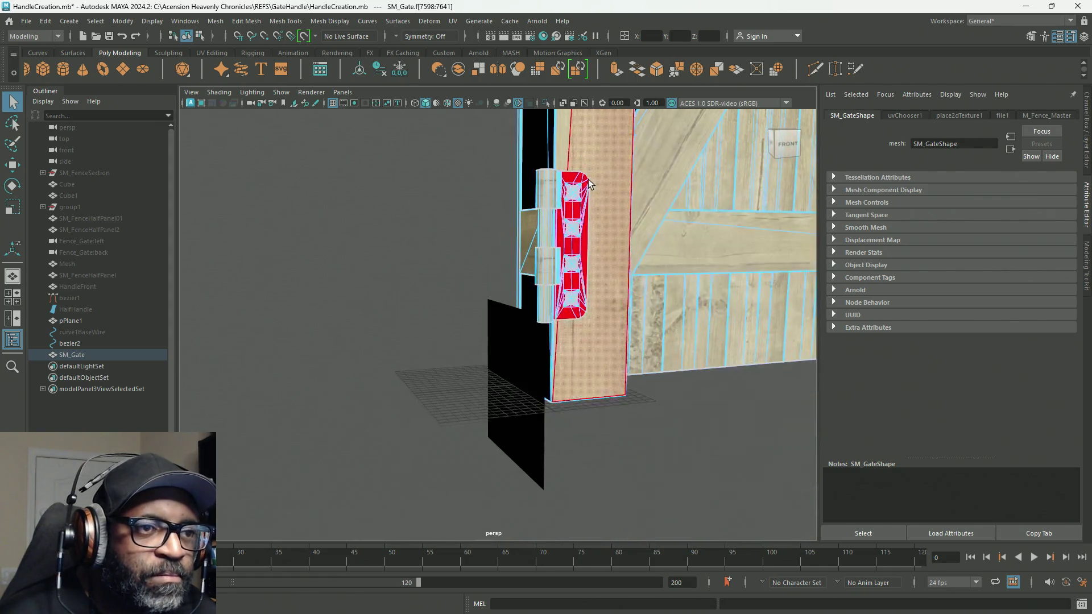
pyautogui.click(547, 307)
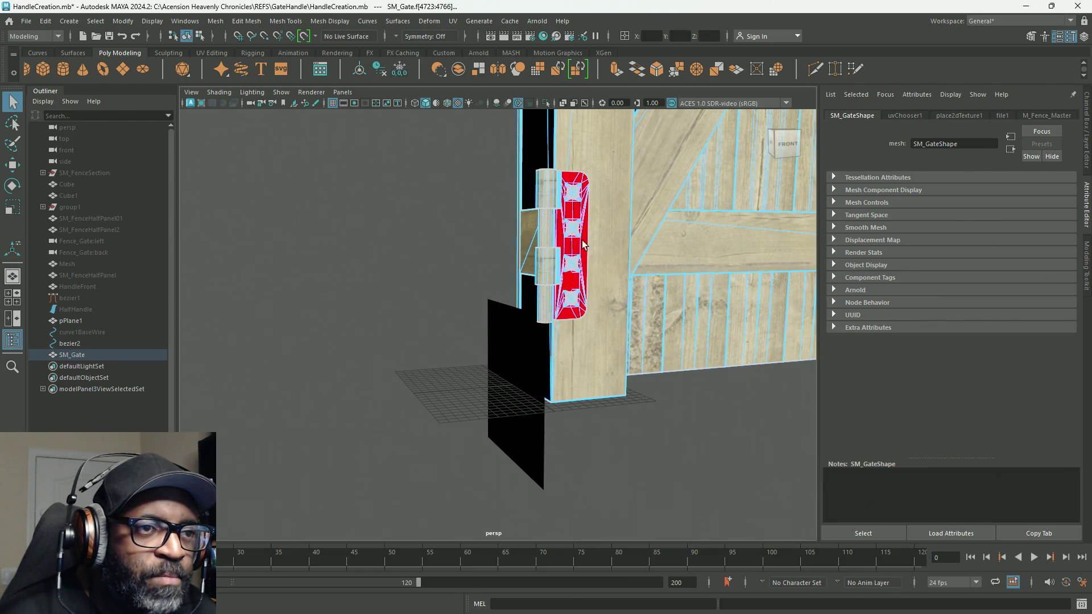
pyautogui.scroll(6, 553, 382)
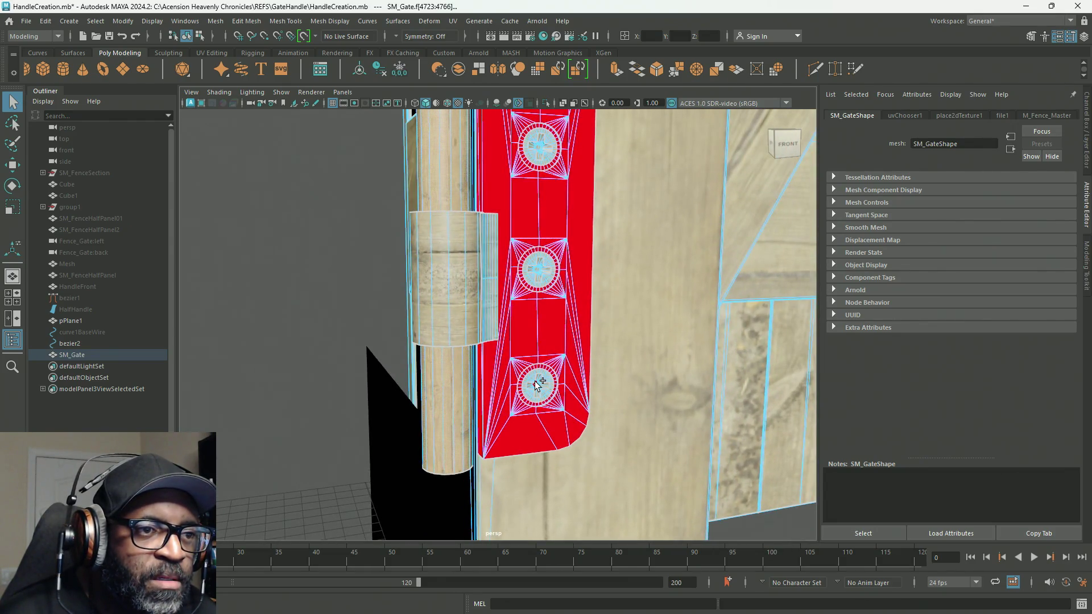
pyautogui.click(550, 183)
pyautogui.press('f')
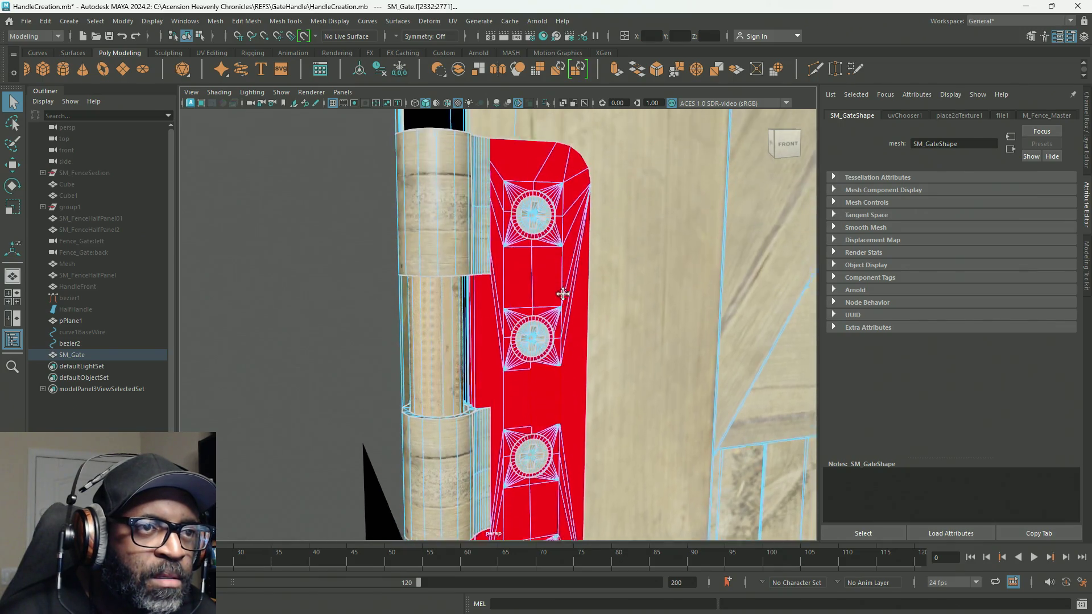
pyautogui.click(541, 228)
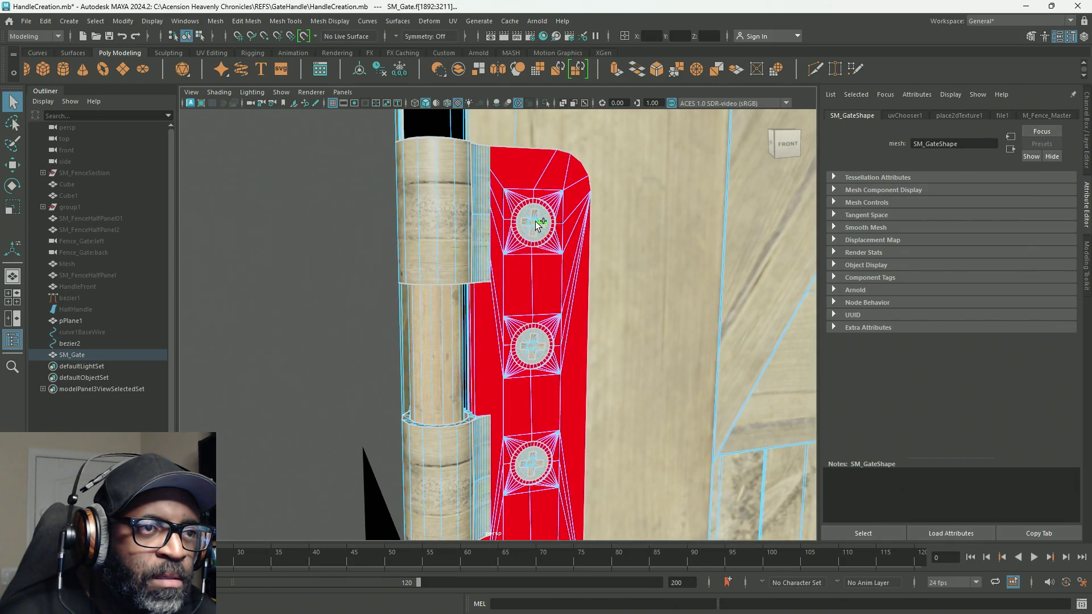
# Step: Orbit around the red hinge plate and wooden planks to inspect the colouring
pyautogui.scroll(-5, 653, 307)
pyautogui.keyDown('alt'); pyautogui.moveTo(538, 204); pyautogui.dragTo(567, 436); pyautogui.keyUp('alt')
pyautogui.scroll(5, 548, 336)
pyautogui.scroll(3, 547, 336)
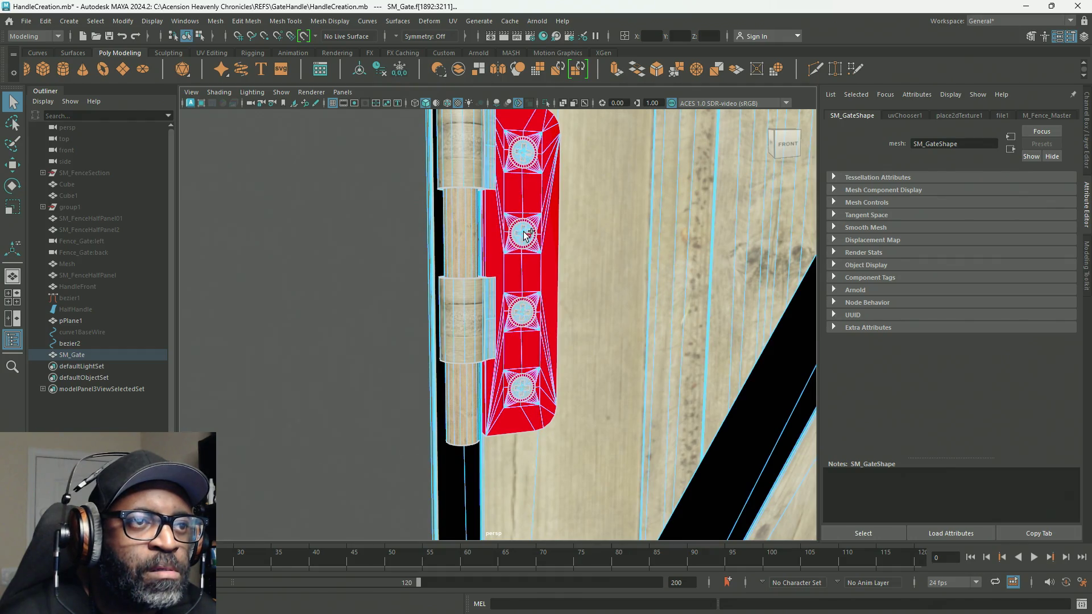
pyautogui.scroll(-3, 522, 152)
pyautogui.moveTo(522, 152)
pyautogui.keyDown('alt'); pyautogui.mouseDown(button='middle')
pyautogui.moveTo(597, 408)
pyautogui.moveTo(578, 324)
pyautogui.moveTo(571, 375)
pyautogui.mouseUp(button='middle'); pyautogui.keyUp('alt')
pyautogui.scroll(3, 571, 375)
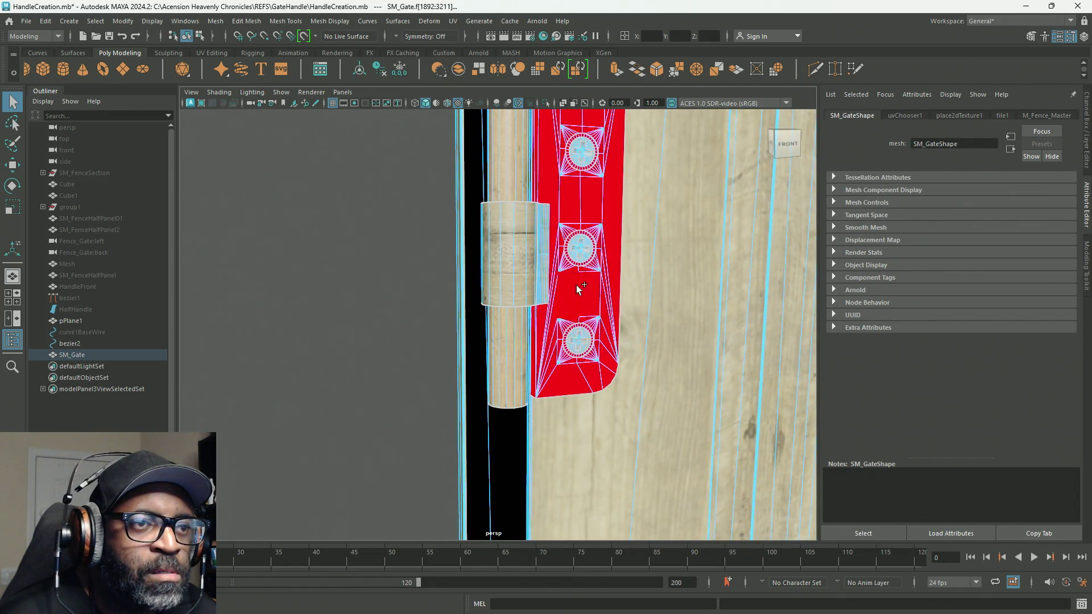
pyautogui.keyDown('alt'); pyautogui.moveTo(614, 163); pyautogui.dragTo(610, 292, button='middle'); pyautogui.keyUp('alt')
pyautogui.scroll(-3, 586, 182)
pyautogui.moveTo(585, 182)
pyautogui.keyDown('alt'); pyautogui.mouseDown()
pyautogui.moveTo(600, 397)
pyautogui.moveTo(554, 308)
pyautogui.mouseUp(); pyautogui.keyUp('alt')
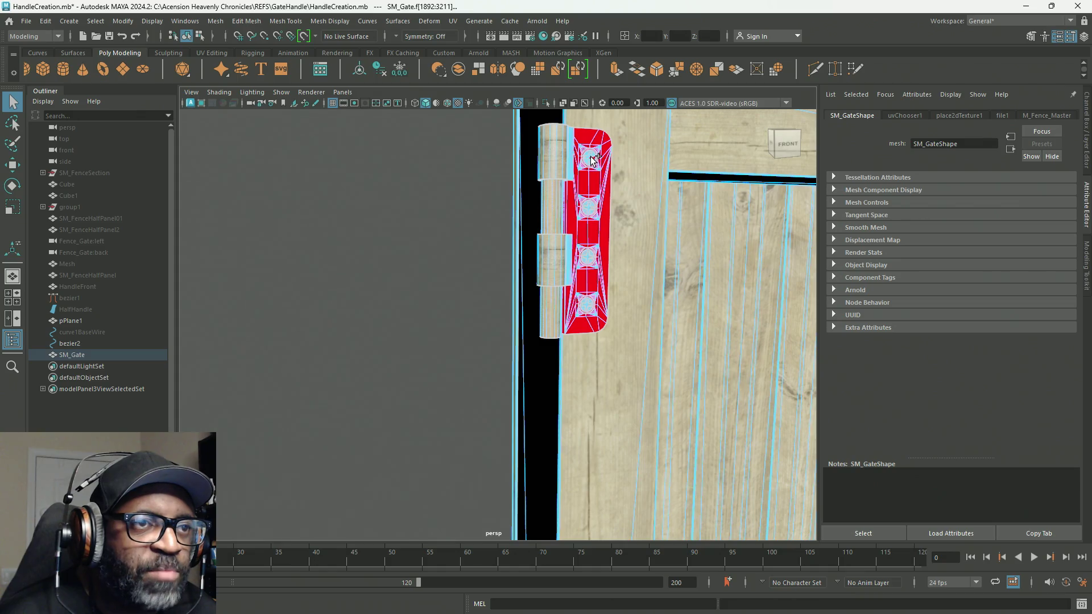
pyautogui.keyDown('alt'); pyautogui.moveTo(591, 159); pyautogui.dragTo(613, 318); pyautogui.keyUp('alt')
pyautogui.scroll(4, 613, 319)
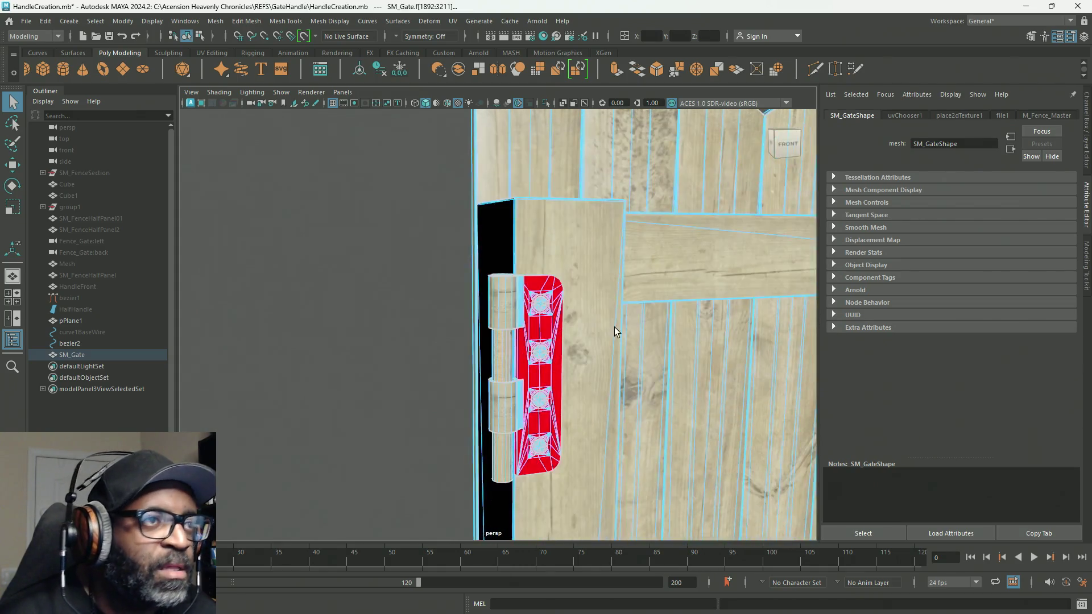
pyautogui.keyDown('alt'); pyautogui.moveTo(608, 313); pyautogui.dragTo(413, 274, button='right'); pyautogui.keyUp('alt')
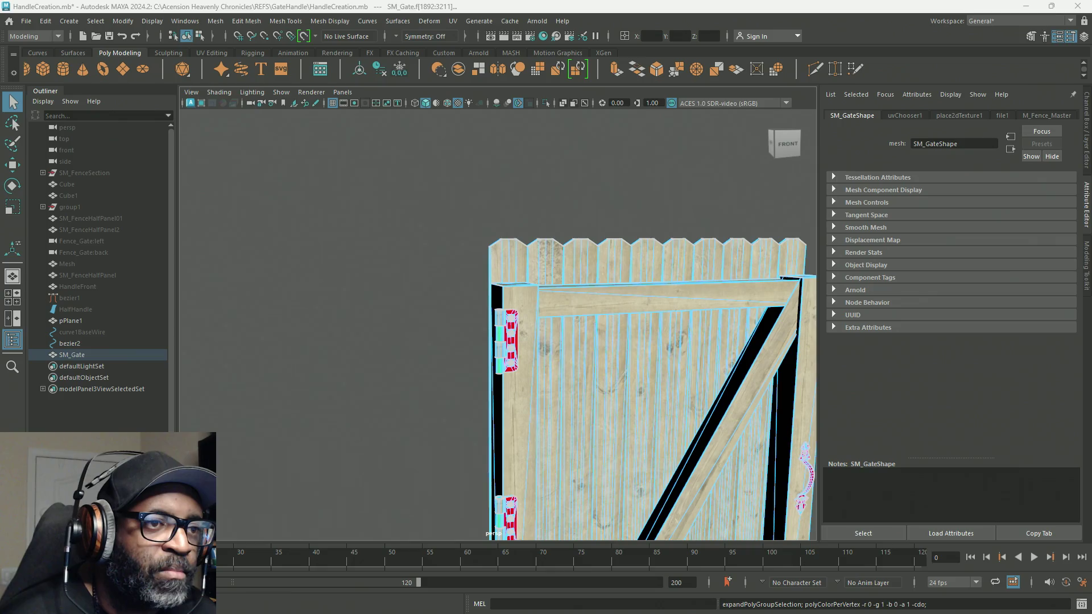
# Step: Select the face loops around each hinge knuckle, leaving the pin sections out
pyautogui.keyDown('alt'); pyautogui.moveTo(315, 378); pyautogui.dragTo(440, 365, button='right'); pyautogui.keyUp('alt')
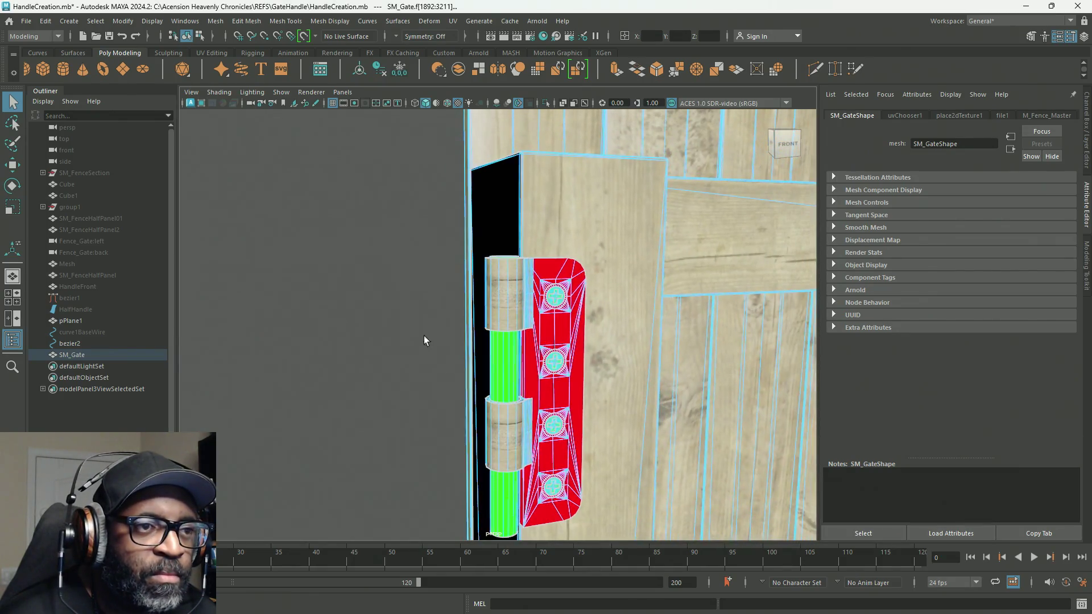
pyautogui.click(512, 299)
pyautogui.doubleClick(510, 300)
pyautogui.keyDown('alt'); pyautogui.moveTo(515, 438); pyautogui.dragTo(533, 410, button='middle'); pyautogui.keyUp('alt')
pyautogui.scroll(-5, 422, 360)
pyautogui.scroll(8, 433, 313)
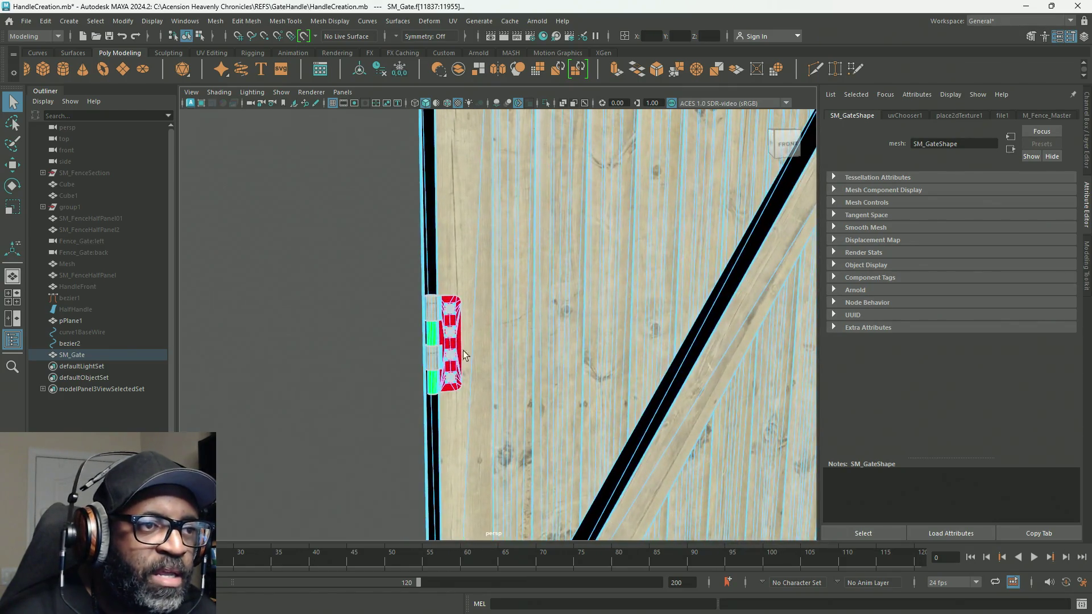
pyautogui.doubleClick(431, 312)
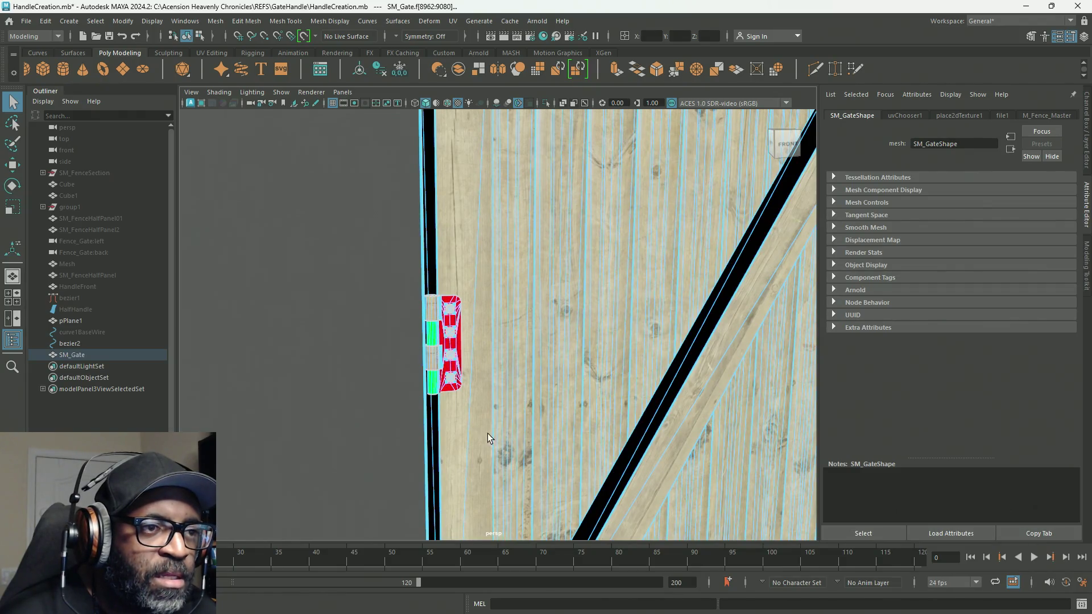
pyautogui.scroll(-3, 482, 438)
pyautogui.doubleClick(472, 317)
pyautogui.doubleClick(489, 364)
pyautogui.scroll(-3, 546, 464)
pyautogui.doubleClick(549, 250)
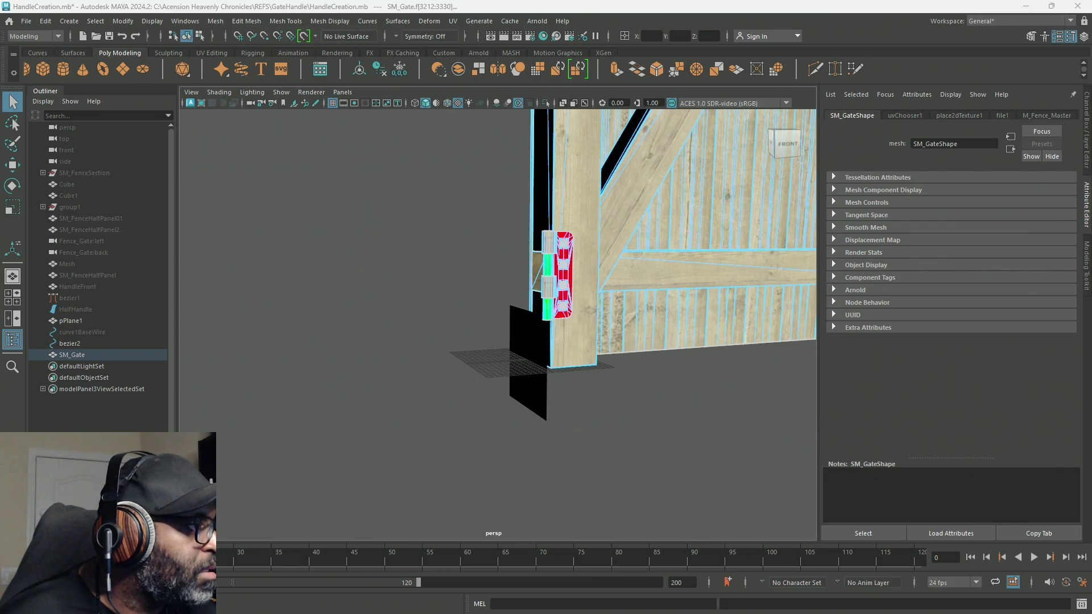
# Step: Colour the selected knuckle loops red and clear the selection
pyautogui.press('g')
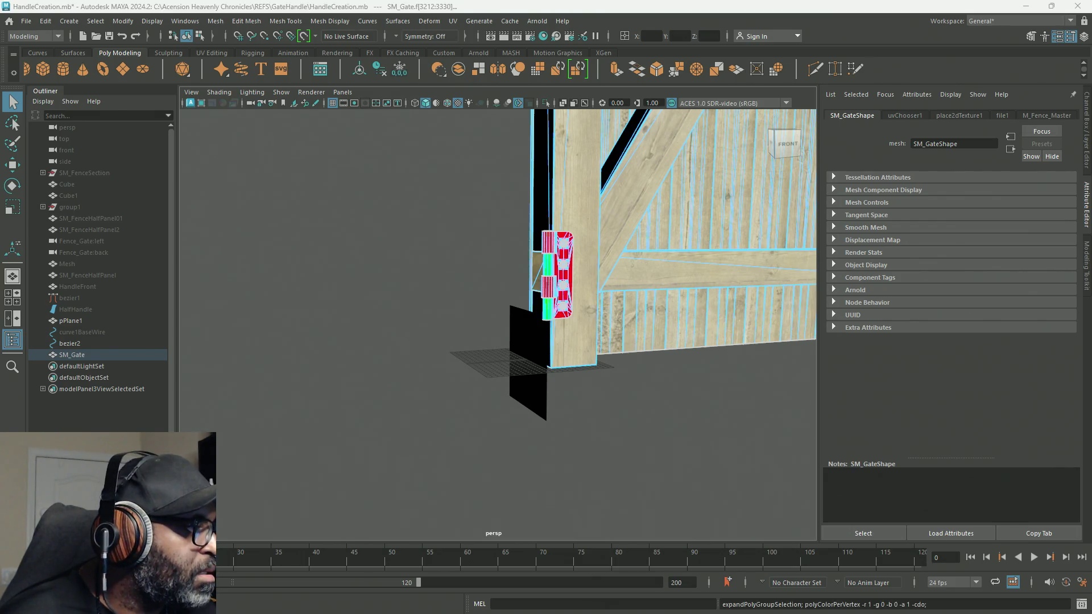
pyautogui.click(404, 283)
pyautogui.scroll(5, 461, 256)
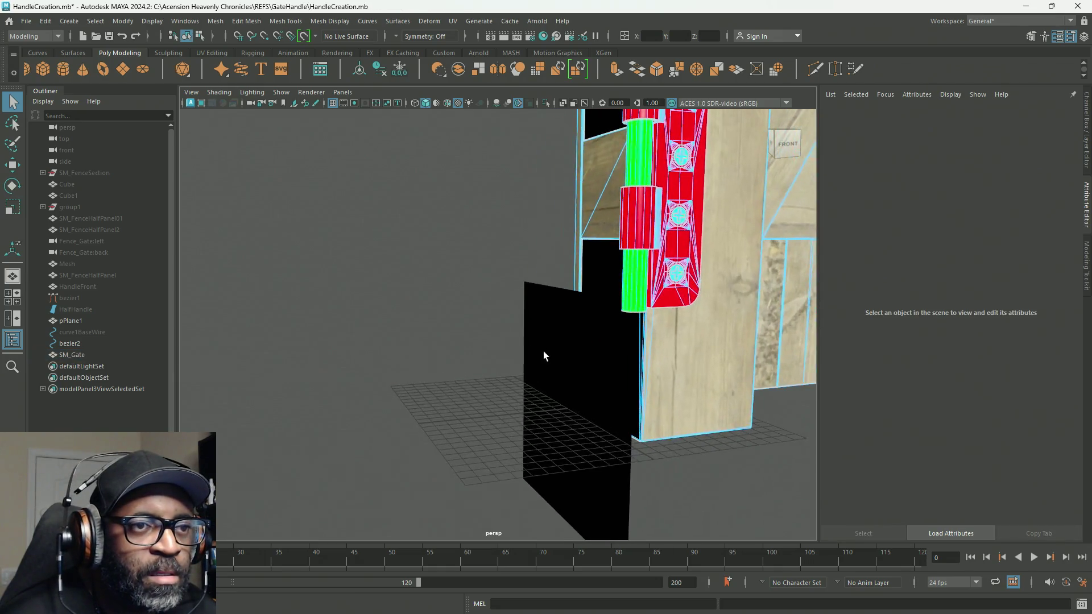
# Step: Select more hinge-plate face strips and inspect the hinge from above
pyautogui.keyDown('alt'); pyautogui.moveTo(535, 357); pyautogui.dragTo(563, 385); pyautogui.keyUp('alt')
pyautogui.moveTo(563, 385)
pyautogui.keyDown('alt'); pyautogui.mouseDown(button='middle')
pyautogui.moveTo(573, 395)
pyautogui.moveTo(529, 321)
pyautogui.mouseUp(button='middle'); pyautogui.keyUp('alt')
pyautogui.scroll(5, 525, 318)
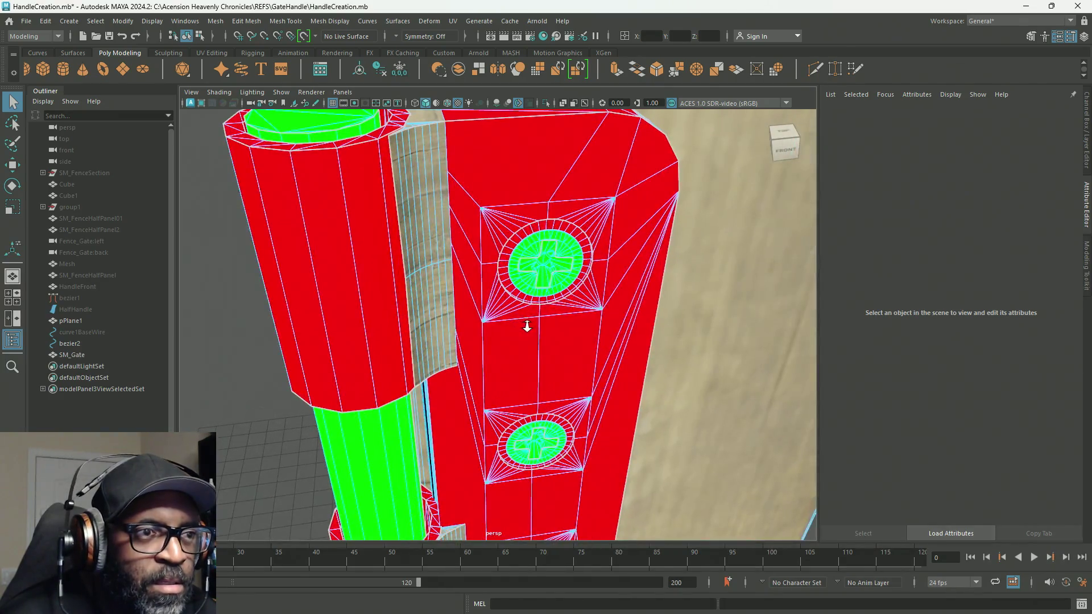
pyautogui.click(419, 195)
pyautogui.moveTo(418, 196)
pyautogui.keyDown('alt'); pyautogui.mouseDown()
pyautogui.moveTo(383, 310)
pyautogui.moveTo(415, 299)
pyautogui.moveTo(488, 318)
pyautogui.moveTo(539, 307)
pyautogui.moveTo(598, 318)
pyautogui.mouseUp(); pyautogui.keyUp('alt')
pyautogui.click(382, 310)
pyautogui.scroll(5, 648, 322)
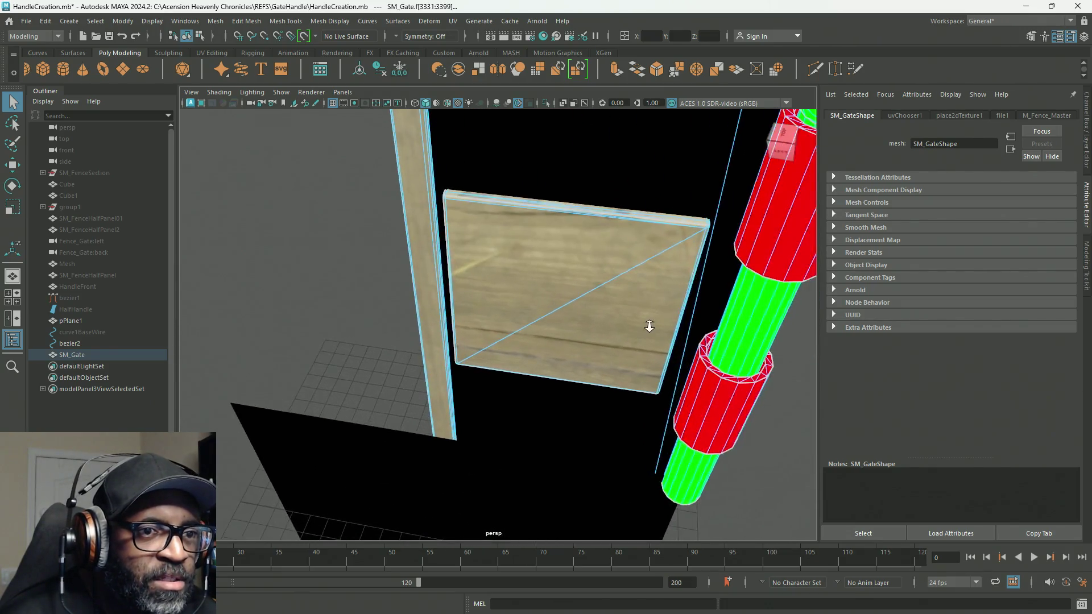
pyautogui.keyDown('alt'); pyautogui.moveTo(649, 322); pyautogui.dragTo(643, 348, button='middle'); pyautogui.keyUp('alt')
pyautogui.moveTo(644, 349)
pyautogui.keyDown('alt'); pyautogui.mouseDown()
pyautogui.moveTo(527, 230)
pyautogui.moveTo(507, 275)
pyautogui.moveTo(440, 219)
pyautogui.mouseUp(); pyautogui.keyUp('alt')
pyautogui.scroll(-5, 528, 231)
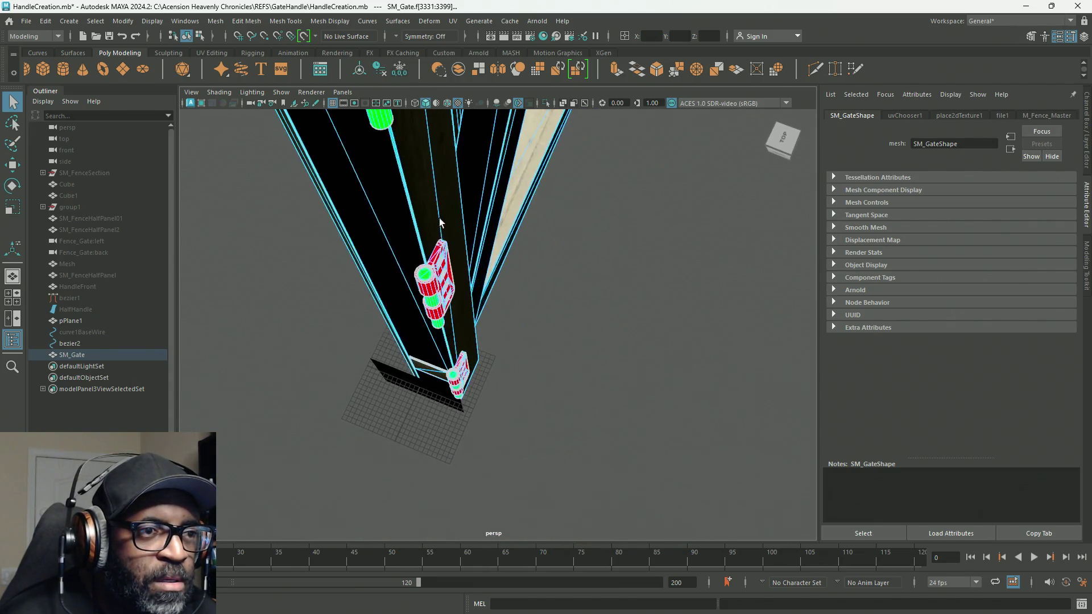
pyautogui.keyDown('alt'); pyautogui.moveTo(440, 219); pyautogui.dragTo(540, 291, button='right'); pyautogui.keyUp('alt')
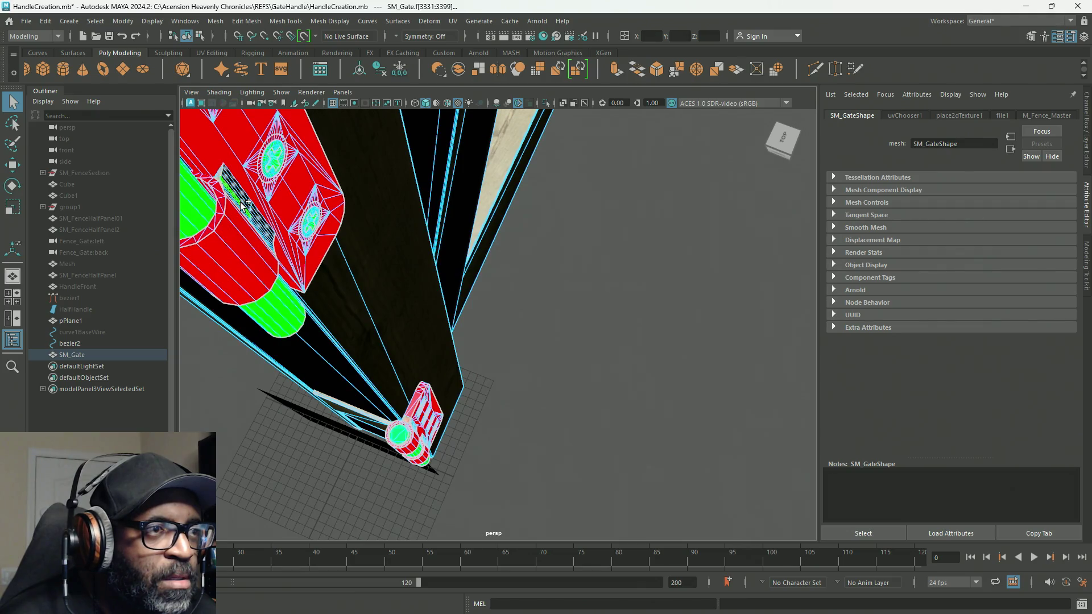
# Step: Tumble around the red handle to check it from several angles, including its decorated side
pyautogui.keyDown('alt'); pyautogui.moveTo(245, 205); pyautogui.dragTo(292, 224); pyautogui.keyUp('alt')
pyautogui.scroll(3, 293, 224)
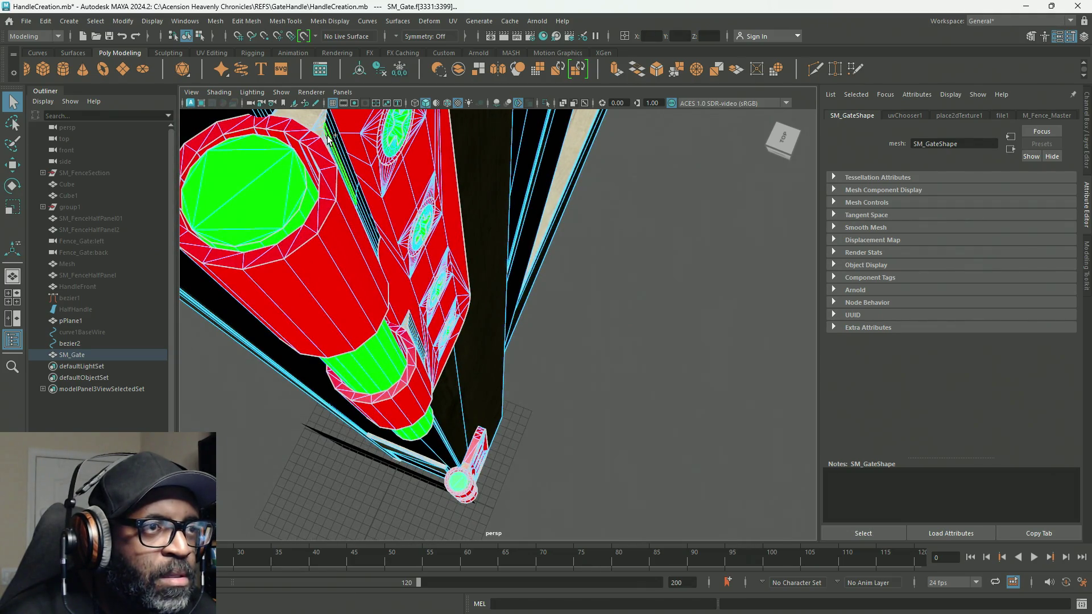
pyautogui.scroll(-3, 329, 139)
pyautogui.scroll(3, 398, 182)
pyautogui.moveTo(398, 182)
pyautogui.keyDown('alt'); pyautogui.mouseDown(button='middle')
pyautogui.moveTo(479, 223)
pyautogui.moveTo(462, 230)
pyautogui.moveTo(471, 238)
pyautogui.mouseUp(button='middle'); pyautogui.keyUp('alt')
pyautogui.scroll(3, 492, 278)
pyautogui.scroll(-3, 478, 239)
pyautogui.keyDown('alt'); pyautogui.moveTo(471, 238); pyautogui.dragTo(440, 275); pyautogui.keyUp('alt')
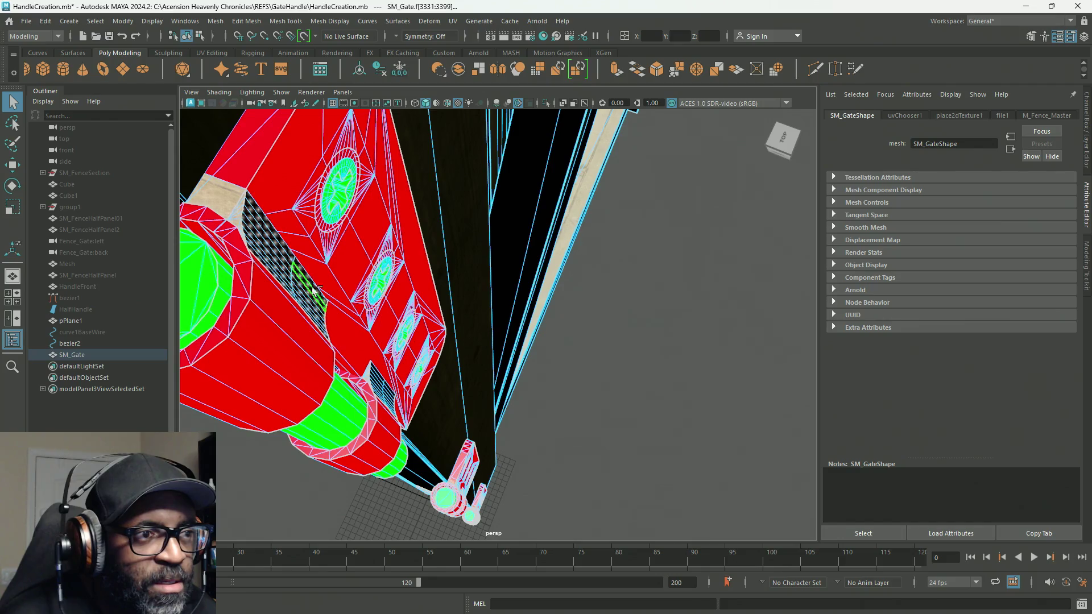
pyautogui.moveTo(524, 390)
pyautogui.keyDown('alt'); pyautogui.mouseDown()
pyautogui.moveTo(470, 305)
pyautogui.moveTo(456, 359)
pyautogui.mouseUp(); pyautogui.keyUp('alt')
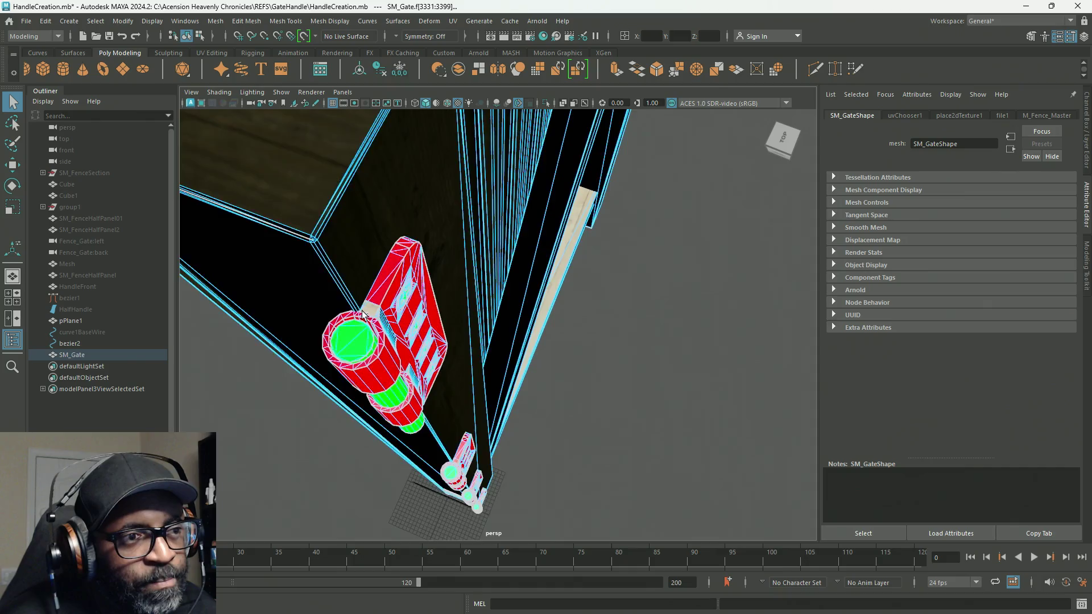
pyautogui.scroll(5, 383, 322)
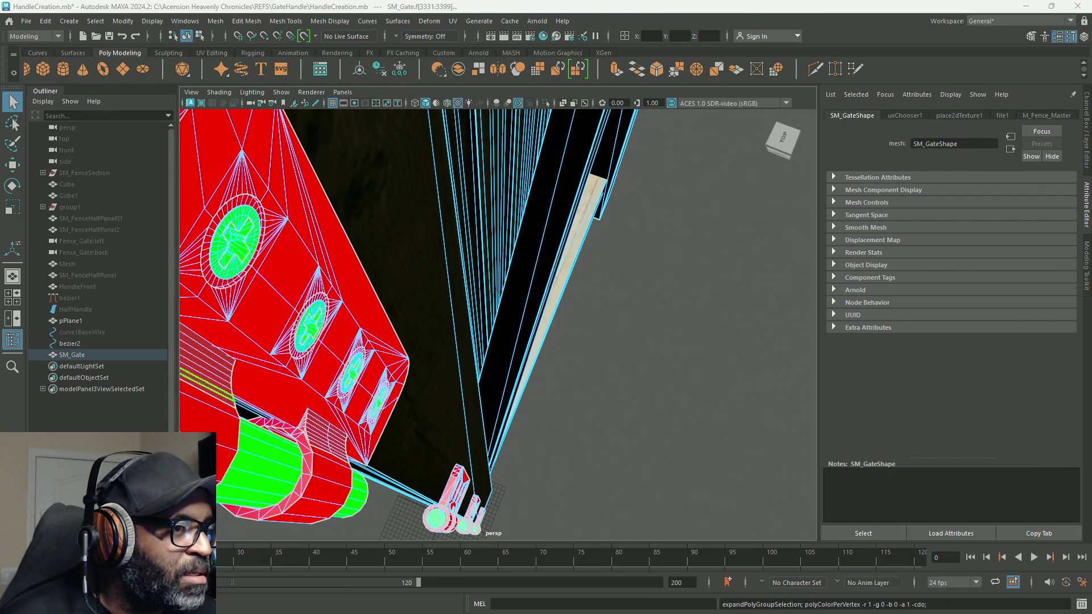
pyautogui.scroll(-3, 626, 424)
pyautogui.scroll(1, 658, 415)
# Step: Clear the face selection, select the whole SM_Gate, and export it again
pyautogui.click(631, 404)
pyautogui.moveTo(613, 402)
pyautogui.keyDown('alt'); pyautogui.mouseDown(button='right')
pyautogui.moveTo(592, 366)
pyautogui.moveTo(501, 312)
pyautogui.mouseUp(button='right'); pyautogui.keyUp('alt')
pyautogui.click(79, 355)
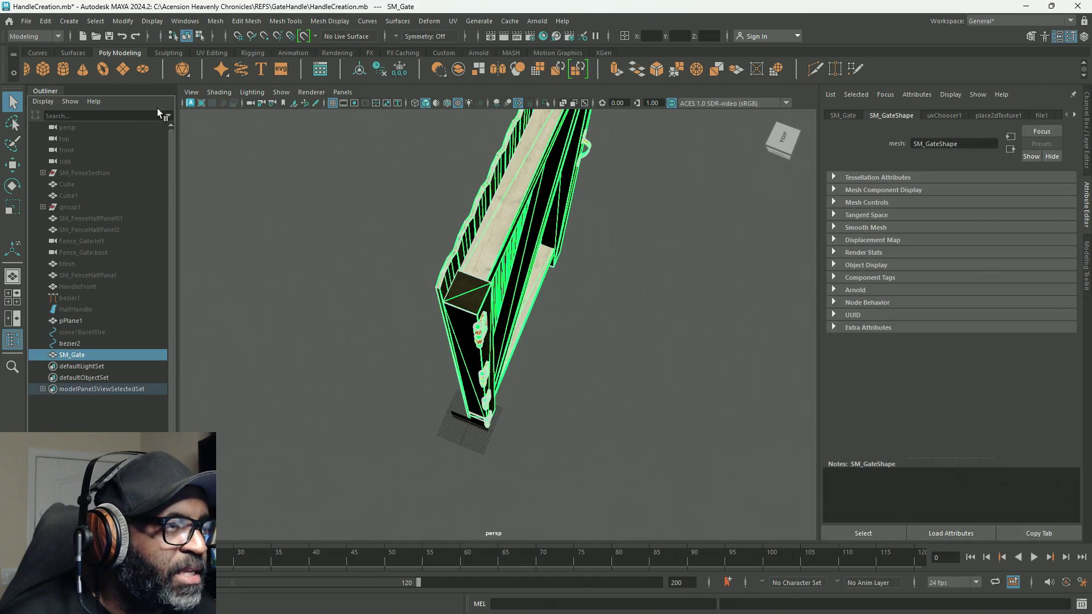
pyautogui.click(46, 21)
pyautogui.click(49, 169)
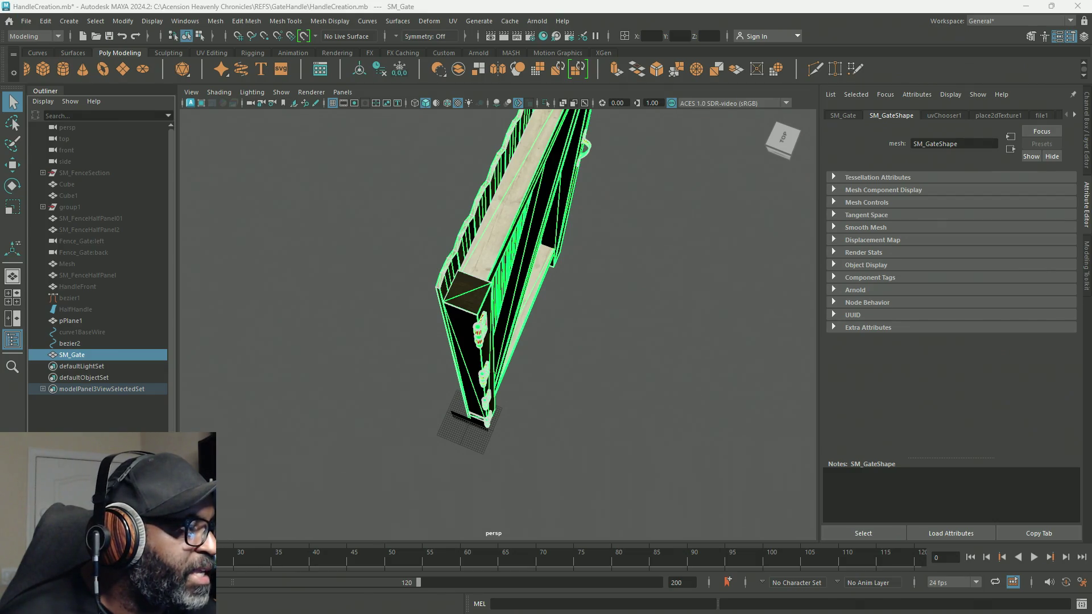
# Step: Reimport SM_Gate in Unreal and orbit to inspect its black metal hinges and handle
pyautogui.hotkey('alt', 'Tab')
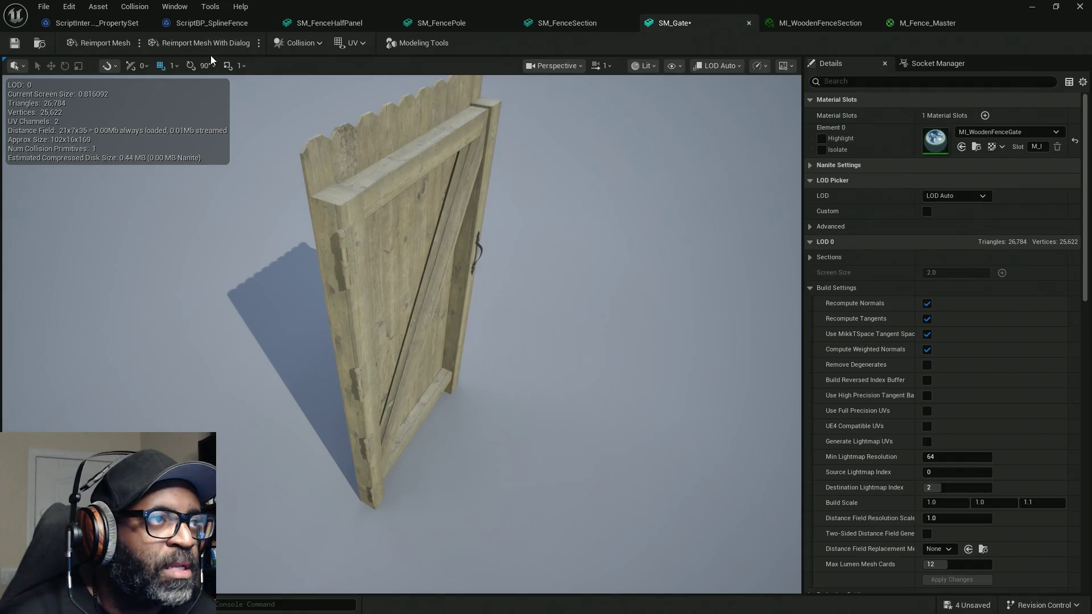
pyautogui.click(97, 42)
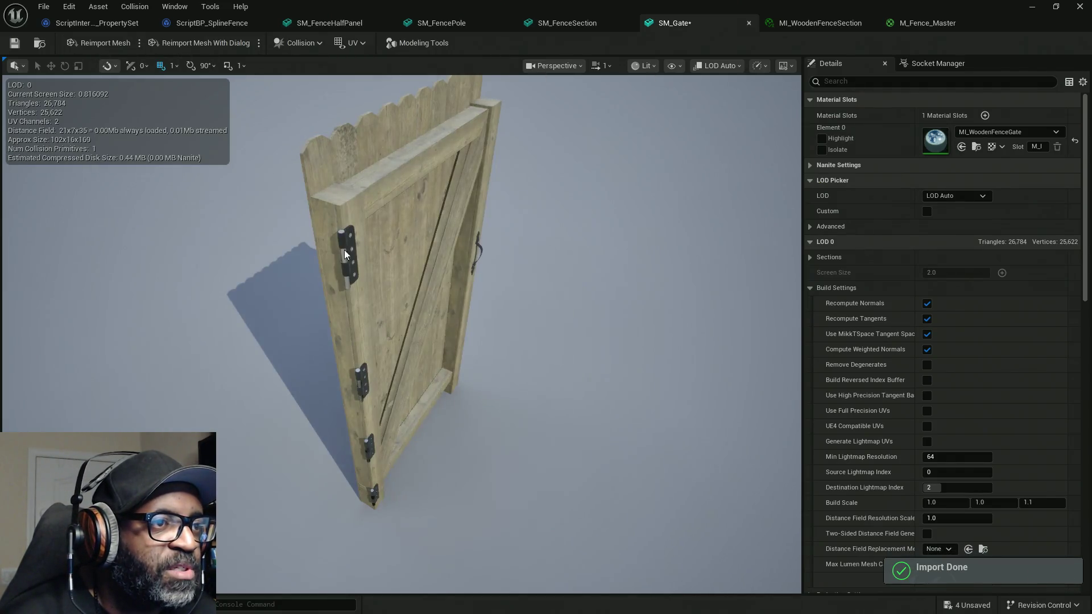
pyautogui.moveTo(361, 341); pyautogui.dragTo(339, 398)
pyautogui.moveTo(421, 449)
pyautogui.mouseDown()
pyautogui.moveTo(461, 457)
pyautogui.moveTo(438, 433)
pyautogui.moveTo(410, 444)
pyautogui.moveTo(604, 293)
pyautogui.mouseUp()
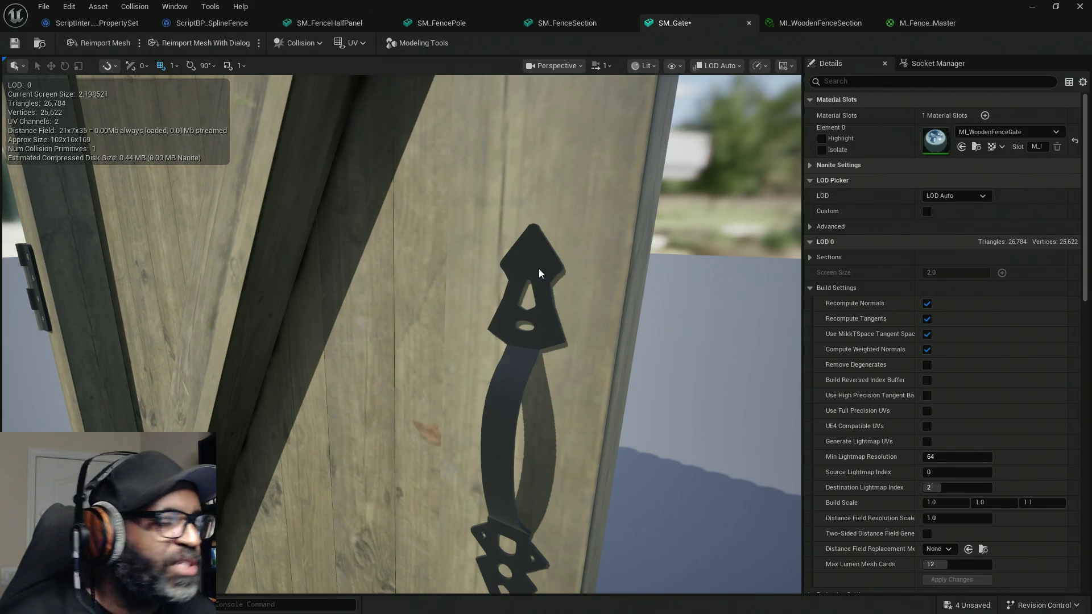
pyautogui.hotkey('alt', 'Tab')
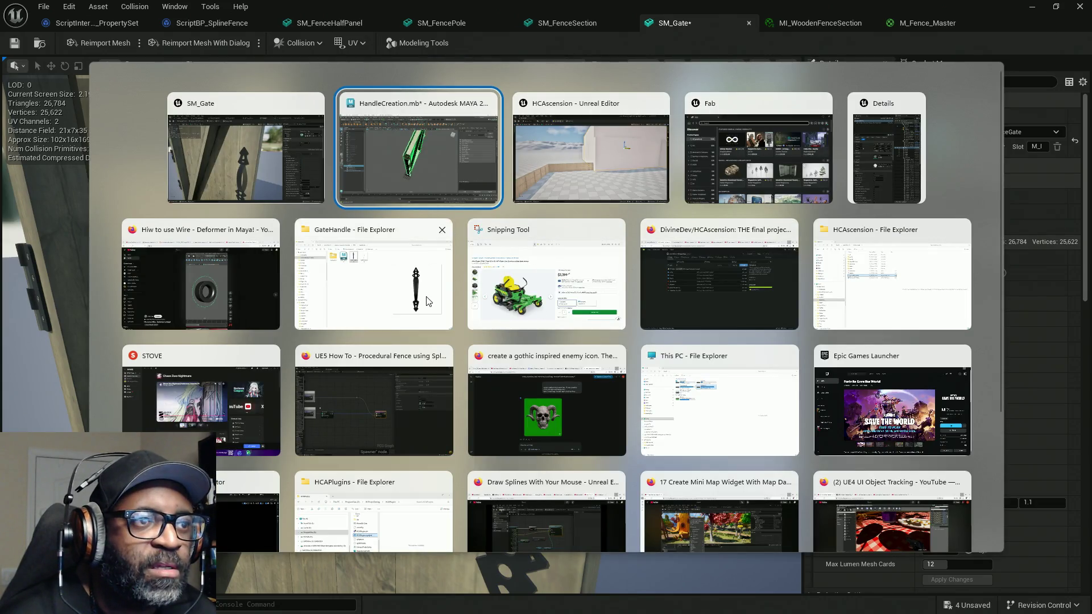
pyautogui.click(307, 182)
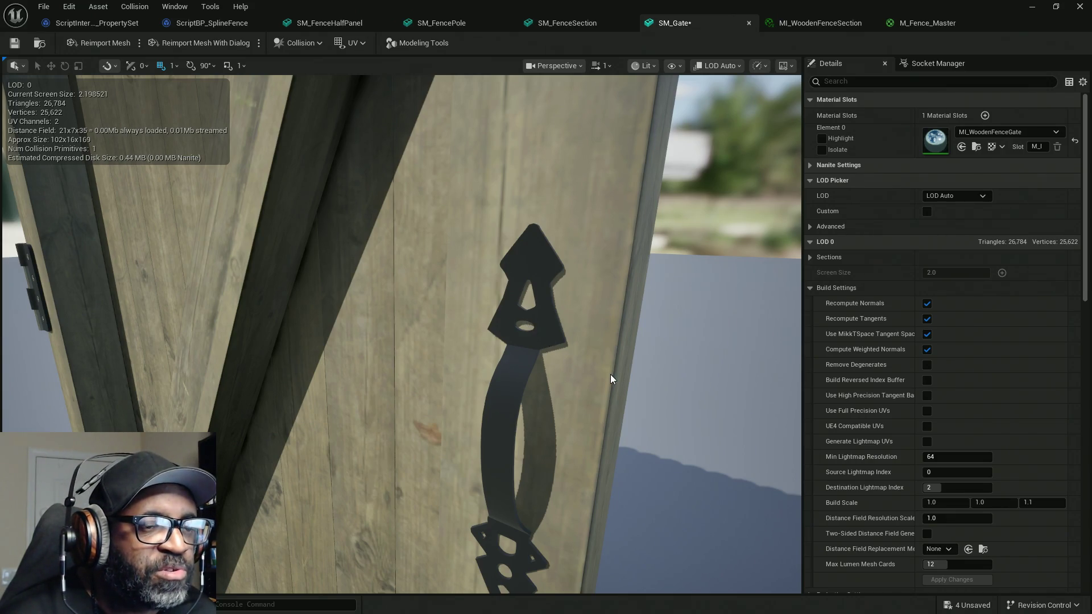
pyautogui.moveTo(398, 335)
pyautogui.mouseDown(button='right')
pyautogui.moveTo(614, 373)
pyautogui.moveTo(512, 341)
pyautogui.moveTo(432, 336)
pyautogui.mouseUp(button='right')
pyautogui.moveTo(625, 365); pyautogui.dragTo(693, 391, button='right')
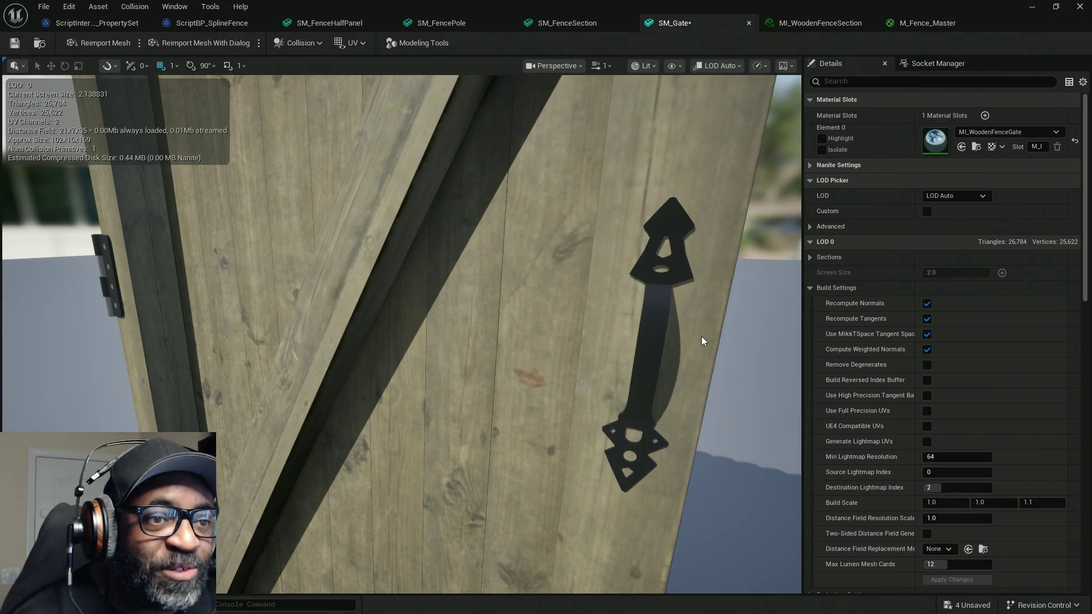
pyautogui.hotkey('alt', 'Tab')
# Step: Back in Maya, switch to face mode and select both handles' faces
pyautogui.click(537, 197)
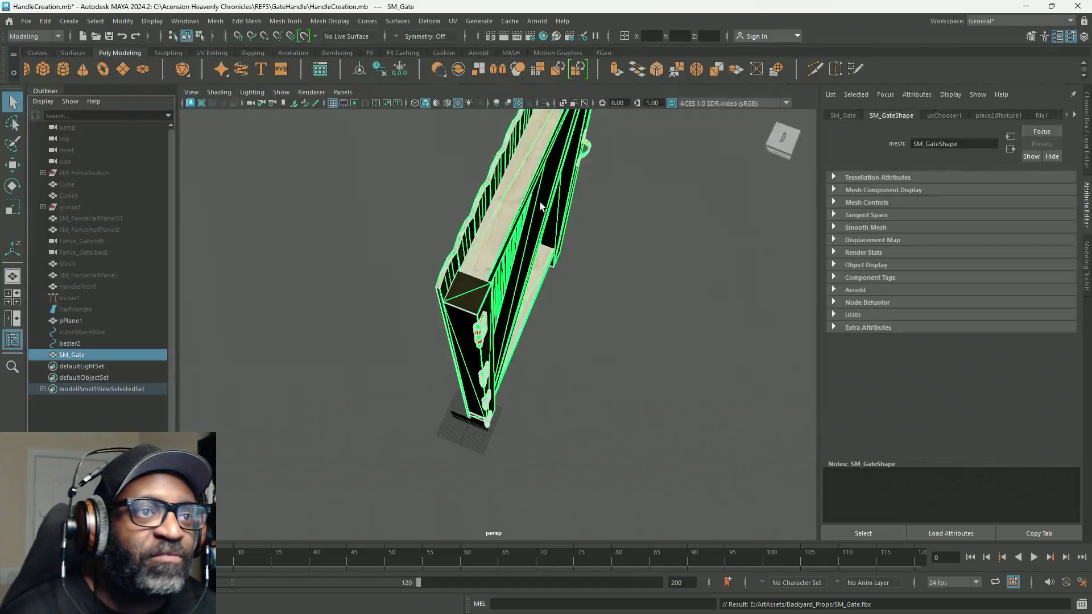
pyautogui.moveTo(534, 385)
pyautogui.keyDown('alt'); pyautogui.mouseDown()
pyautogui.moveTo(361, 344)
pyautogui.moveTo(504, 234)
pyautogui.moveTo(487, 266)
pyautogui.moveTo(531, 203)
pyautogui.moveTo(541, 285)
pyautogui.mouseUp(); pyautogui.keyUp('alt')
pyautogui.keyDown('alt'); pyautogui.moveTo(541, 285); pyautogui.dragTo(645, 353, button='right'); pyautogui.keyUp('alt')
pyautogui.rightClick(593, 239)
pyautogui.click(603, 272)
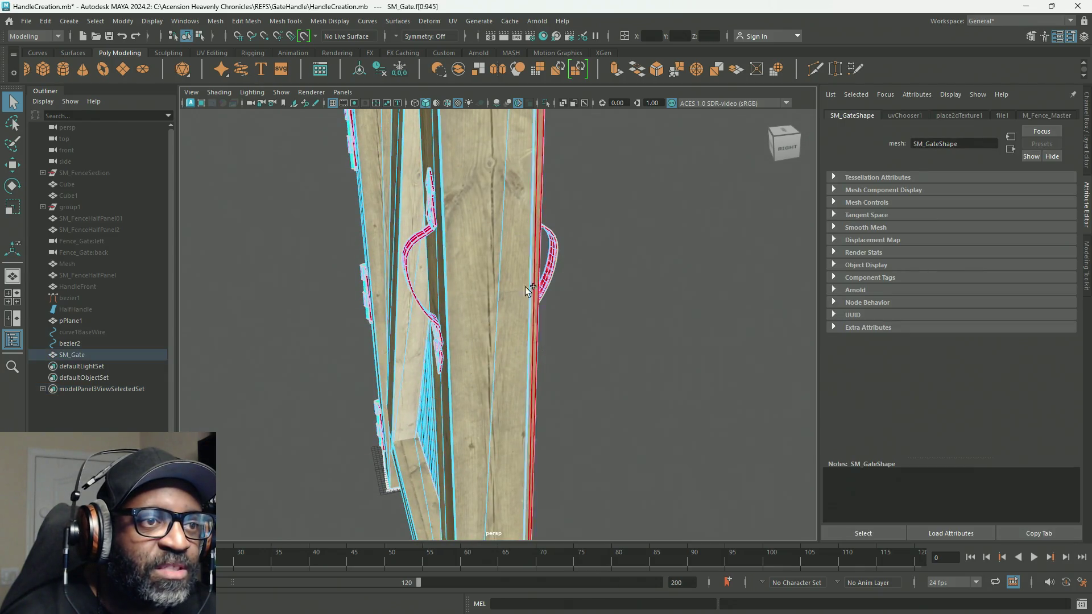
pyautogui.click(629, 288)
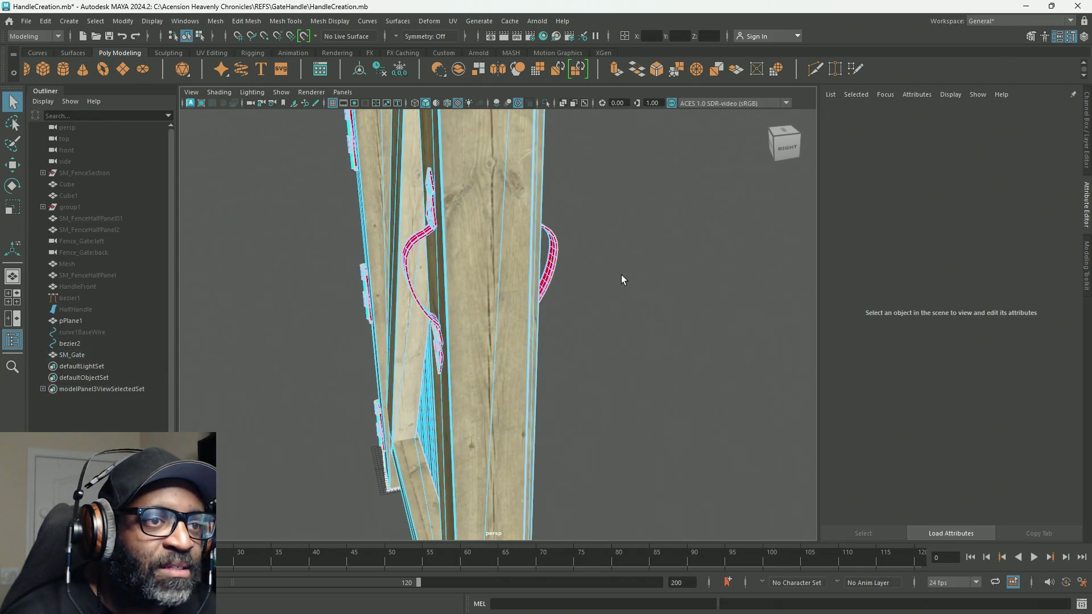
pyautogui.hotkey('ctrl', 'z')
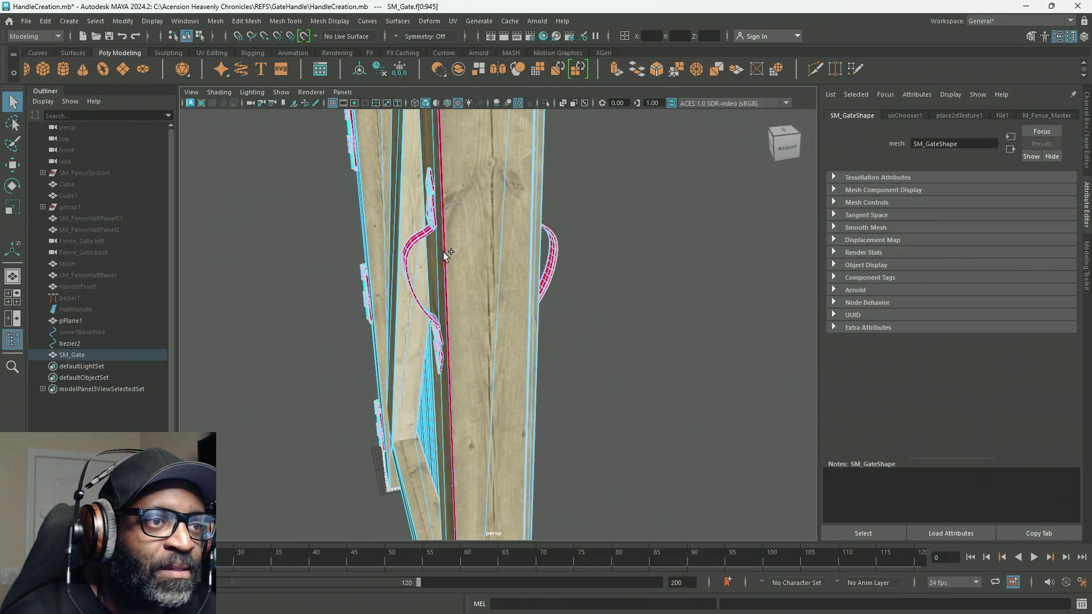
pyautogui.keyDown('shift'); pyautogui.click(495, 300); pyautogui.keyUp('shift')
# Step: Rotate the selected handle faces slightly and view them from an angle
pyautogui.press('e')
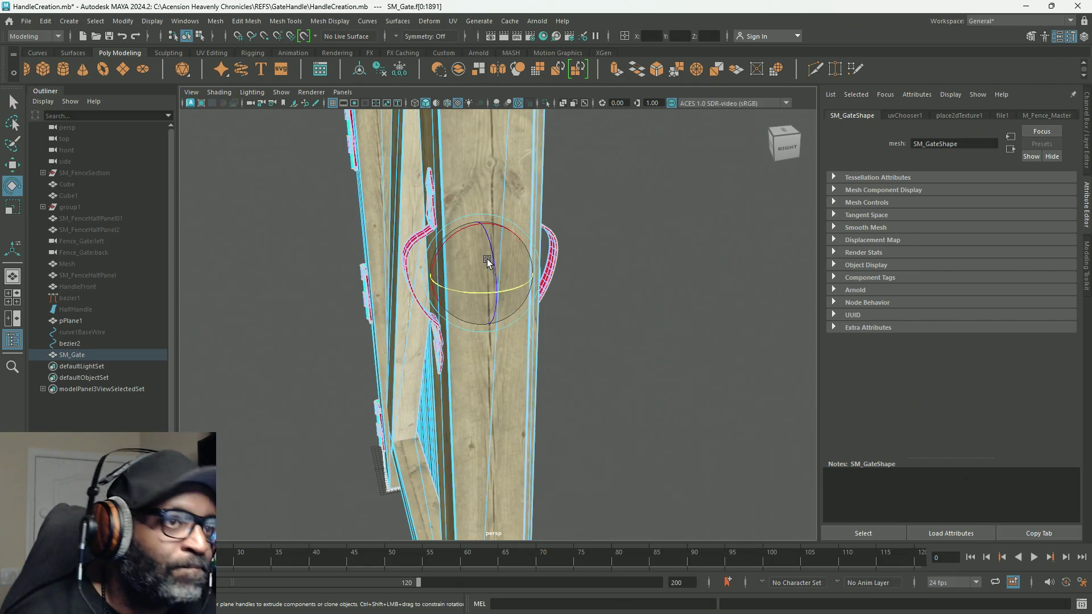
pyautogui.moveTo(490, 251); pyautogui.dragTo(503, 386)
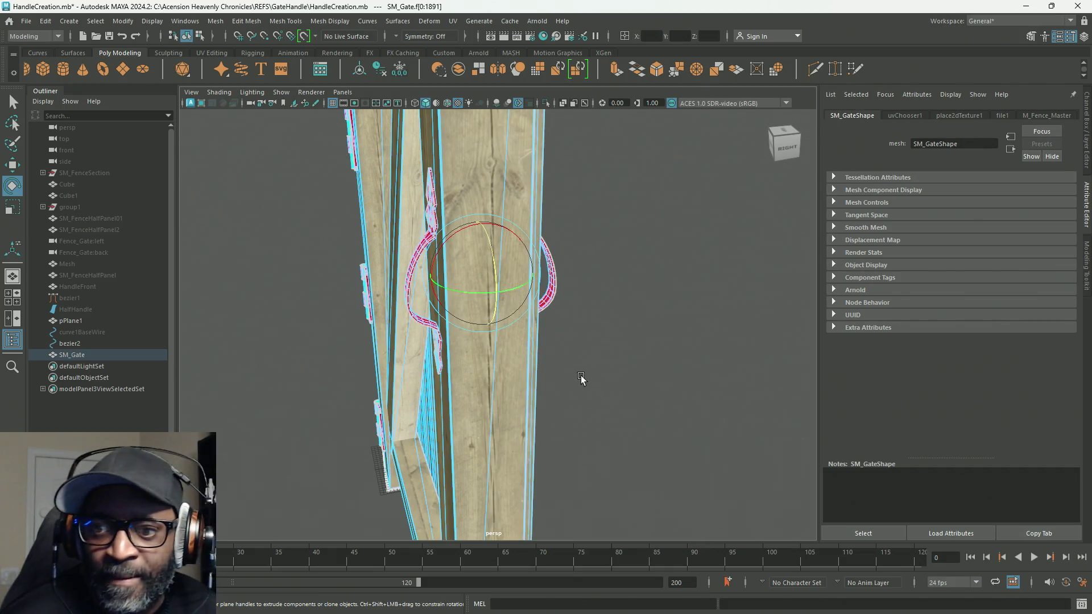
pyautogui.moveTo(600, 391)
pyautogui.keyDown('alt'); pyautogui.mouseDown()
pyautogui.moveTo(712, 370)
pyautogui.moveTo(592, 396)
pyautogui.moveTo(629, 363)
pyautogui.moveTo(706, 337)
pyautogui.moveTo(719, 361)
pyautogui.moveTo(658, 385)
pyautogui.mouseUp(); pyautogui.keyUp('alt')
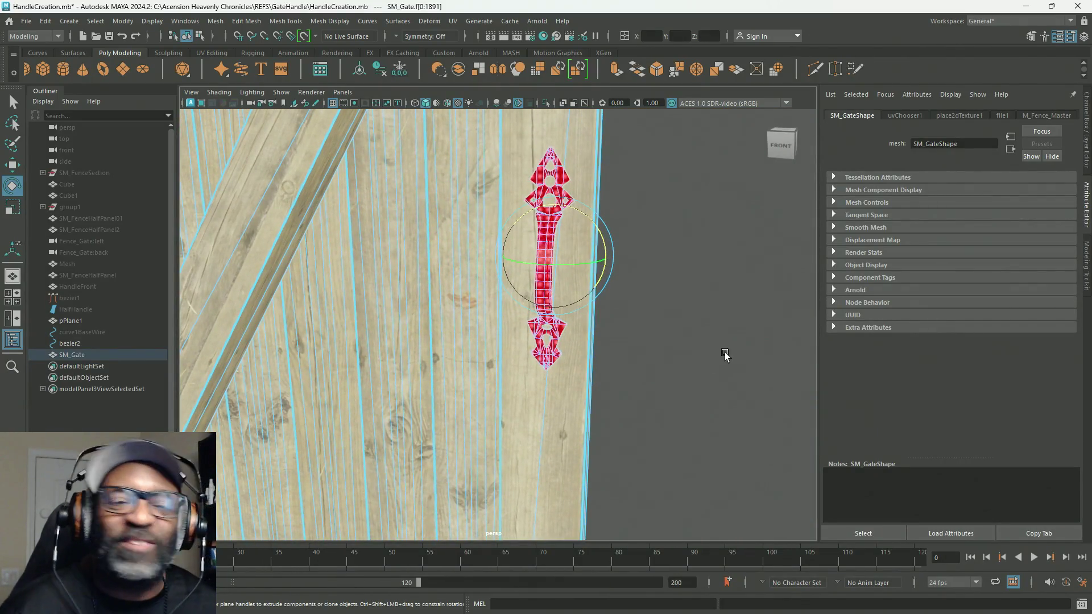
pyautogui.moveTo(663, 342)
pyautogui.keyDown('alt'); pyautogui.mouseDown(button='right')
pyautogui.moveTo(724, 415)
pyautogui.moveTo(765, 360)
pyautogui.moveTo(719, 361)
pyautogui.moveTo(730, 331)
pyautogui.moveTo(719, 364)
pyautogui.moveTo(647, 281)
pyautogui.moveTo(646, 299)
pyautogui.moveTo(729, 285)
pyautogui.moveTo(702, 275)
pyautogui.moveTo(714, 293)
pyautogui.mouseUp(button='right'); pyautogui.keyUp('alt')
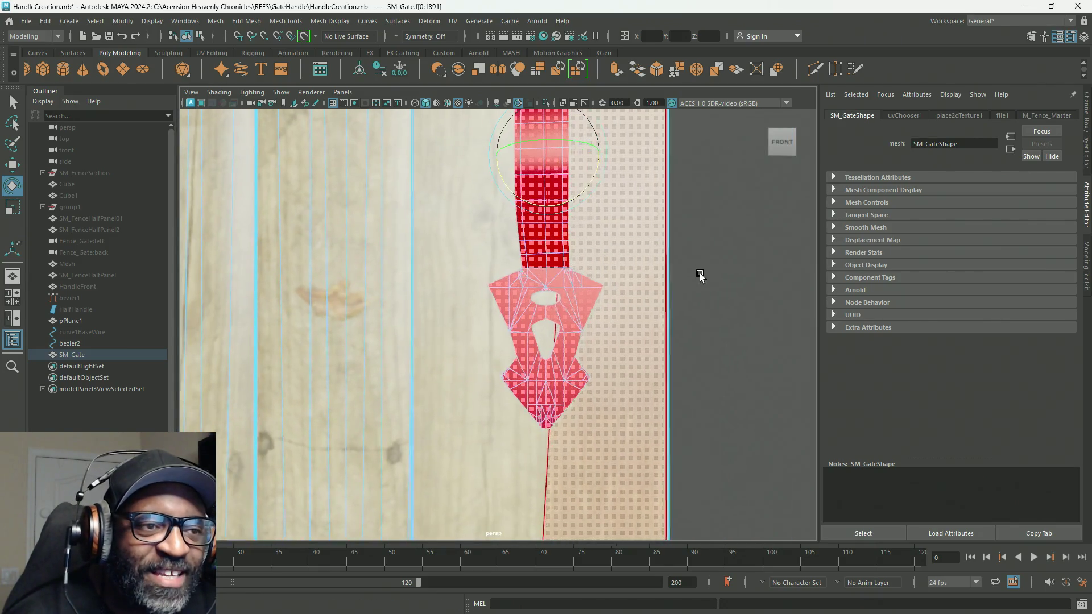
# Step: Select face f[1203] at the handle's bottom and zoom in on it
pyautogui.click(548, 390)
pyautogui.click(574, 354)
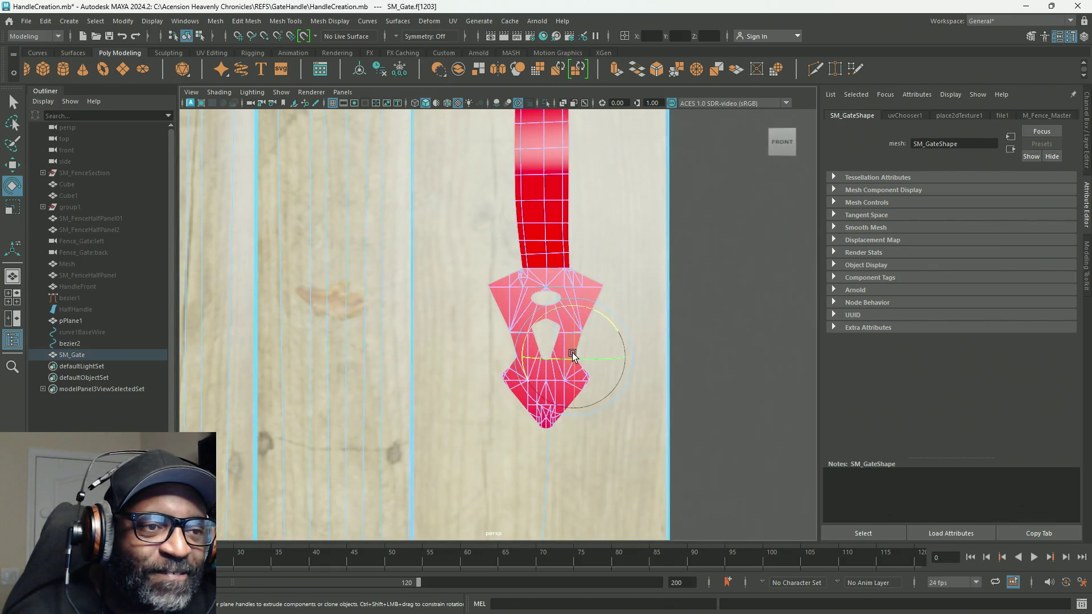
pyautogui.moveTo(572, 353)
pyautogui.keyDown('alt'); pyautogui.mouseDown(button='right')
pyautogui.moveTo(592, 383)
pyautogui.moveTo(568, 324)
pyautogui.moveTo(389, 251)
pyautogui.mouseUp(button='right'); pyautogui.keyUp('alt')
pyautogui.moveTo(390, 250)
pyautogui.keyDown('alt'); pyautogui.mouseDown()
pyautogui.moveTo(373, 285)
pyautogui.moveTo(509, 302)
pyautogui.moveTo(480, 295)
pyautogui.moveTo(464, 190)
pyautogui.mouseUp(); pyautogui.keyUp('alt')
pyautogui.moveTo(467, 169); pyautogui.dragTo(407, 164, button='right')
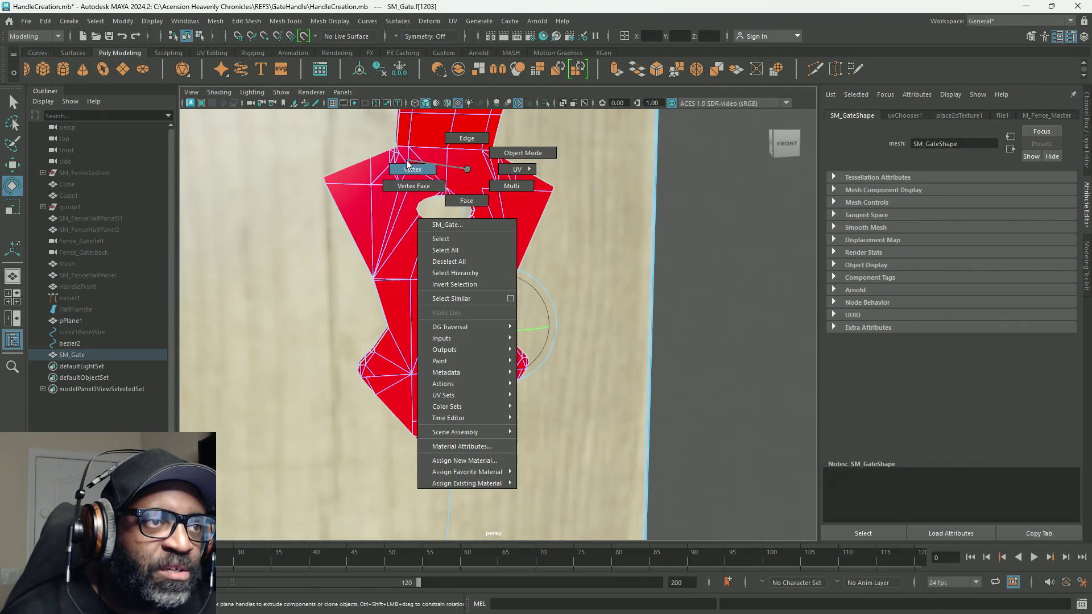
# Step: Select the upper oval hole's vertices and scale them narrower along X
pyautogui.click(401, 170)
pyautogui.scroll(-3, 446, 194)
pyautogui.scroll(5, 512, 221)
pyautogui.scroll(-2, 450, 220)
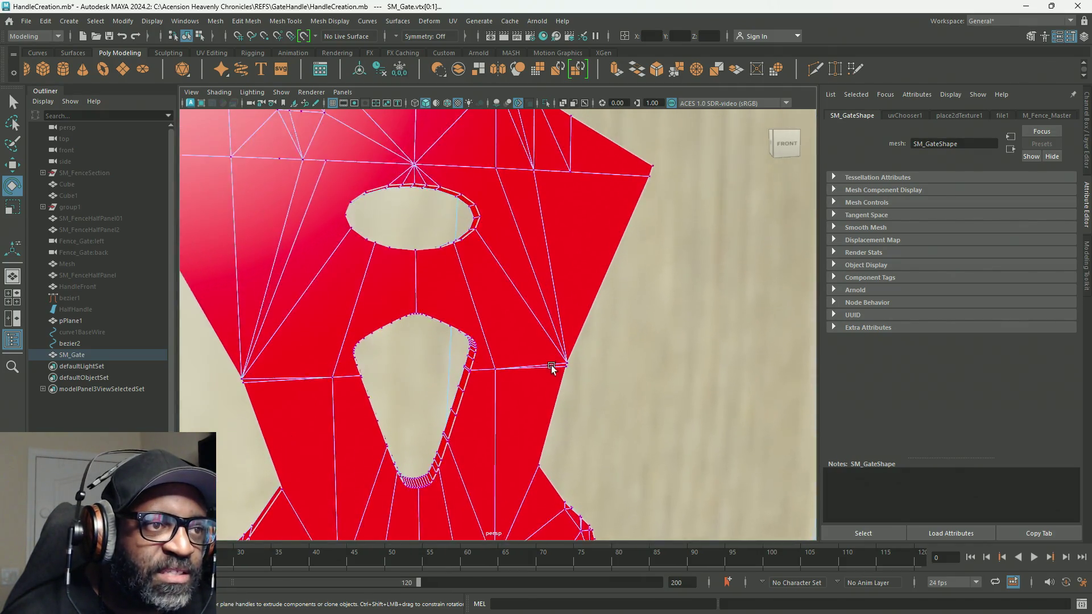
pyautogui.scroll(2, 455, 214)
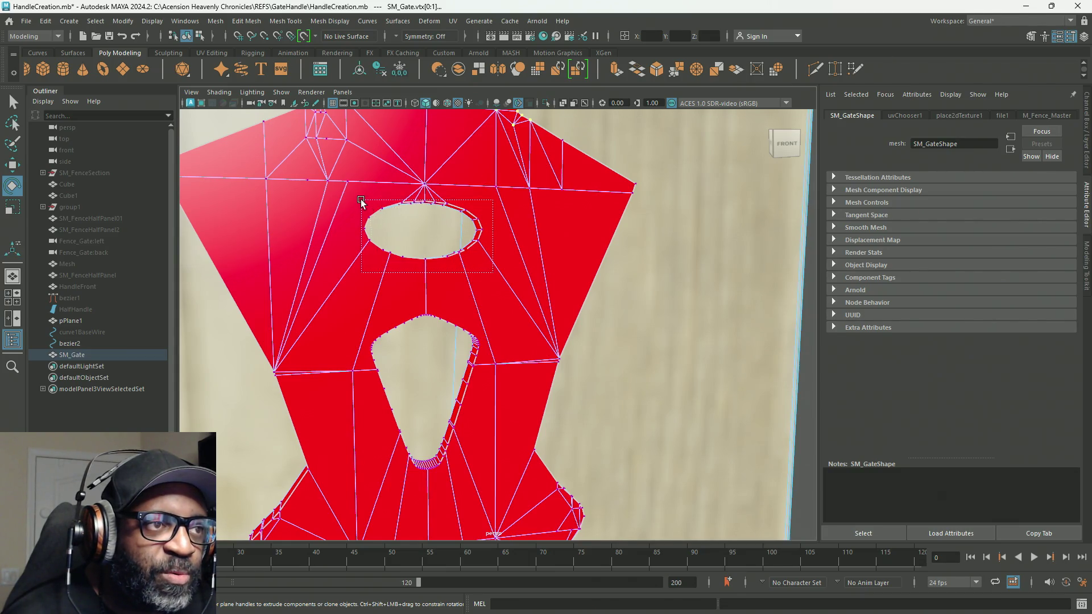
pyautogui.moveTo(359, 197)
pyautogui.mouseDown()
pyautogui.moveTo(539, 292)
pyautogui.moveTo(276, 152)
pyautogui.moveTo(383, 188)
pyautogui.moveTo(405, 221)
pyautogui.moveTo(358, 219)
pyautogui.moveTo(375, 219)
pyautogui.moveTo(373, 200)
pyautogui.moveTo(463, 353)
pyautogui.moveTo(466, 395)
pyautogui.mouseUp()
pyautogui.moveTo(472, 392)
pyautogui.keyDown('alt'); pyautogui.mouseDown()
pyautogui.moveTo(563, 370)
pyautogui.moveTo(537, 352)
pyautogui.moveTo(595, 367)
pyautogui.moveTo(524, 368)
pyautogui.moveTo(512, 383)
pyautogui.moveTo(485, 319)
pyautogui.moveTo(500, 292)
pyautogui.moveTo(498, 244)
pyautogui.mouseUp(); pyautogui.keyUp('alt')
pyautogui.press('r')
pyautogui.moveTo(554, 325); pyautogui.dragTo(541, 324)
# Step: Reframe the view on the hole and reselect the full vertex ring around it
pyautogui.scroll(-5, 578, 329)
pyautogui.keyDown('alt'); pyautogui.moveTo(583, 333); pyautogui.dragTo(598, 369, button='middle'); pyautogui.keyUp('alt')
pyautogui.scroll(-6, 597, 368)
pyautogui.scroll(4, 567, 298)
pyautogui.keyDown('alt'); pyautogui.moveTo(567, 298); pyautogui.dragTo(683, 353); pyautogui.keyUp('alt')
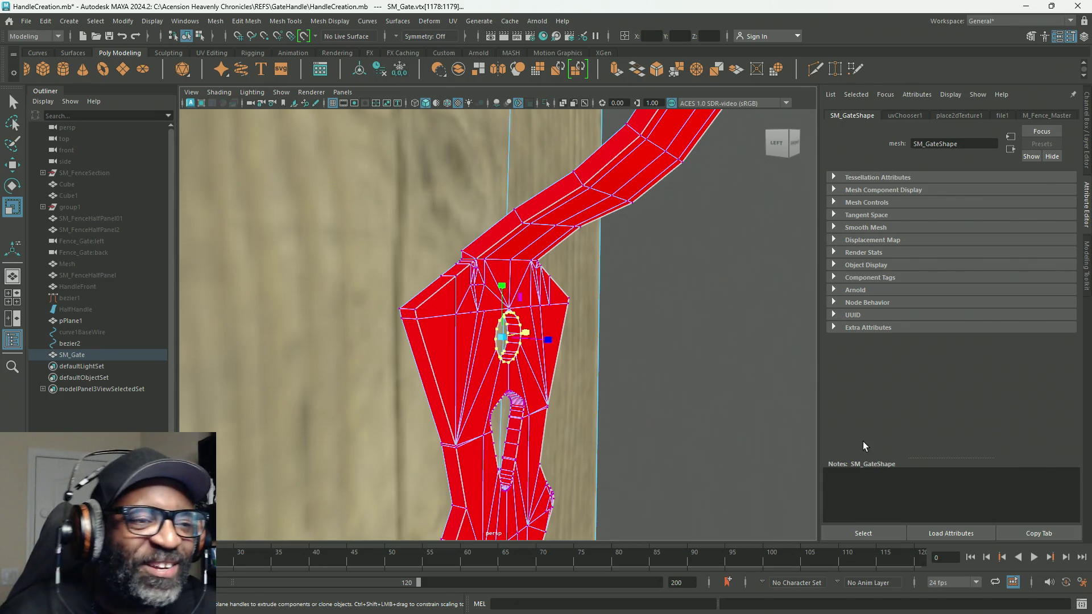
pyautogui.moveTo(671, 402)
pyautogui.keyDown('alt'); pyautogui.mouseDown()
pyautogui.moveTo(458, 340)
pyautogui.moveTo(607, 354)
pyautogui.moveTo(548, 341)
pyautogui.moveTo(499, 375)
pyautogui.moveTo(614, 387)
pyautogui.mouseUp(); pyautogui.keyUp('alt')
pyautogui.scroll(6, 604, 369)
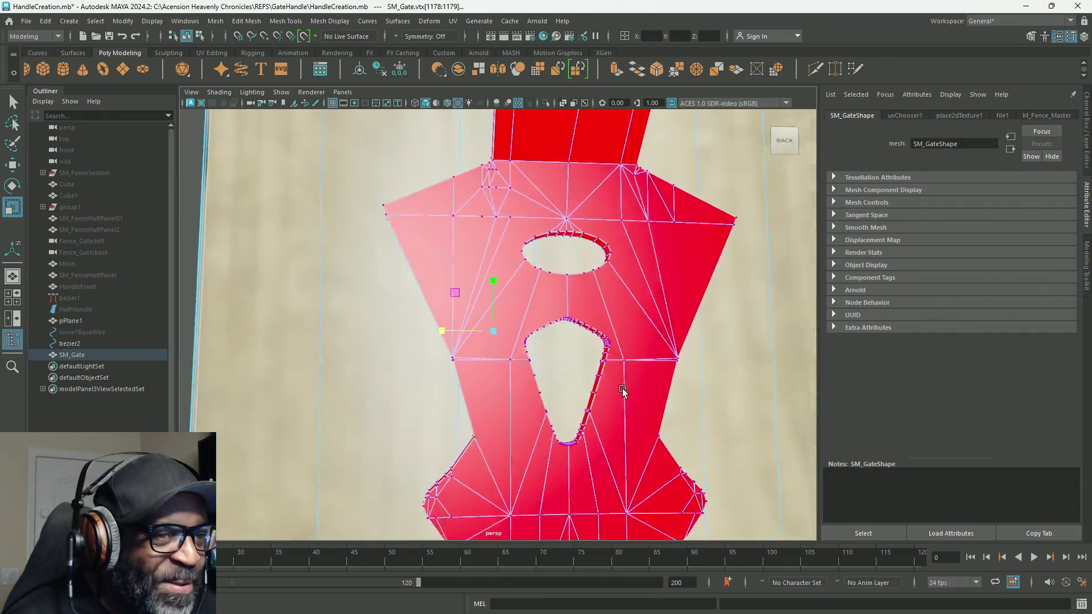
pyautogui.press('f')
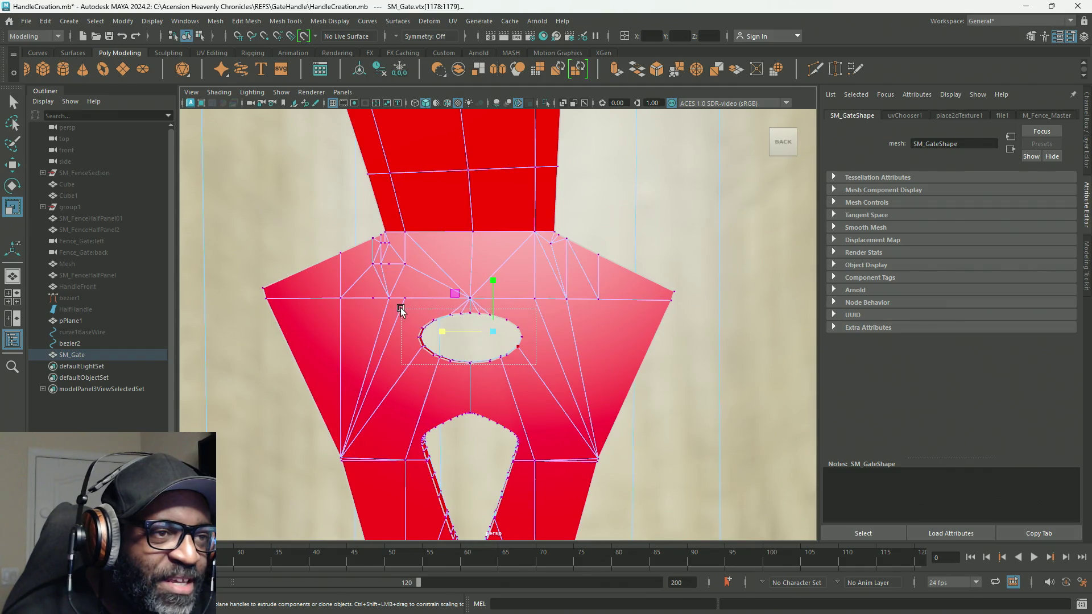
pyautogui.doubleClick(422, 340)
pyautogui.keyDown('alt'); pyautogui.moveTo(468, 420); pyautogui.dragTo(329, 366, button='right'); pyautogui.keyUp('alt')
pyautogui.keyDown('alt'); pyautogui.moveTo(329, 366); pyautogui.dragTo(442, 370); pyautogui.keyUp('alt')
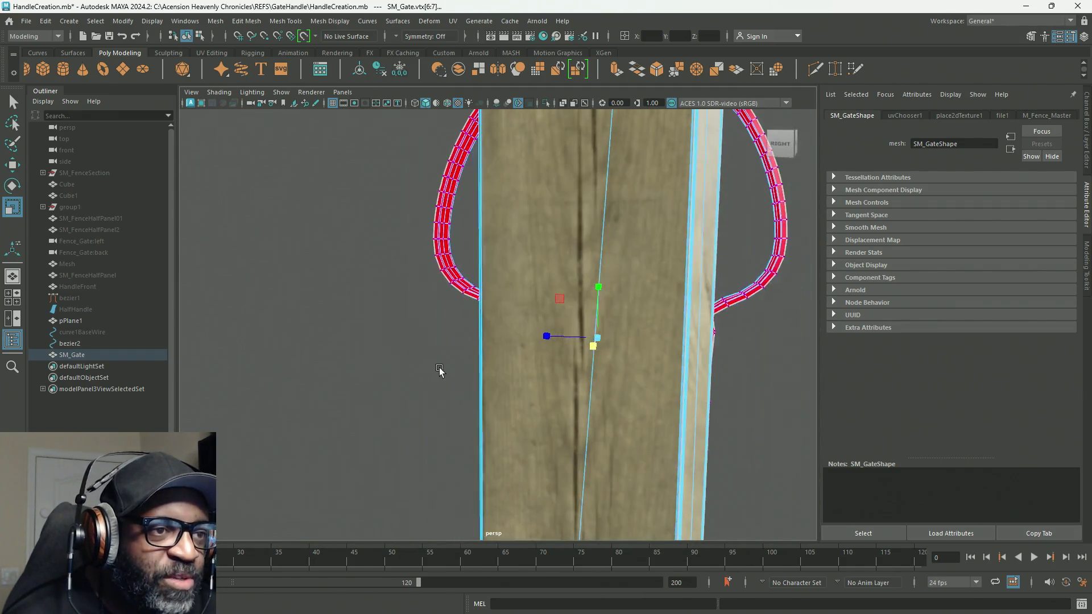
# Step: Stretch the hole's vertex ring taller along Y into a circle, then return to Object Mode
pyautogui.moveTo(417, 211)
pyautogui.mouseDown()
pyautogui.moveTo(591, 491)
pyautogui.moveTo(450, 490)
pyautogui.moveTo(422, 401)
pyautogui.moveTo(453, 373)
pyautogui.moveTo(478, 378)
pyautogui.moveTo(452, 319)
pyautogui.moveTo(491, 319)
pyautogui.mouseUp()
pyautogui.press('f')
pyautogui.moveTo(498, 277); pyautogui.dragTo(500, 261)
pyautogui.moveTo(528, 324)
pyautogui.keyDown('alt'); pyautogui.mouseDown()
pyautogui.moveTo(564, 390)
pyautogui.moveTo(536, 390)
pyautogui.moveTo(587, 401)
pyautogui.moveTo(458, 324)
pyautogui.mouseUp(); pyautogui.keyUp('alt')
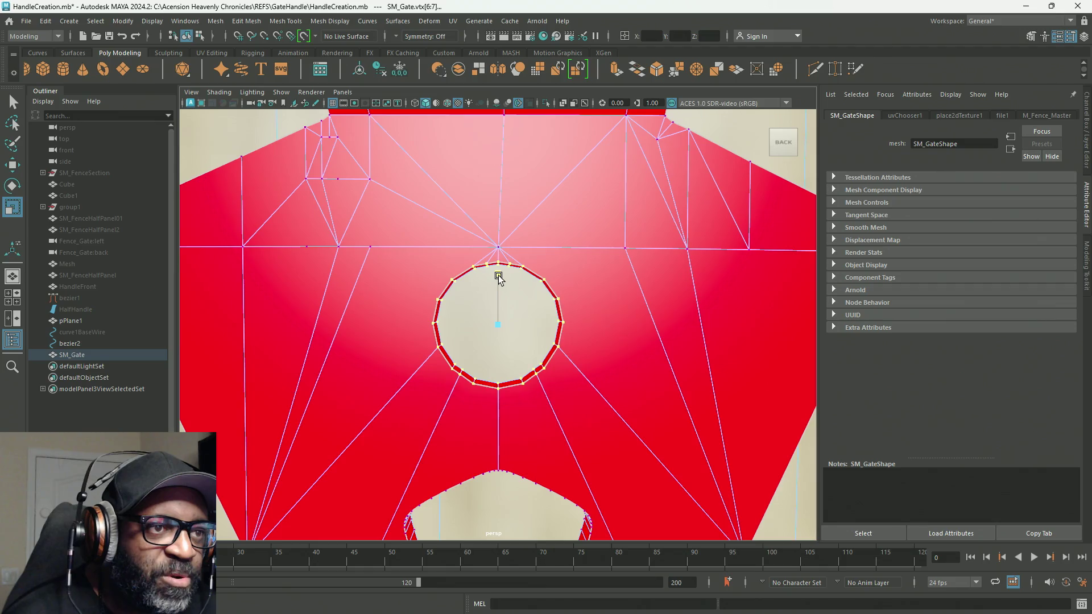
pyautogui.scroll(-10, 499, 277)
pyautogui.moveTo(499, 276)
pyautogui.keyDown('alt'); pyautogui.mouseDown()
pyautogui.moveTo(394, 404)
pyautogui.moveTo(583, 410)
pyautogui.moveTo(619, 383)
pyautogui.moveTo(580, 298)
pyautogui.mouseUp(); pyautogui.keyUp('alt')
pyautogui.moveTo(584, 289); pyautogui.dragTo(643, 272, button='right')
pyautogui.moveTo(631, 344)
pyautogui.keyDown('alt'); pyautogui.mouseDown()
pyautogui.moveTo(541, 337)
pyautogui.moveTo(668, 344)
pyautogui.mouseUp(); pyautogui.keyUp('alt')
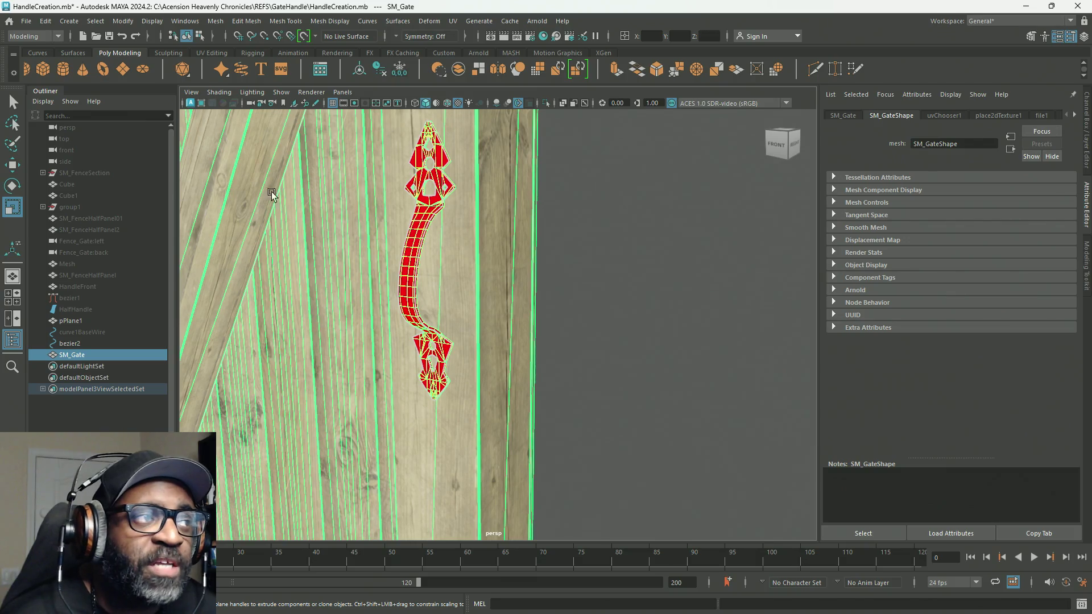
# Step: Export the gate from Maya, then reimport SM_Gate in Unreal's mesh editor and save it
pyautogui.click(33, 21)
pyautogui.click(60, 172)
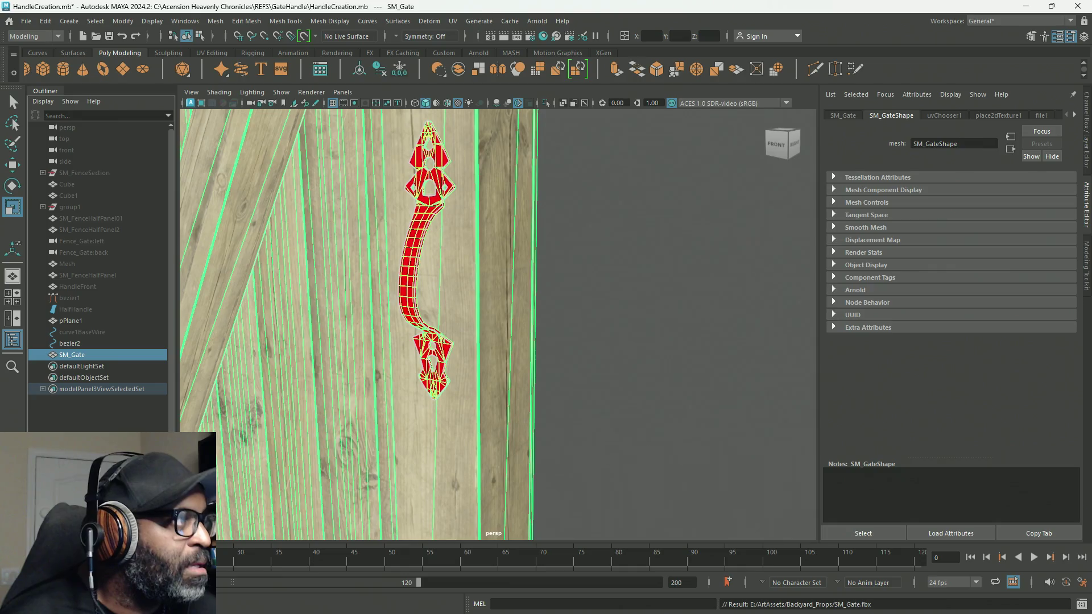
pyautogui.hotkey('alt', 'Tab')
pyautogui.moveTo(496, 288); pyautogui.dragTo(668, 292)
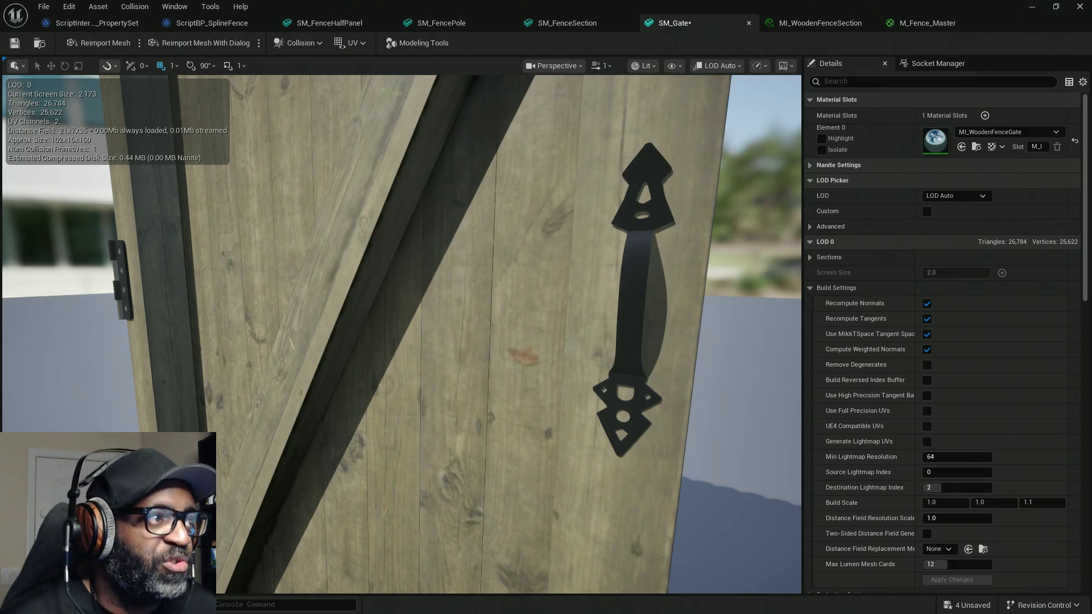
pyautogui.click(79, 45)
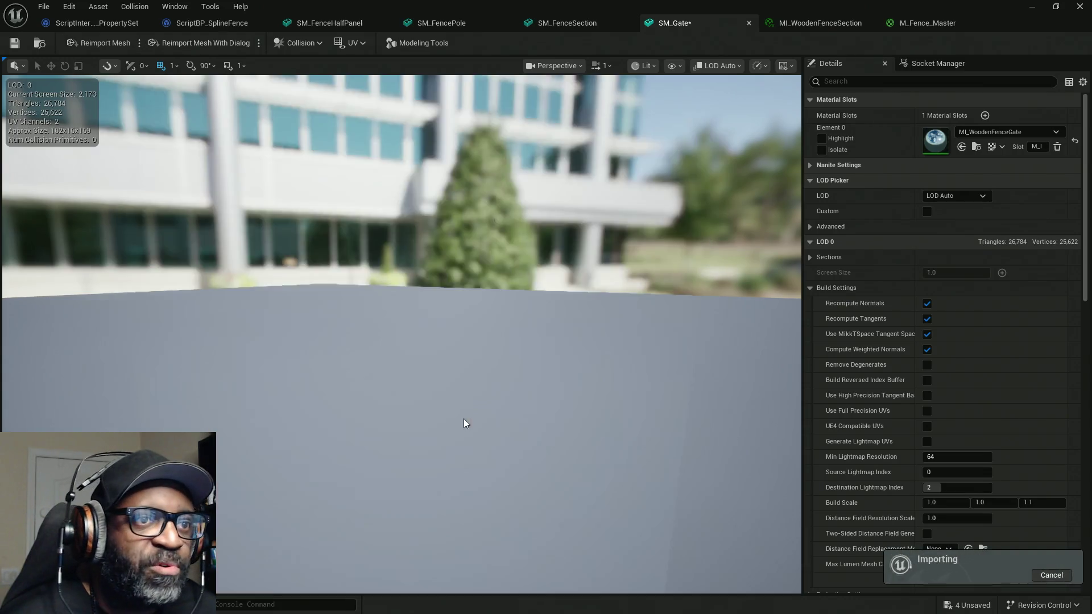
pyautogui.moveTo(698, 256)
pyautogui.mouseDown()
pyautogui.moveTo(568, 259)
pyautogui.moveTo(586, 298)
pyautogui.mouseUp()
pyautogui.hotkey('ctrl', 's')
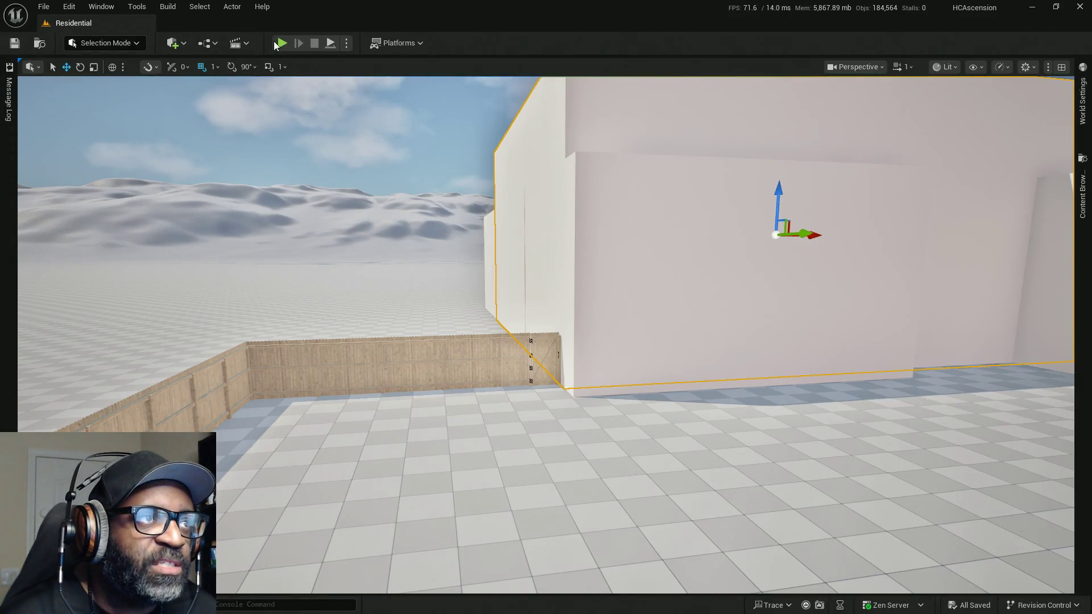
pyautogui.click(283, 45)
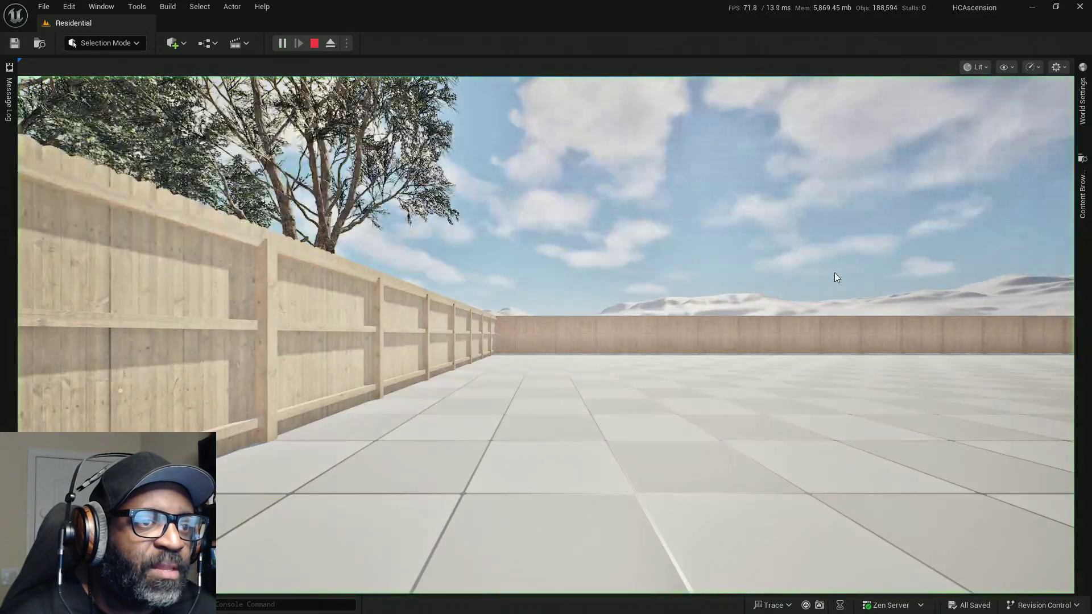
pyautogui.click(835, 277)
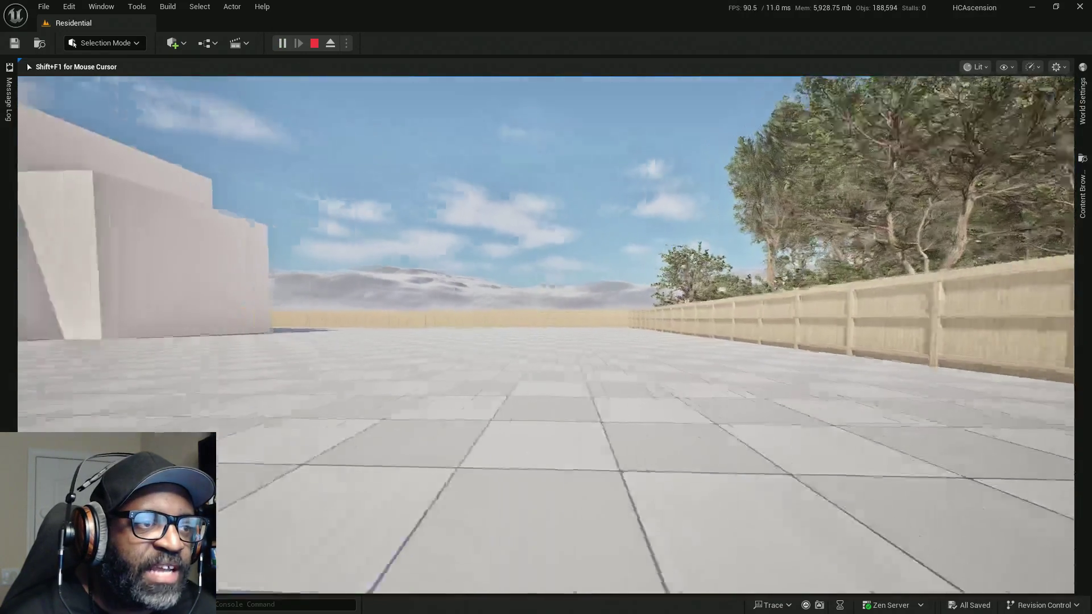
pyautogui.press('w')
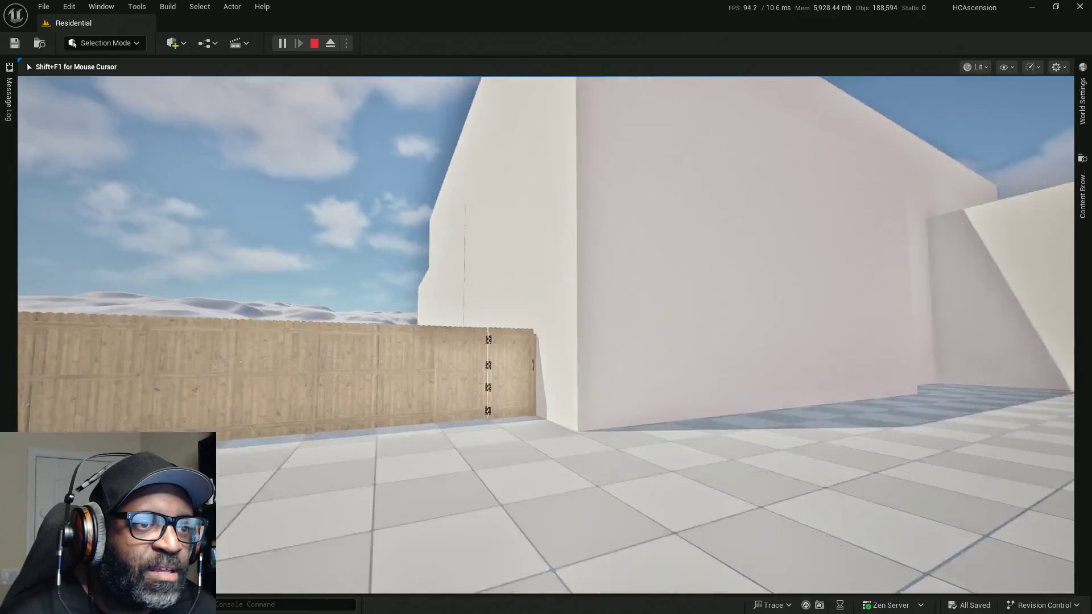
pyautogui.press('w')
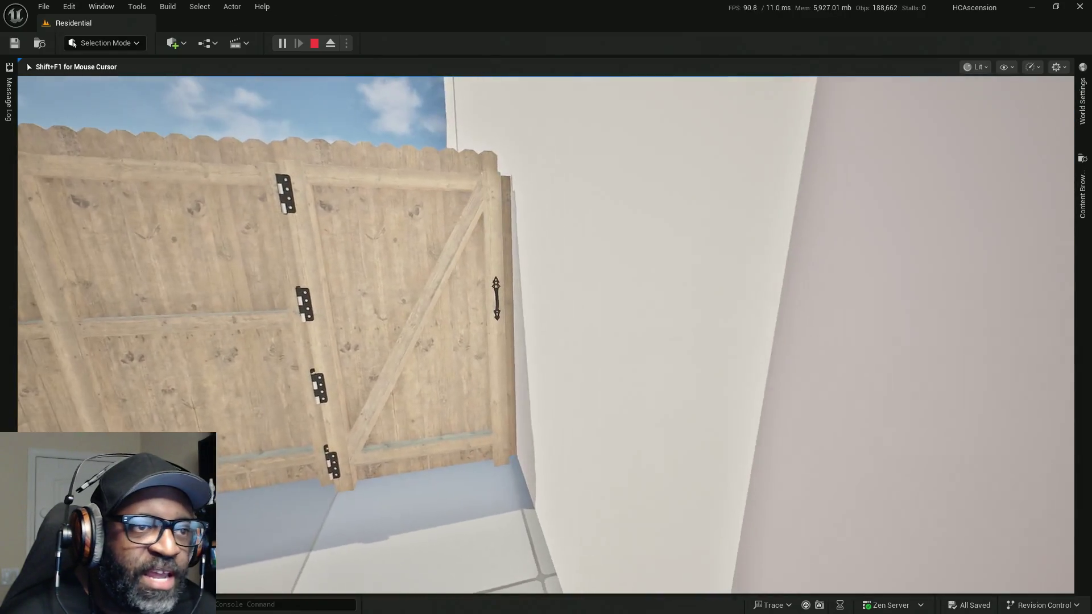
pyautogui.press('w')
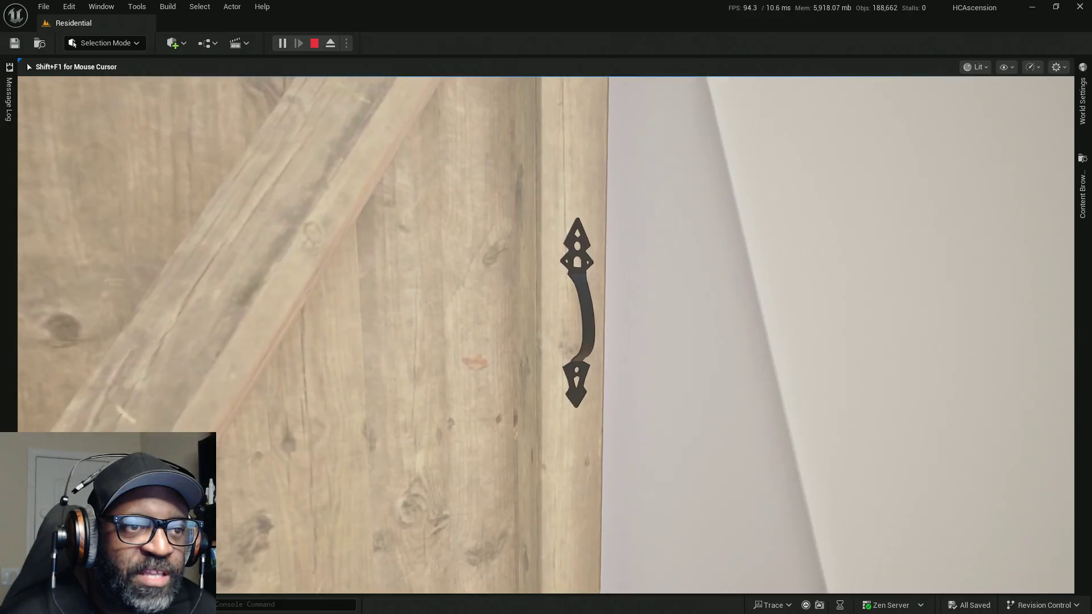
pyautogui.press('w')
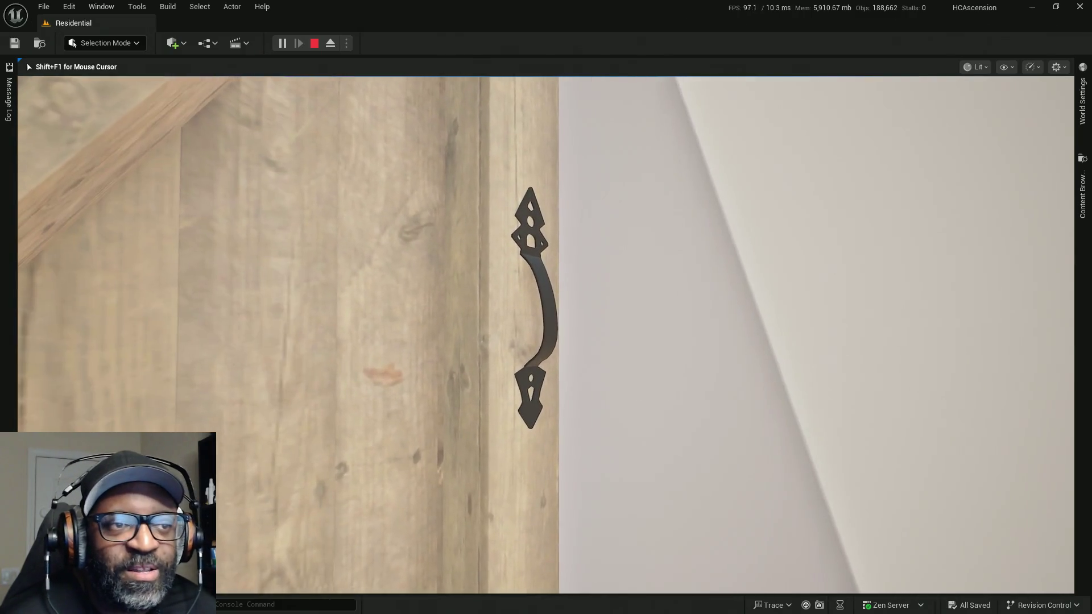
pyautogui.press('w')
pyautogui.press('s')
pyautogui.press('w')
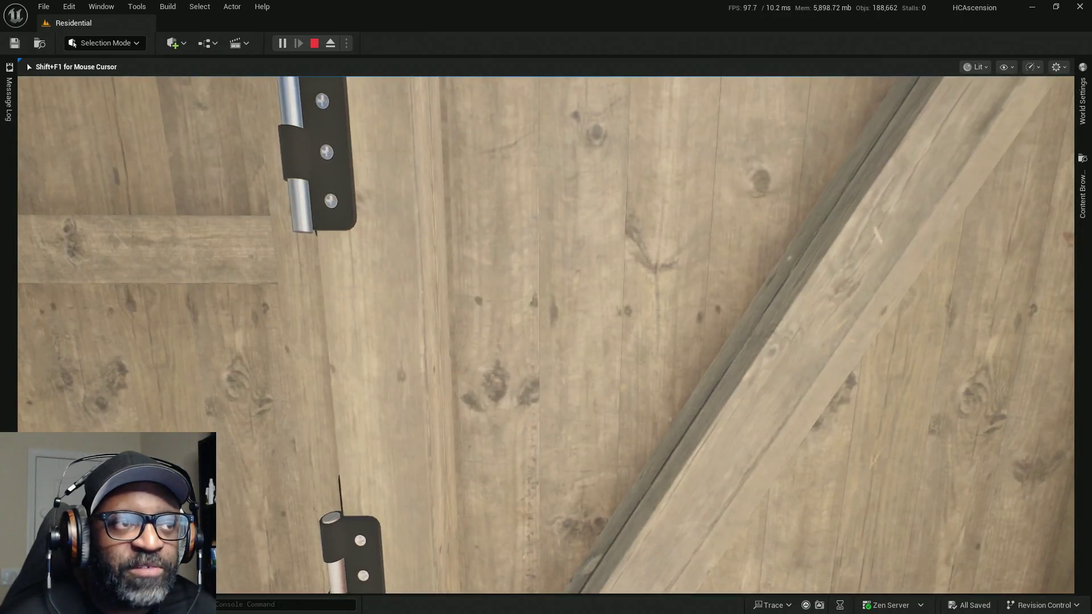
pyautogui.press('w')
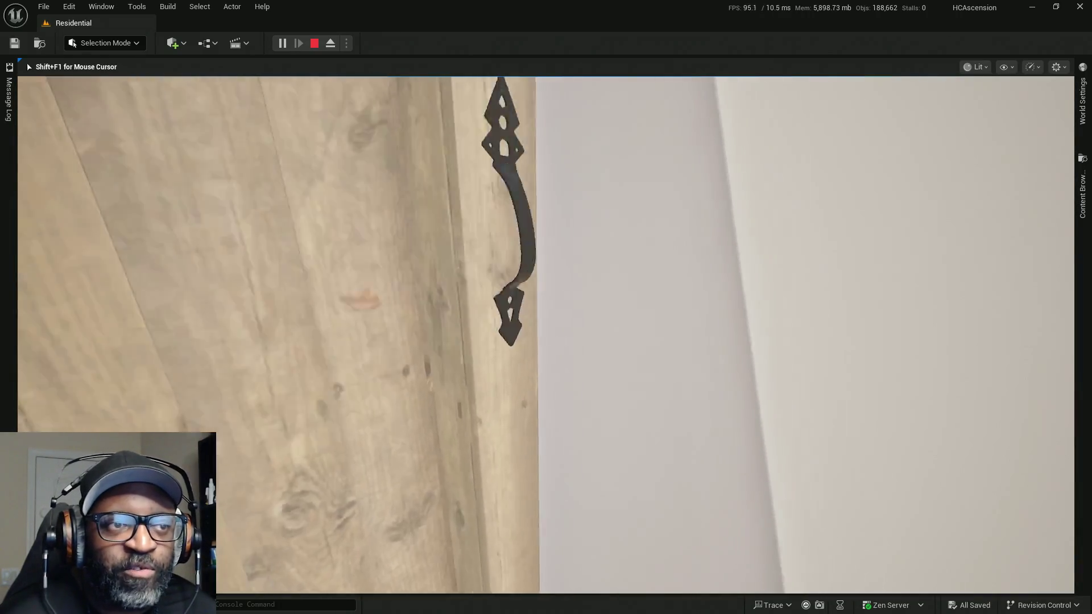
pyautogui.press('s')
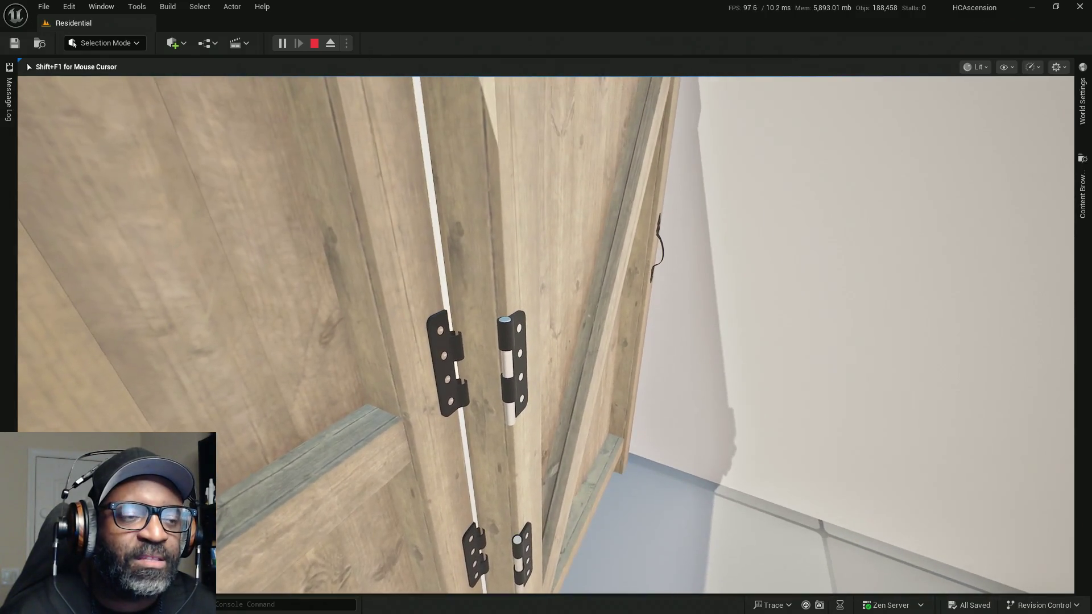
pyautogui.press('Escape')
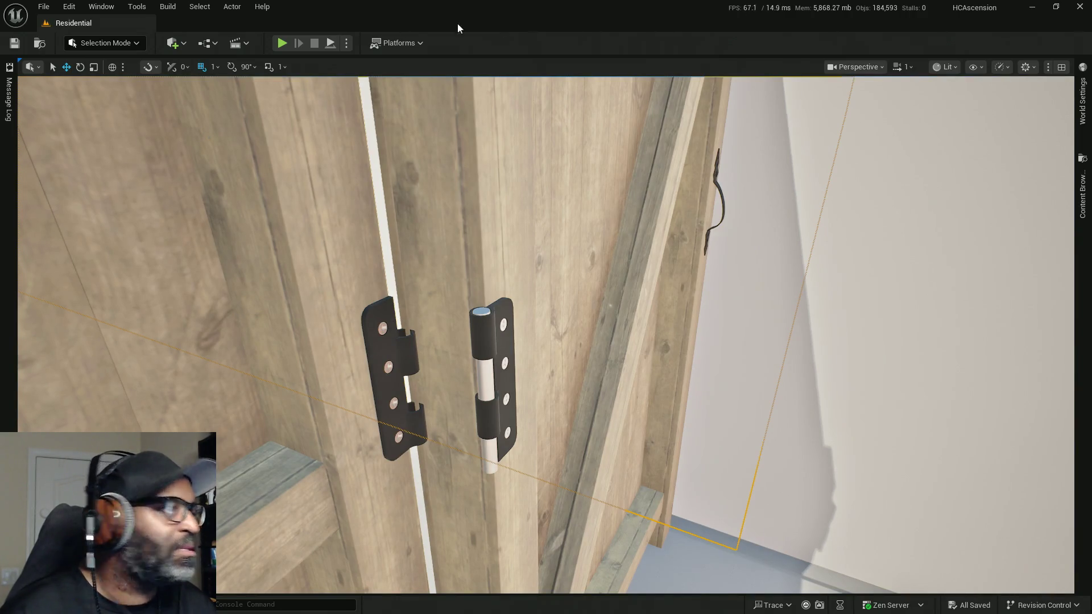
# Step: Browse the Content Browser to Content > Developers > HCA > BPs > PCG and select BP_ResidentialSplineFence
pyautogui.moveTo(685, 17)
pyautogui.mouseDown()
pyautogui.moveTo(387, 121)
pyautogui.moveTo(620, 2)
pyautogui.mouseUp()
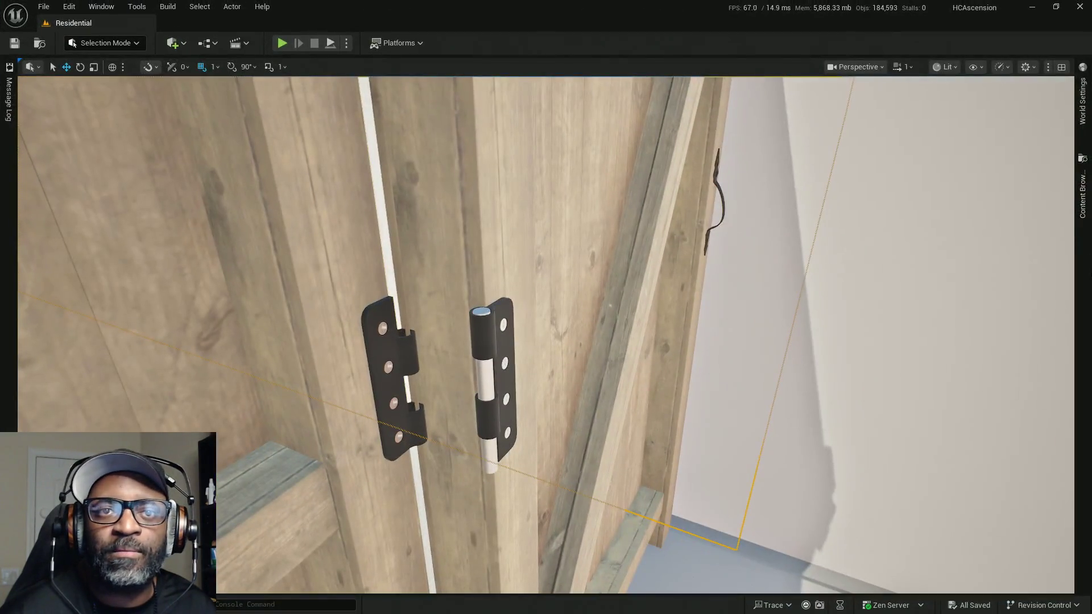
pyautogui.click(1083, 188)
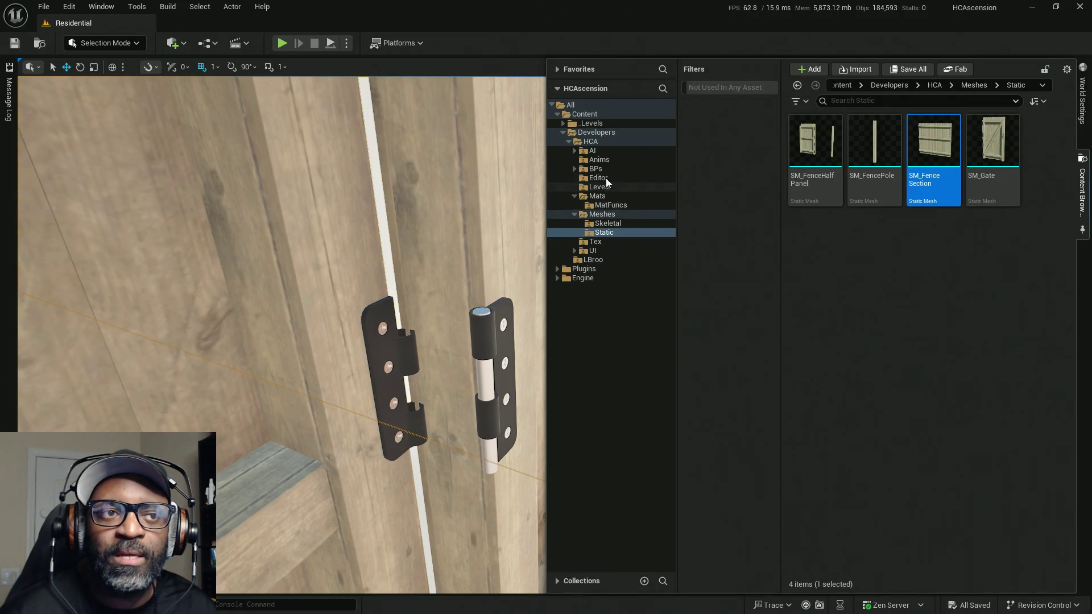
pyautogui.click(596, 169)
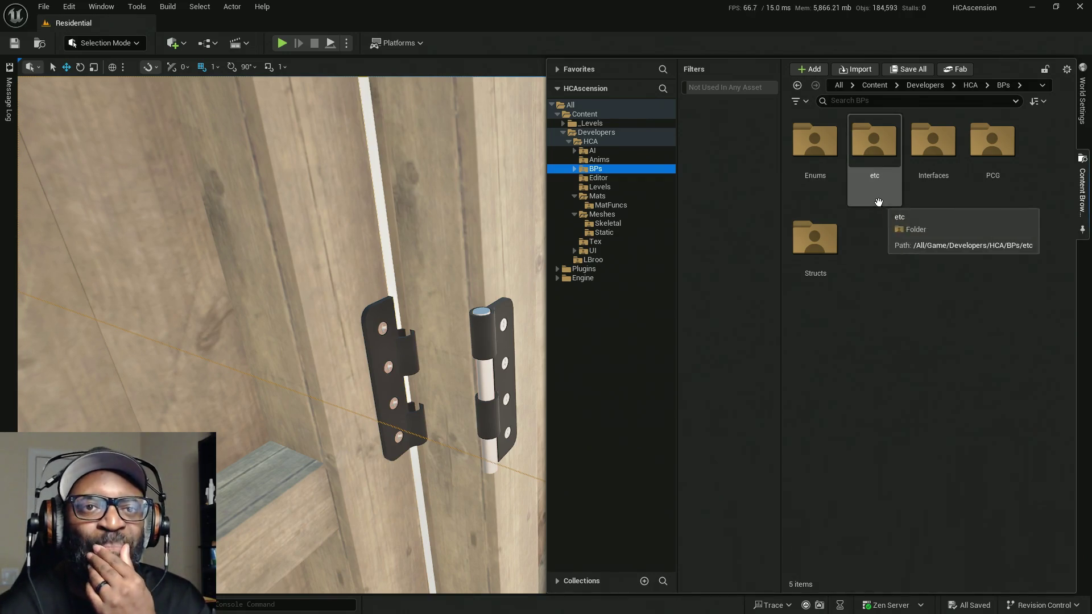
pyautogui.click(574, 169)
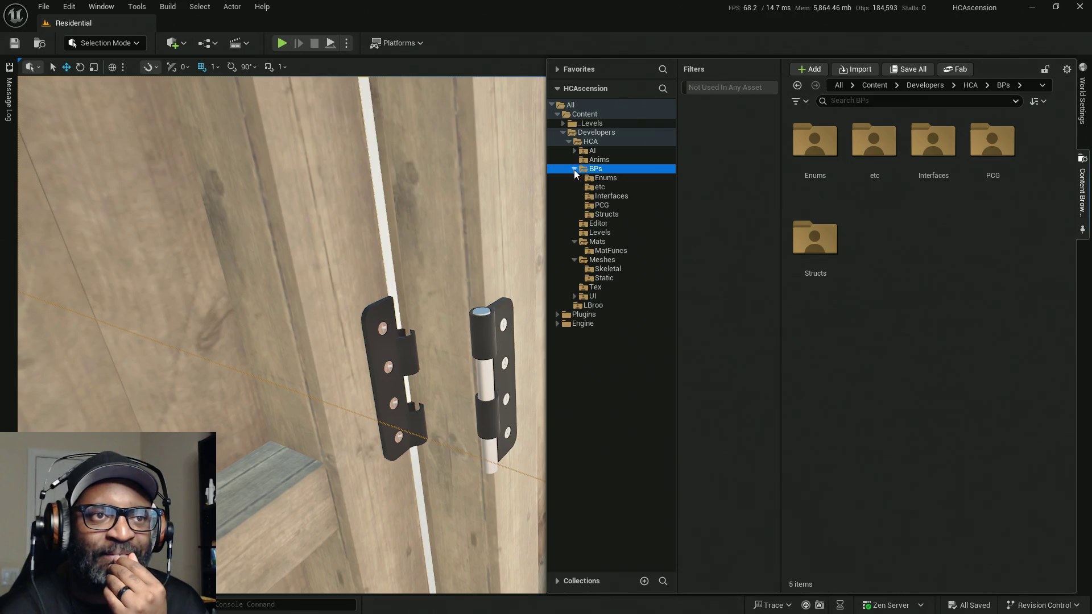
pyautogui.click(594, 206)
pyautogui.click(821, 173)
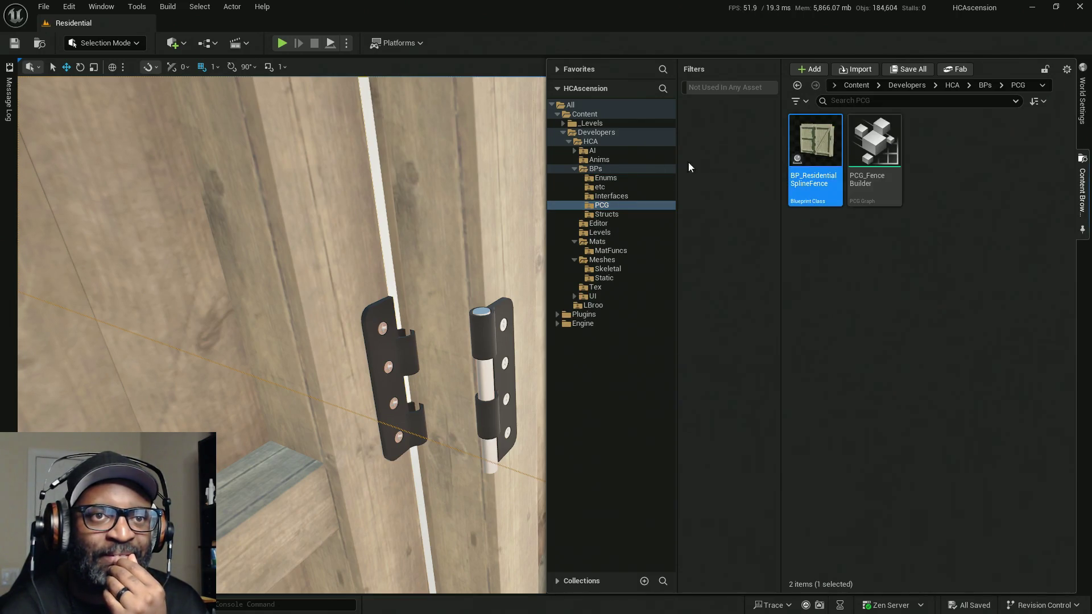
# Step: Open BP_ResidentialSplineFence, inspect its Gate component's pivot, then bring Maya forward
pyautogui.doubleClick(825, 132)
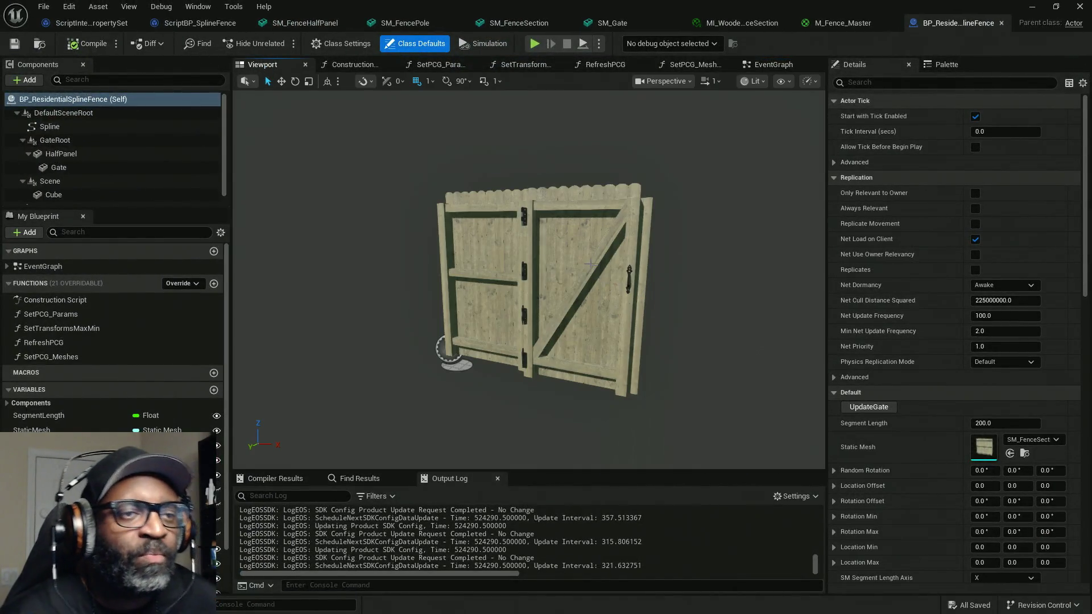
pyautogui.click(588, 261)
pyautogui.moveTo(420, 322)
pyautogui.mouseDown()
pyautogui.moveTo(489, 321)
pyautogui.moveTo(504, 139)
pyautogui.mouseUp()
pyautogui.click(67, 167)
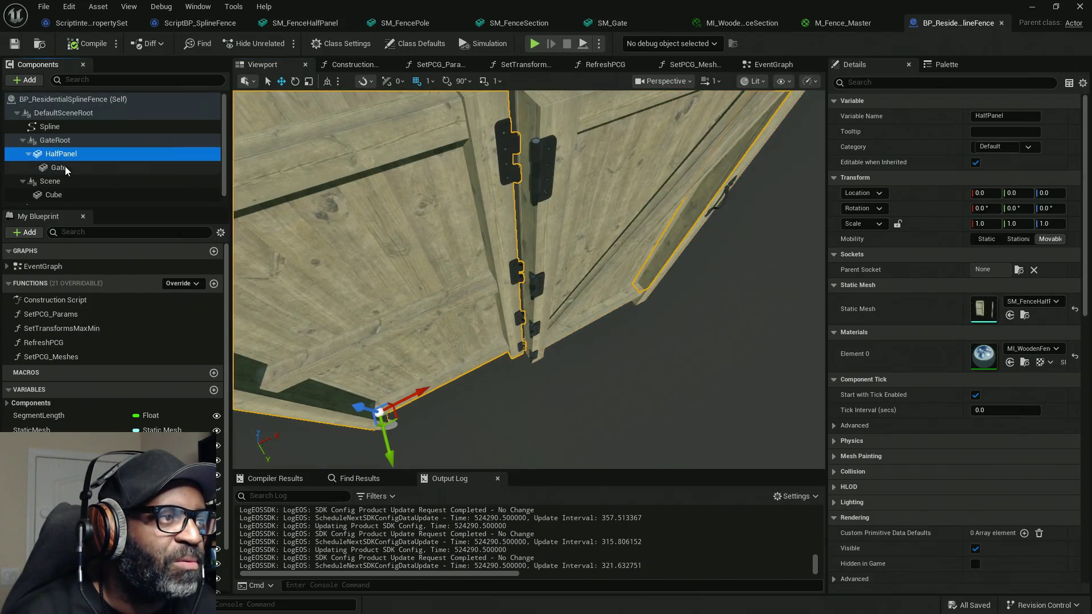
pyautogui.moveTo(559, 242)
pyautogui.mouseDown()
pyautogui.moveTo(666, 263)
pyautogui.moveTo(666, 244)
pyautogui.mouseUp()
pyautogui.moveTo(666, 245); pyautogui.dragTo(596, 298, button='right')
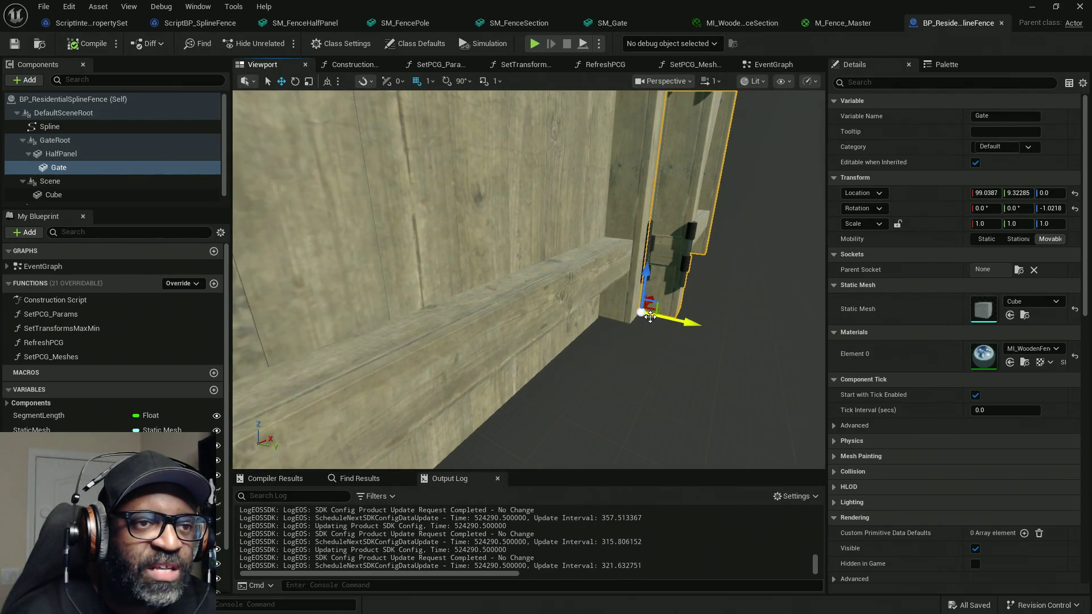
pyautogui.moveTo(675, 269); pyautogui.dragTo(704, 282, button='right')
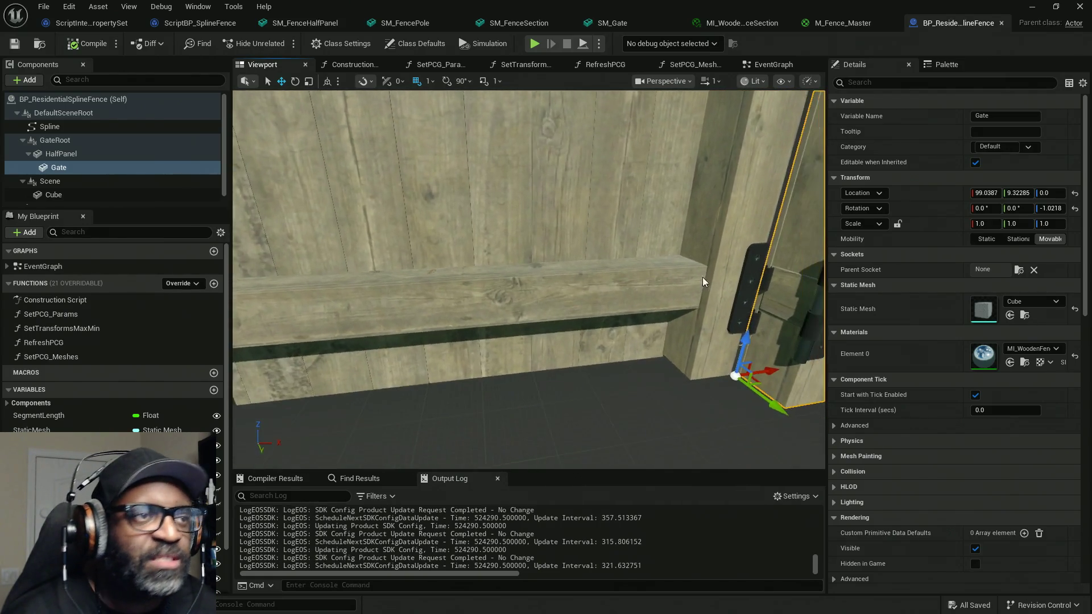
pyautogui.hotkey('alt', 'Tab')
pyautogui.moveTo(273, 301)
pyautogui.keyDown('alt'); pyautogui.mouseDown()
pyautogui.moveTo(331, 329)
pyautogui.moveTo(517, 155)
pyautogui.mouseUp(); pyautogui.keyUp('alt')
# Step: Shift SM_Gate sideways with the move tool and freeze all its transforms
pyautogui.press('w')
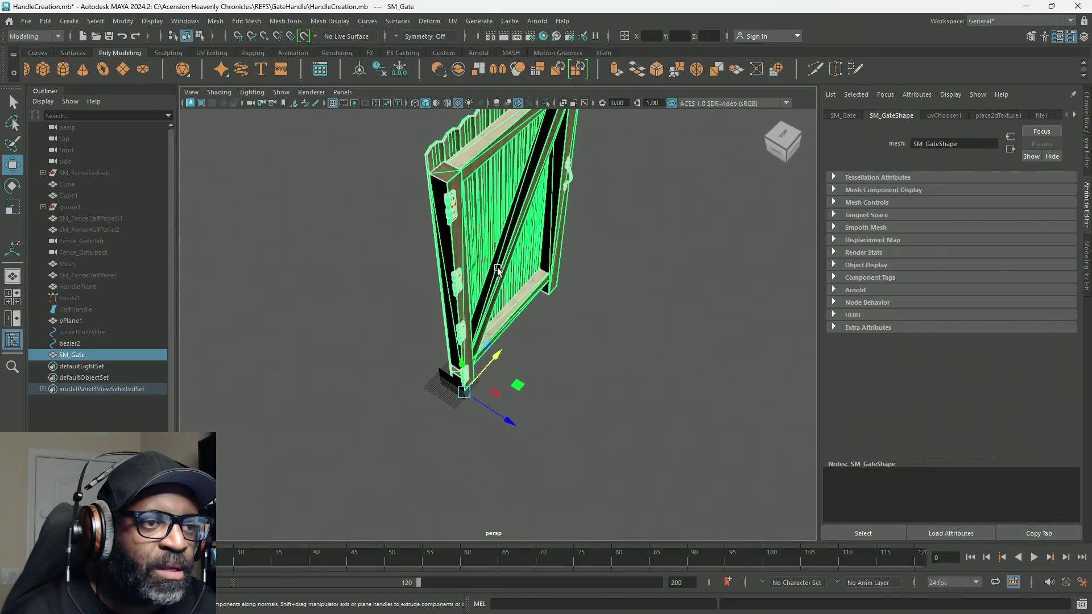
pyautogui.keyDown('alt'); pyautogui.moveTo(530, 312); pyautogui.dragTo(581, 287); pyautogui.keyUp('alt')
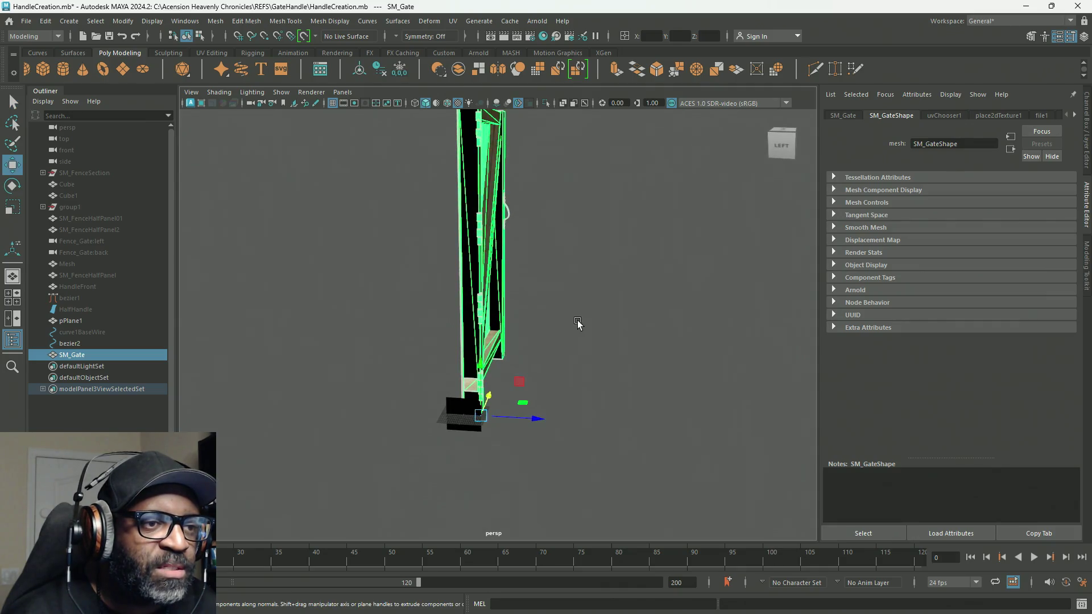
pyautogui.moveTo(584, 358)
pyautogui.keyDown('alt'); pyautogui.mouseDown()
pyautogui.moveTo(638, 271)
pyautogui.moveTo(617, 368)
pyautogui.moveTo(626, 365)
pyautogui.moveTo(624, 434)
pyautogui.moveTo(478, 287)
pyautogui.mouseUp(); pyautogui.keyUp('alt')
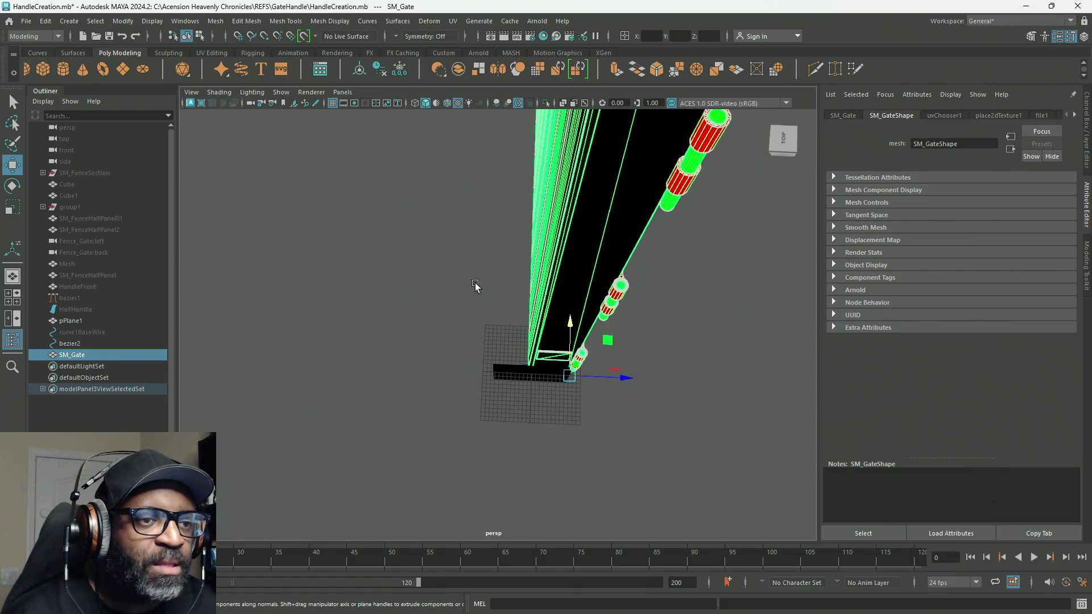
pyautogui.click(546, 103)
pyautogui.moveTo(630, 413)
pyautogui.keyDown('alt'); pyautogui.mouseDown()
pyautogui.moveTo(637, 429)
pyautogui.moveTo(615, 360)
pyautogui.mouseUp(); pyautogui.keyUp('alt')
pyautogui.moveTo(625, 309); pyautogui.dragTo(499, 307)
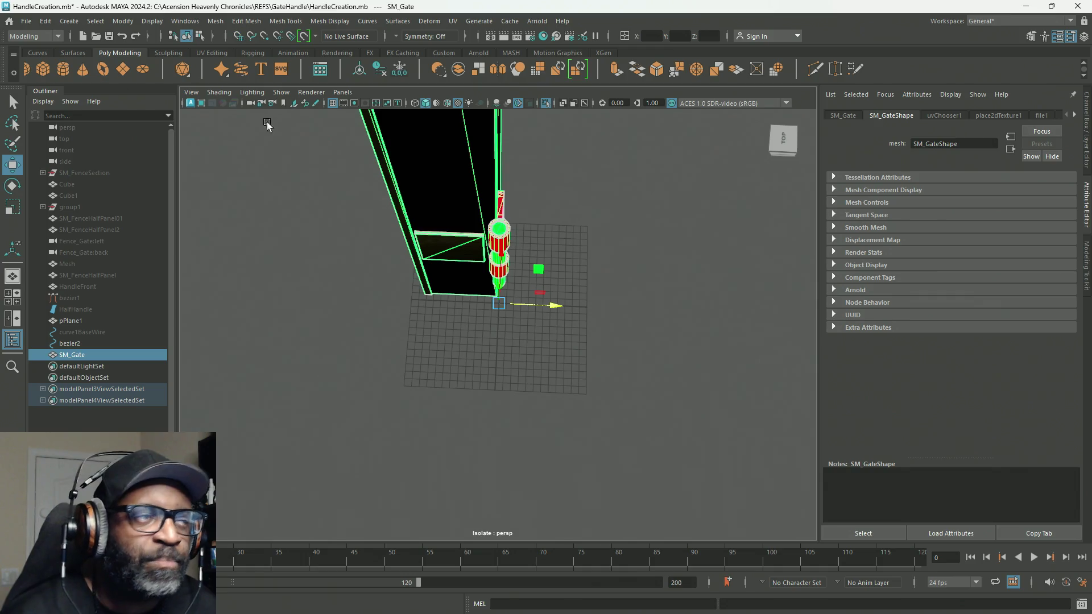
pyautogui.click(1088, 122)
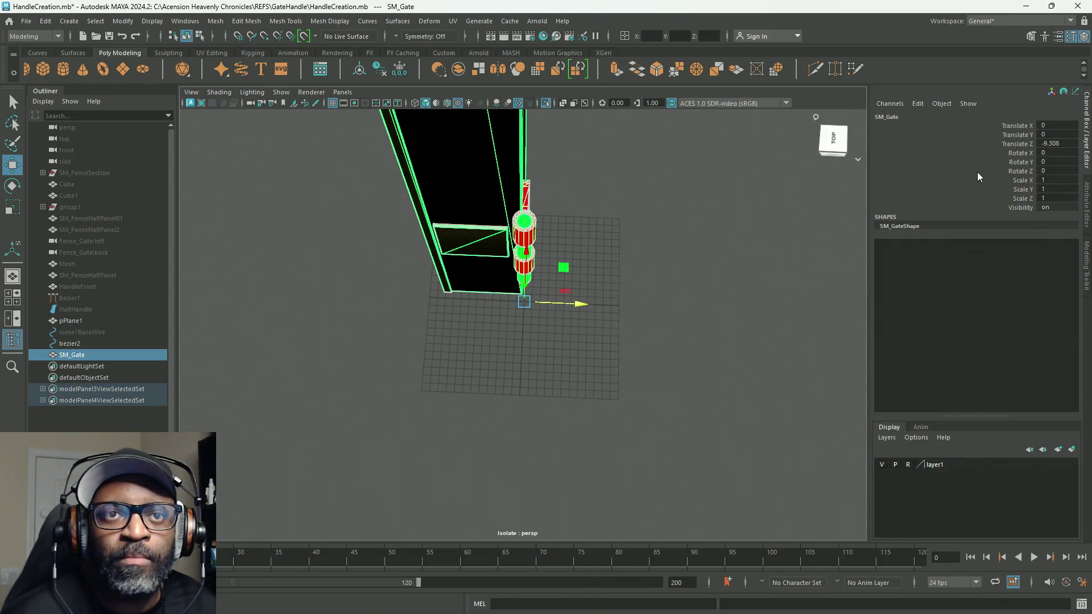
pyautogui.rightClick(978, 172)
pyautogui.moveTo(994, 401)
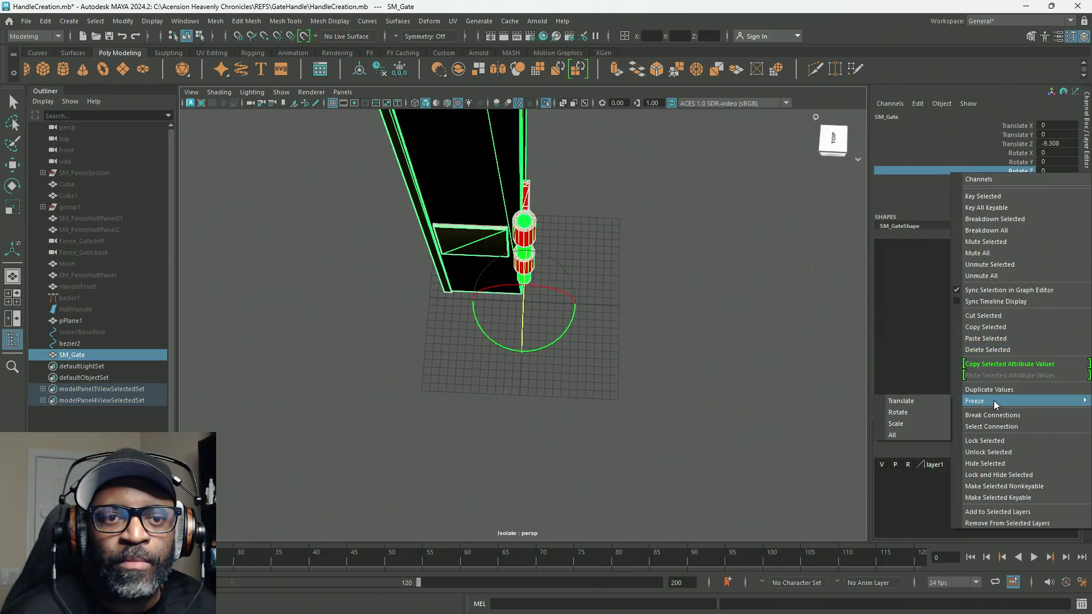
pyautogui.click(888, 435)
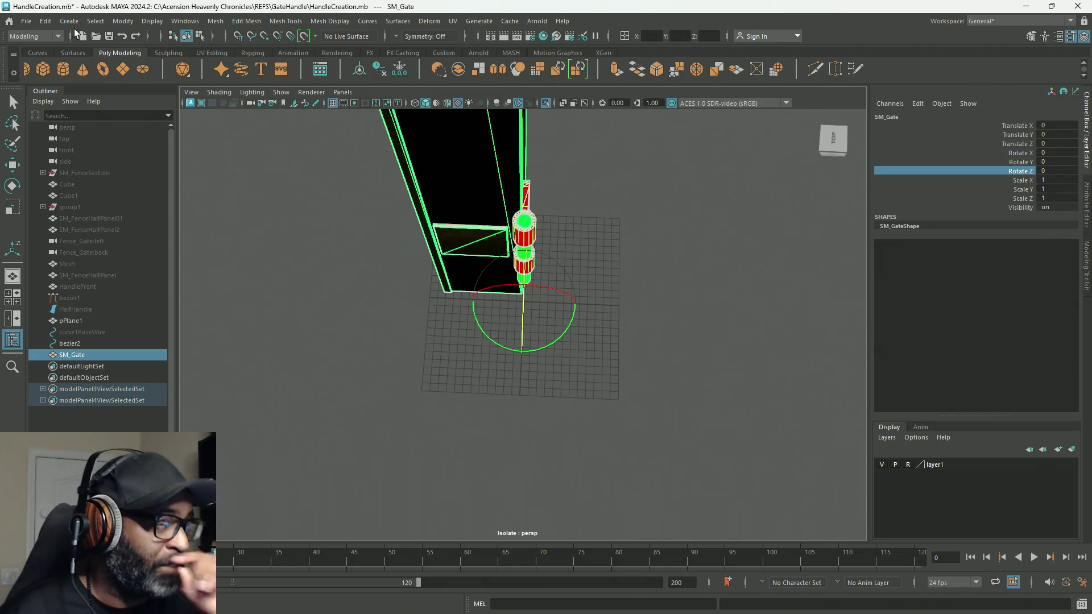
# Step: Export the selected SM_Gate as SM_Gate.fbx into the Backyard_Props folder
pyautogui.click(28, 21)
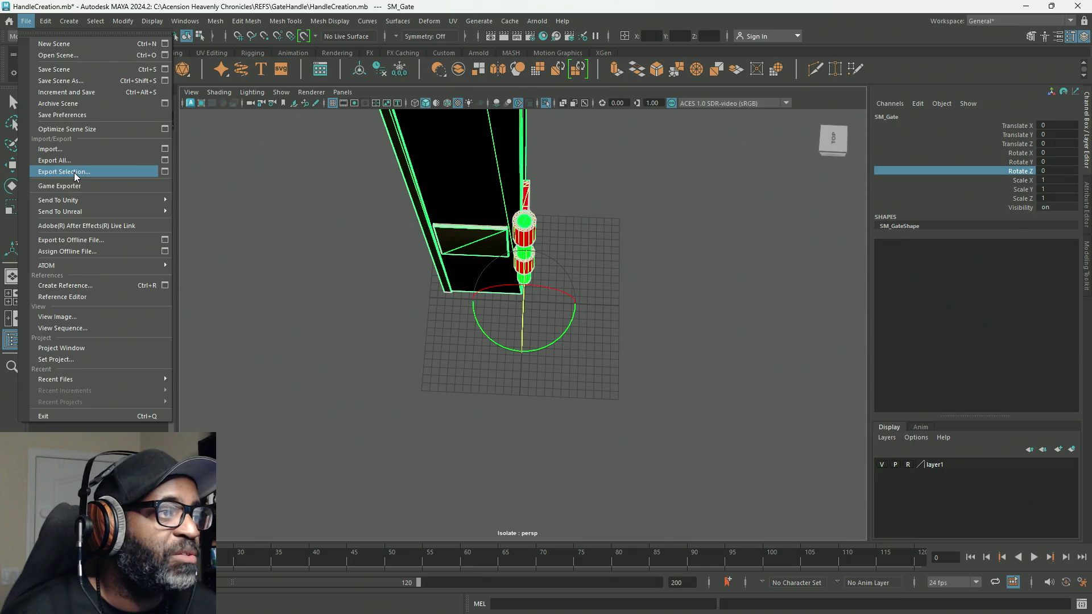
pyautogui.click(74, 173)
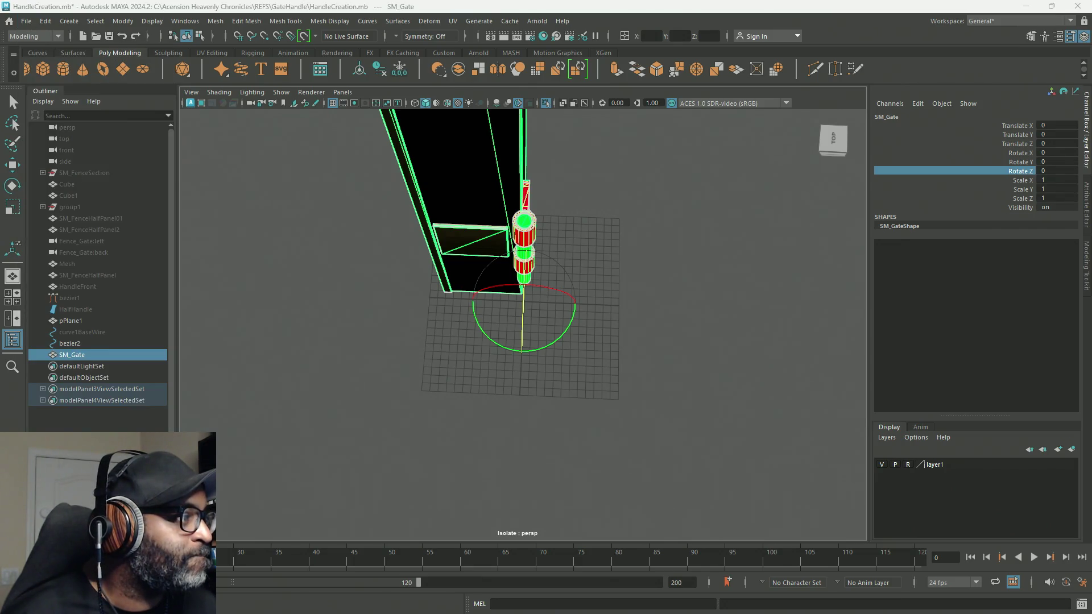
pyautogui.press('super+Tab')
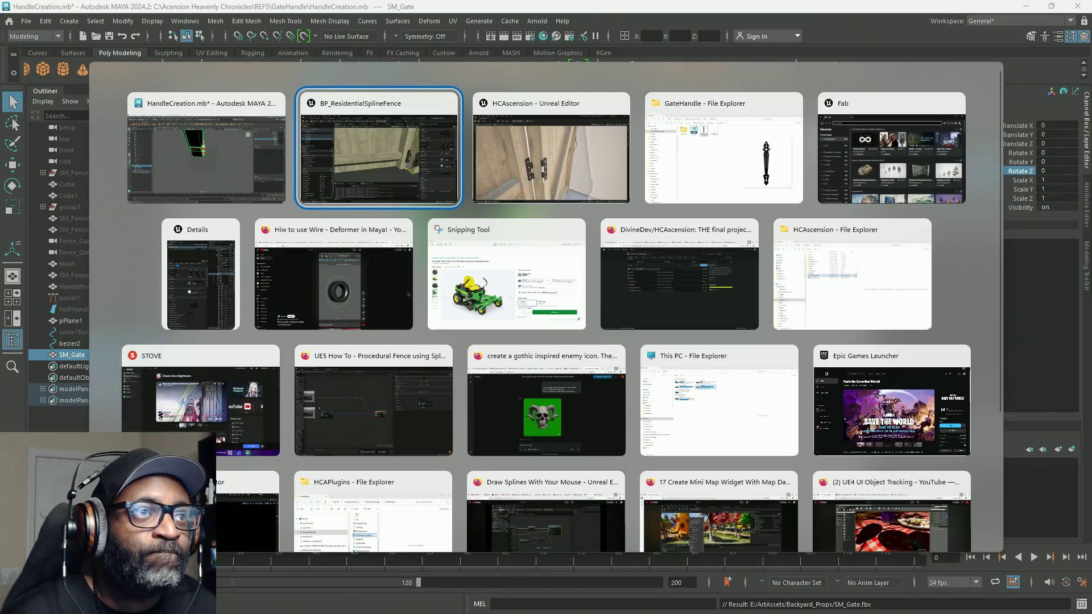
# Step: Reimport SM_Gate from the new export, save it, and check the hinge in the fence blueprint
pyautogui.press('Return')
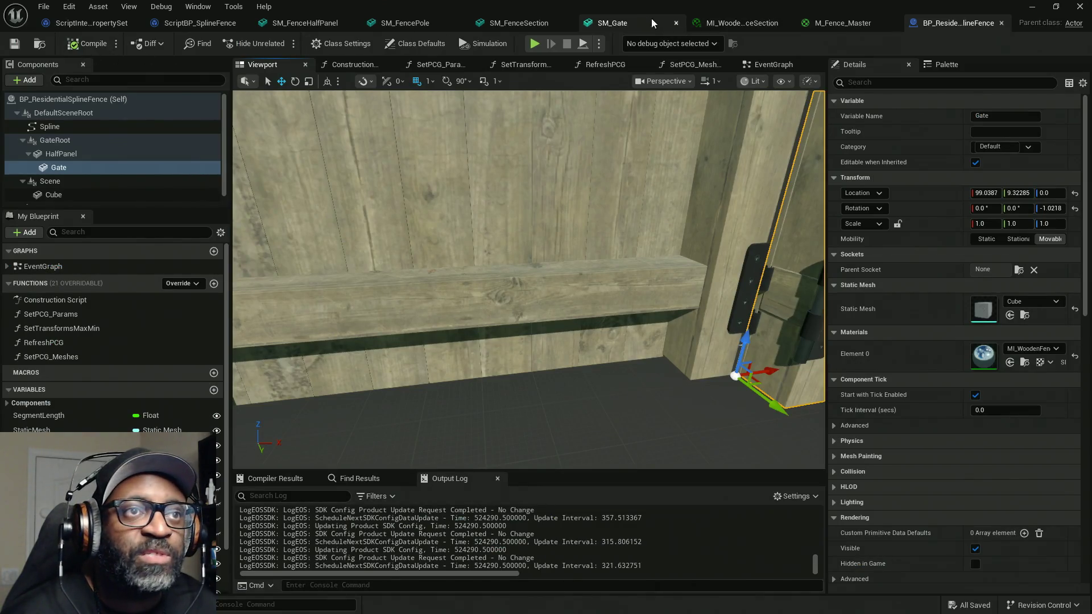
pyautogui.click(655, 20)
pyautogui.click(99, 42)
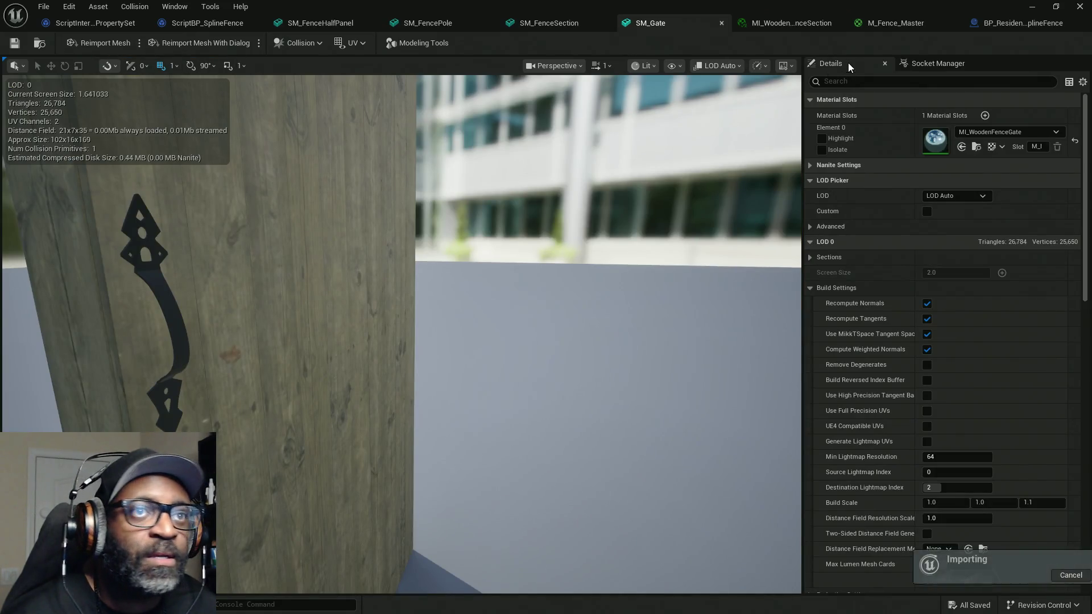
pyautogui.hotkey('ctrl', 's')
pyautogui.click(1024, 24)
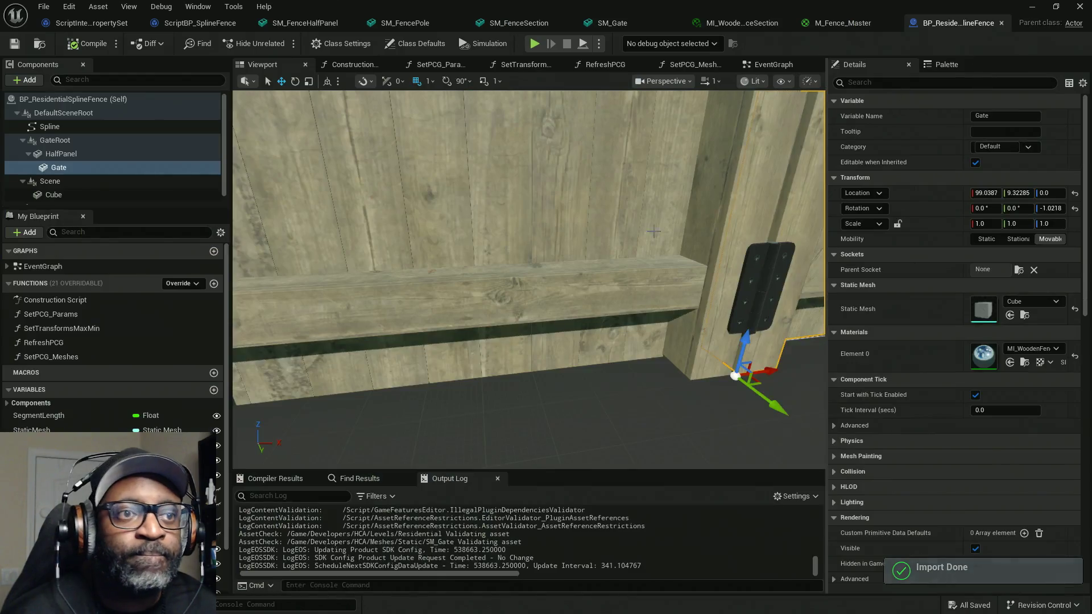
pyautogui.press('f')
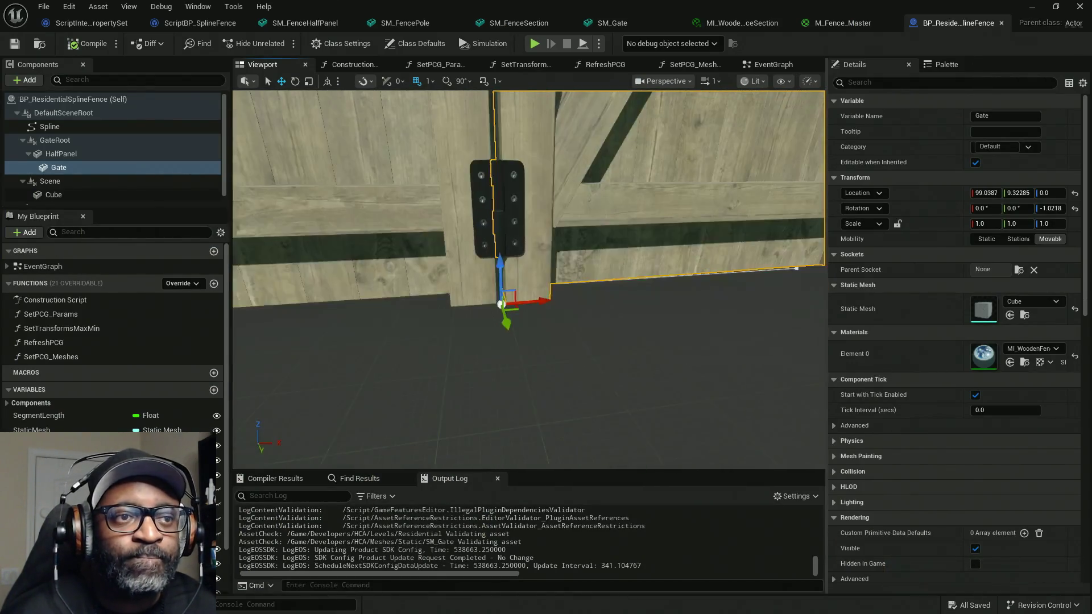
pyautogui.scroll(2, 718, 297)
pyautogui.scroll(-1, 529, 279)
pyautogui.moveTo(529, 279)
pyautogui.keyDown('alt'); pyautogui.mouseDown()
pyautogui.moveTo(638, 307)
pyautogui.moveTo(621, 217)
pyautogui.mouseUp(); pyautogui.keyUp('alt')
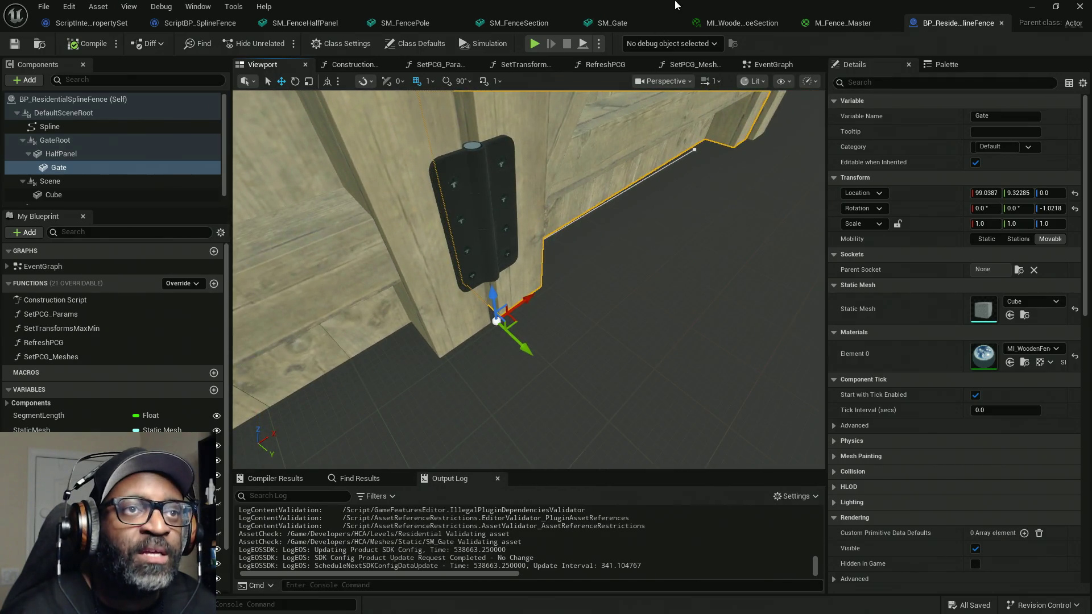
# Step: In the Residential level, select the fence actor and open its details window
pyautogui.hotkey('alt', 'Tab')
pyautogui.press('f')
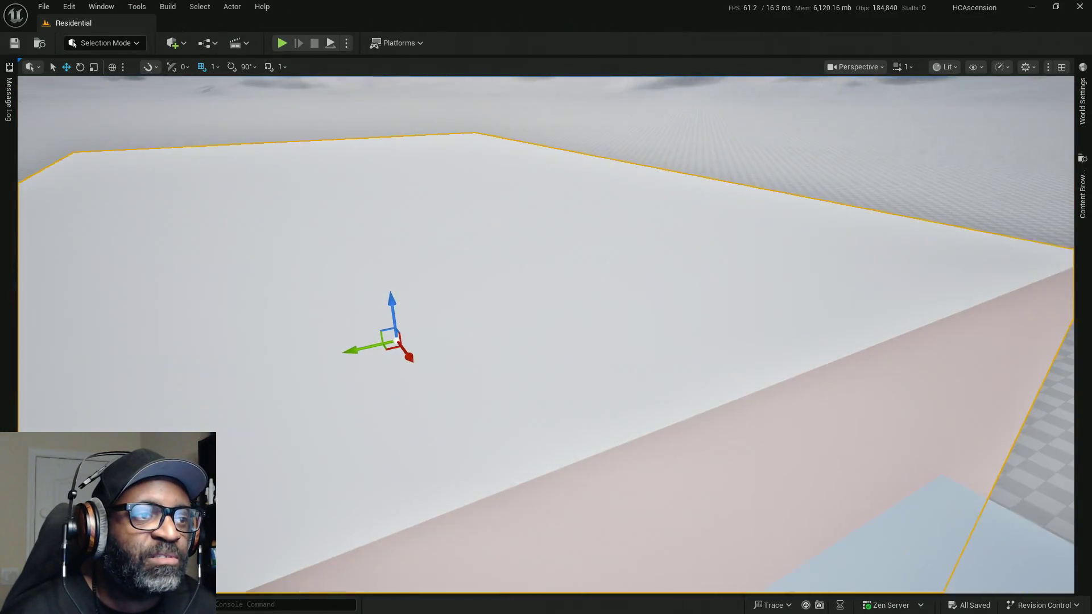
pyautogui.scroll(-2, 829, 434)
pyautogui.moveTo(546, 307)
pyautogui.keyDown('alt'); pyautogui.mouseDown()
pyautogui.moveTo(540, 284)
pyautogui.moveTo(489, 262)
pyautogui.mouseUp(); pyautogui.keyUp('alt')
pyautogui.keyDown('alt'); pyautogui.moveTo(671, 421); pyautogui.dragTo(696, 440); pyautogui.keyUp('alt')
pyautogui.click(512, 397)
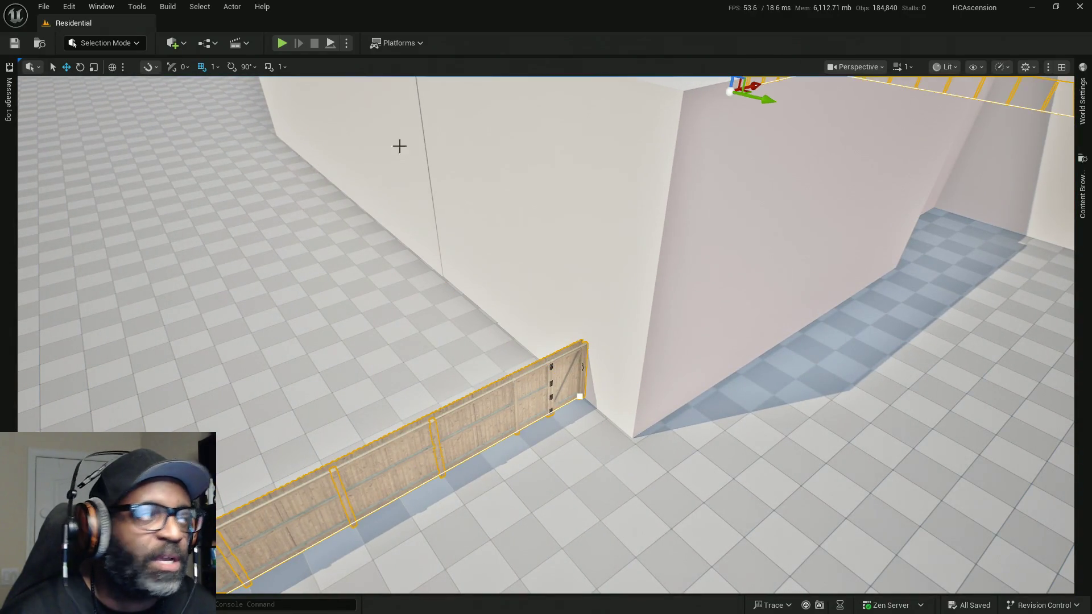
pyautogui.hotkey('ctrl', 'e')
pyautogui.moveTo(675, 247)
pyautogui.mouseDown()
pyautogui.moveTo(919, 316)
pyautogui.moveTo(496, 207)
pyautogui.moveTo(312, 139)
pyautogui.moveTo(0, 142)
pyautogui.moveTo(0, 97)
pyautogui.moveTo(787, 82)
pyautogui.moveTo(808, 35)
pyautogui.mouseUp()
pyautogui.moveTo(442, 300); pyautogui.dragTo(549, 358, button='right')
# Step: Select the fence's Scene component, trial a move along the fence, and undo it
pyautogui.scroll(-2, 706, 142)
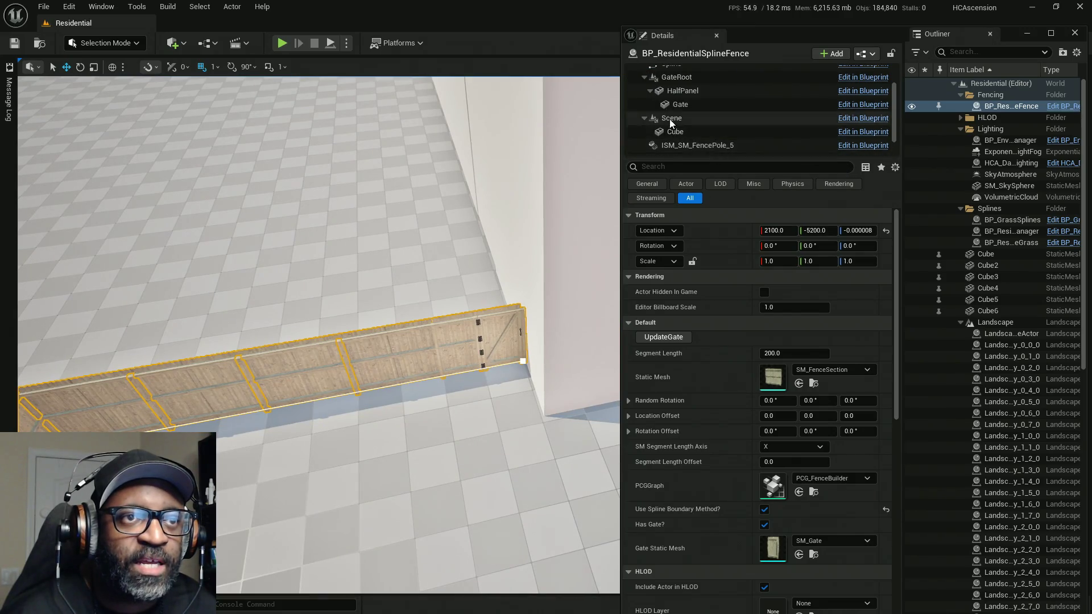
pyautogui.click(671, 118)
pyautogui.moveTo(503, 380); pyautogui.dragTo(512, 370, button='right')
pyautogui.moveTo(512, 363); pyautogui.dragTo(240, 369)
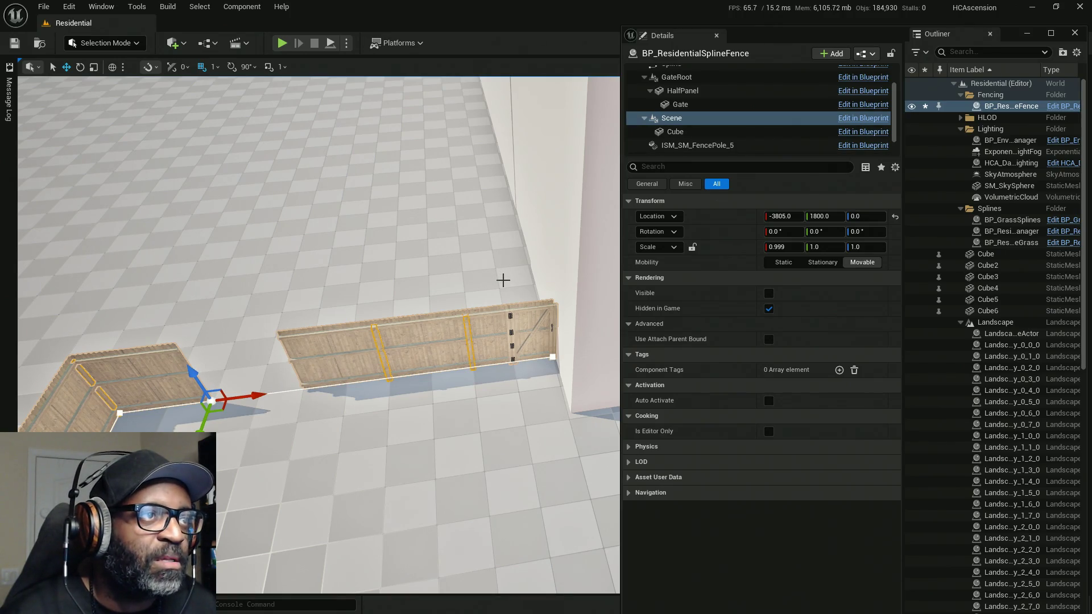
pyautogui.hotkey('ctrl', 'z')
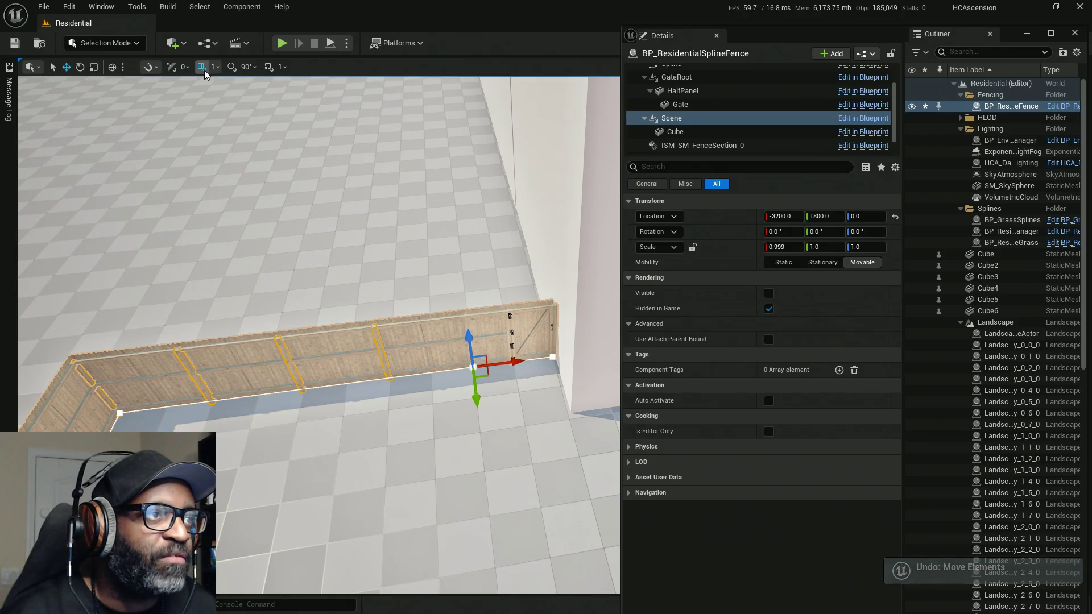
# Step: With grid snap at 100, move the Scene component to X -3800 and run UpdateGate
pyautogui.click(215, 67)
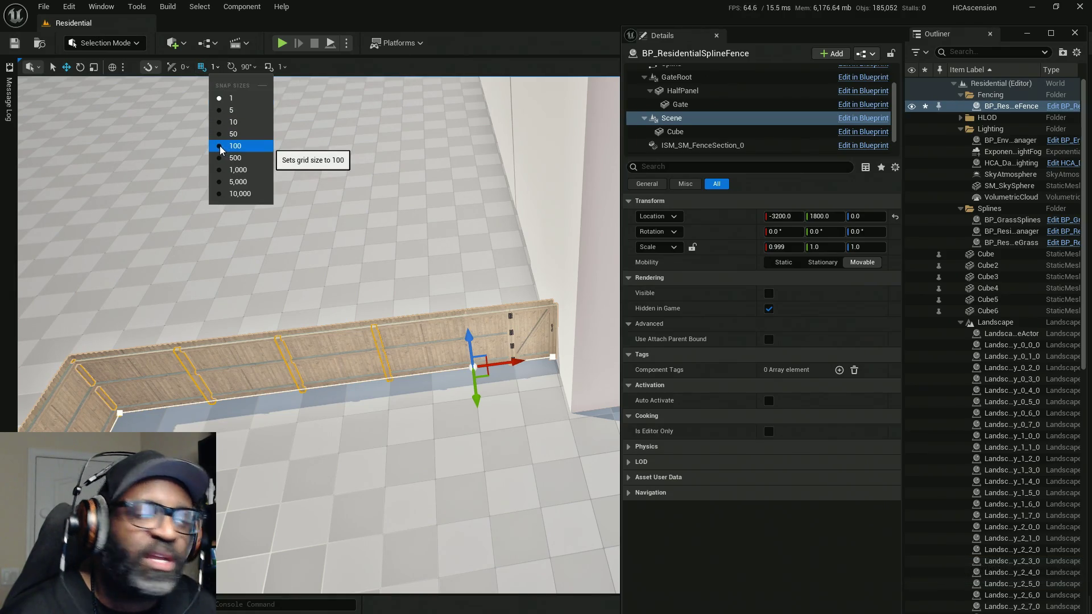
pyautogui.click(218, 147)
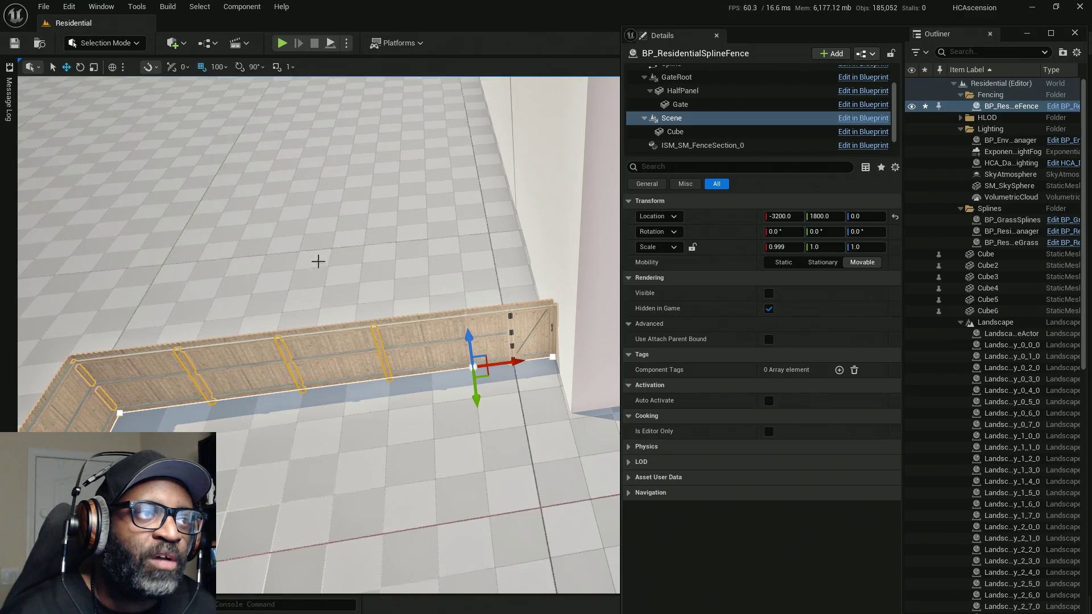
pyautogui.moveTo(517, 360)
pyautogui.mouseDown()
pyautogui.moveTo(284, 374)
pyautogui.moveTo(259, 391)
pyautogui.mouseUp()
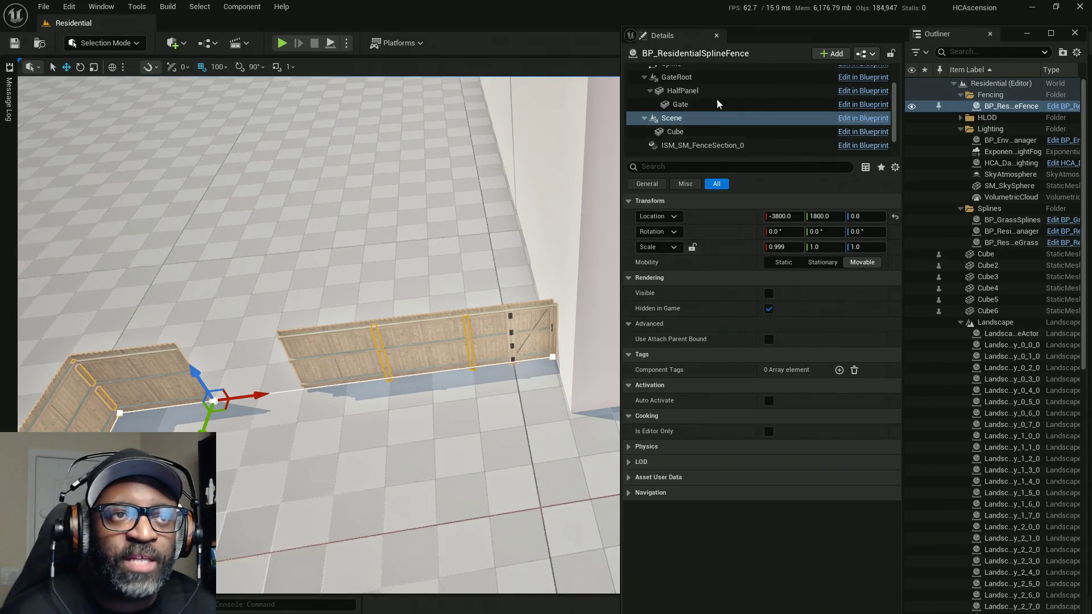
pyautogui.scroll(3, 706, 119)
pyautogui.click(699, 72)
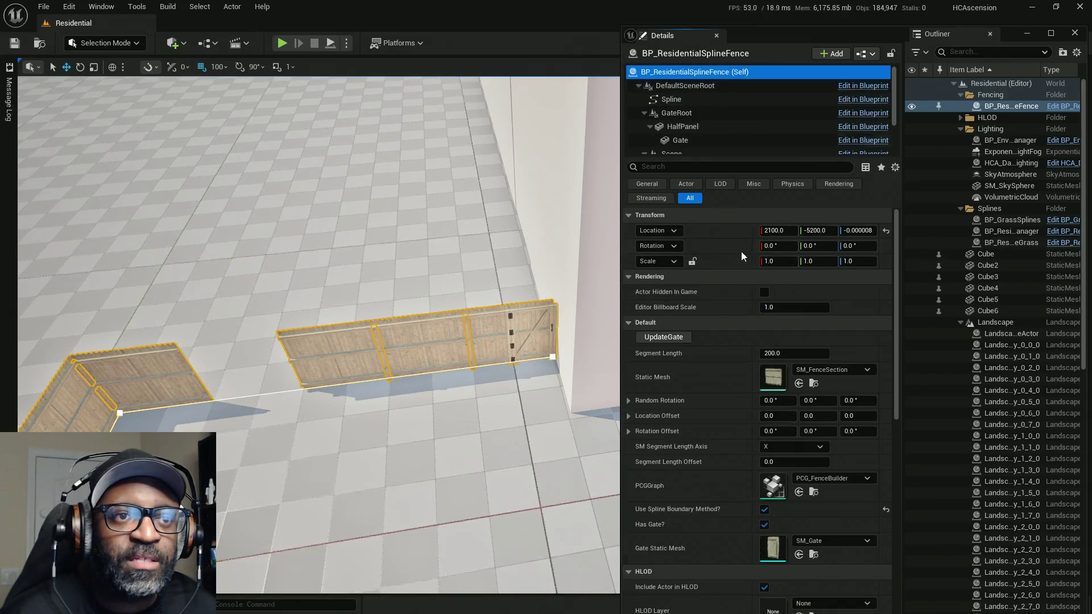
pyautogui.click(663, 339)
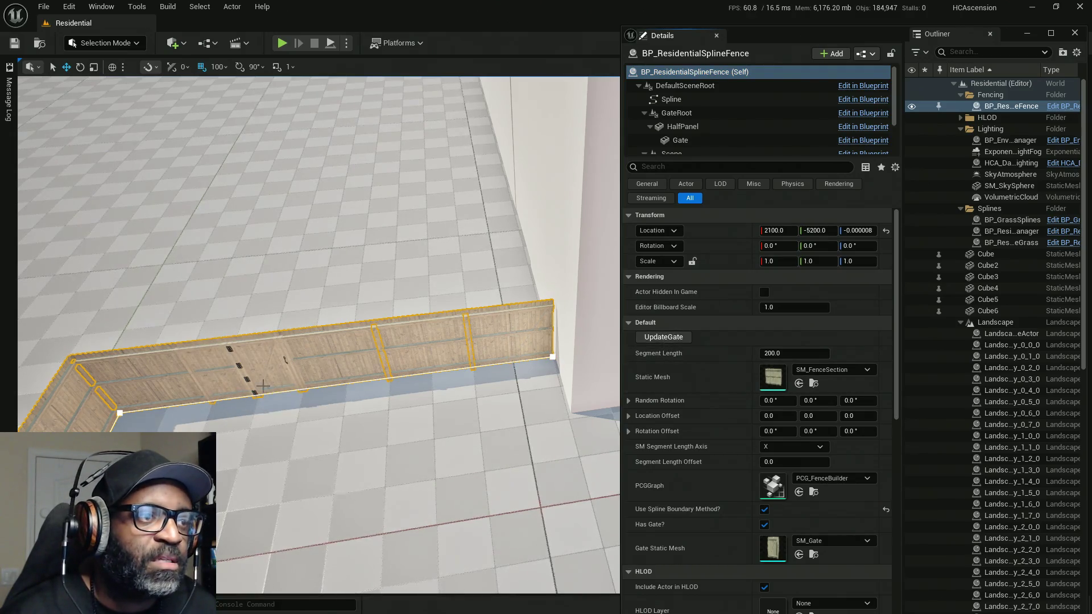
pyautogui.click(860, 34)
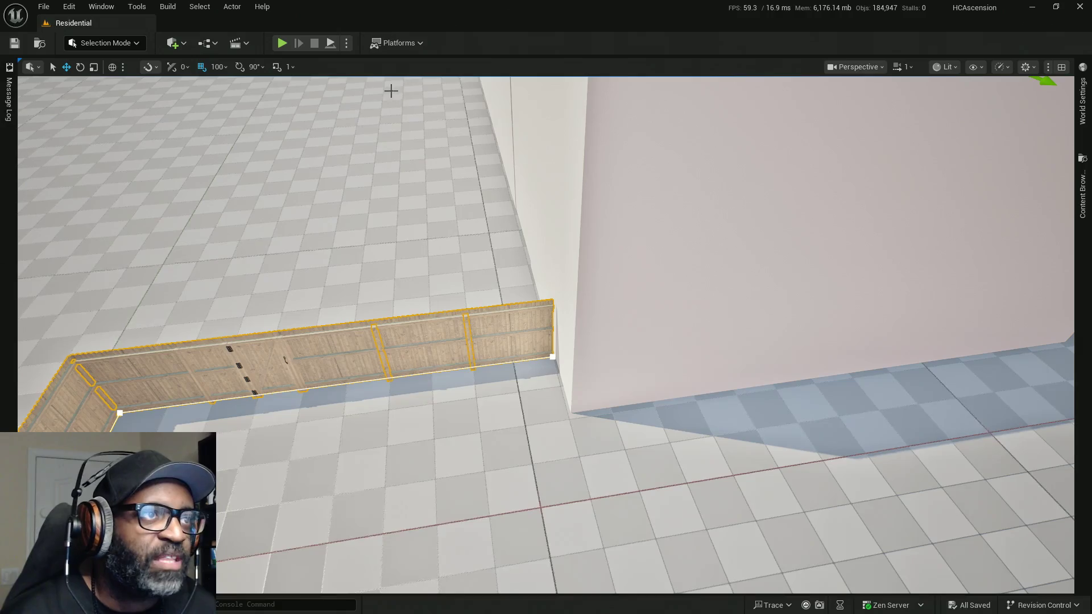
# Step: Play-test the level twice, stopping each session with Esc
pyautogui.click(281, 43)
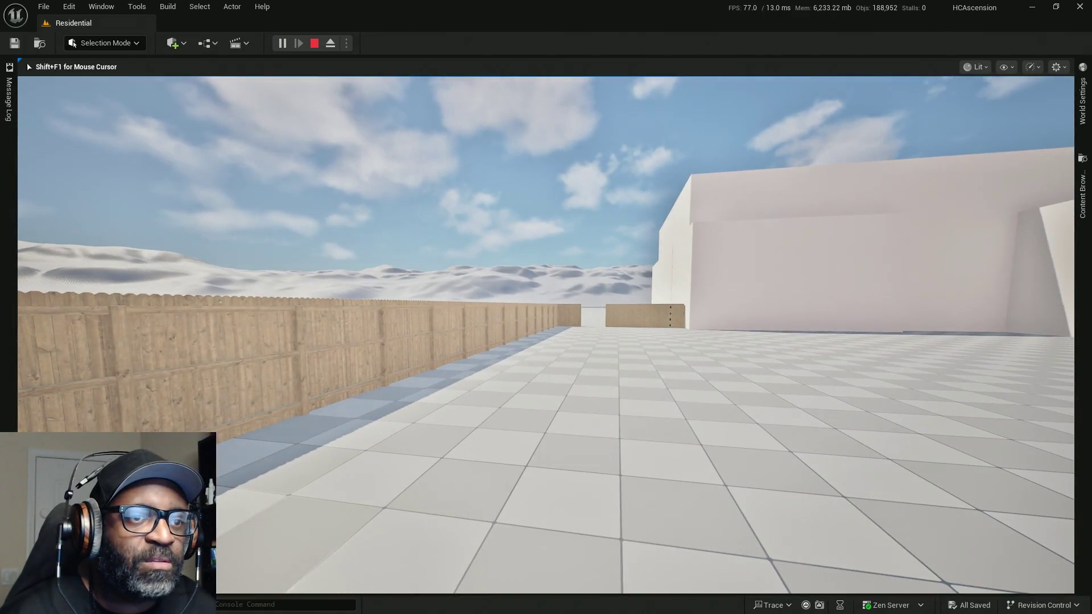
pyautogui.press('Escape')
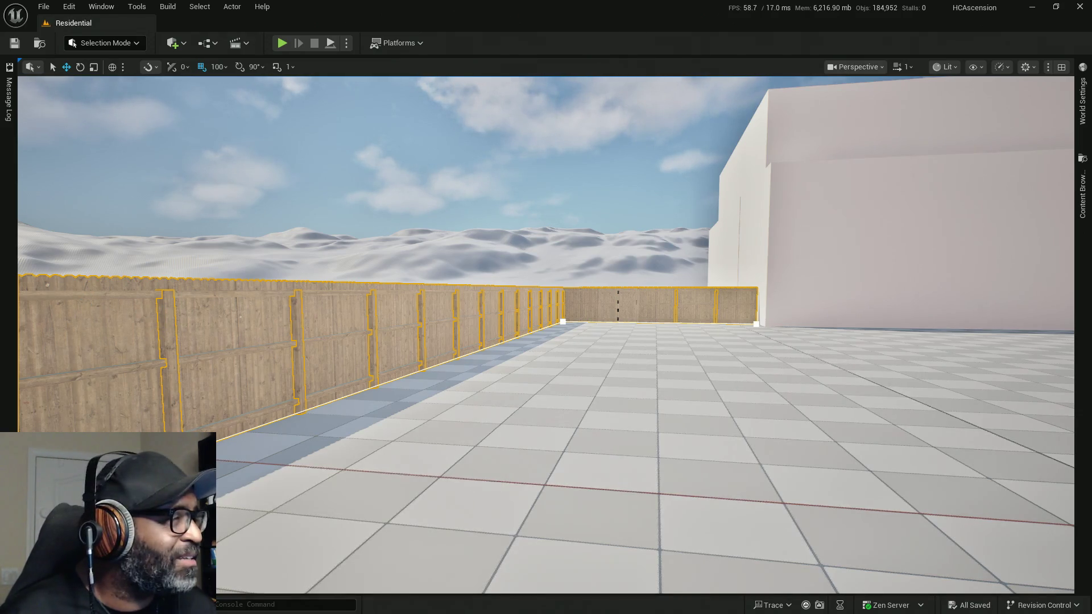
pyautogui.click(285, 45)
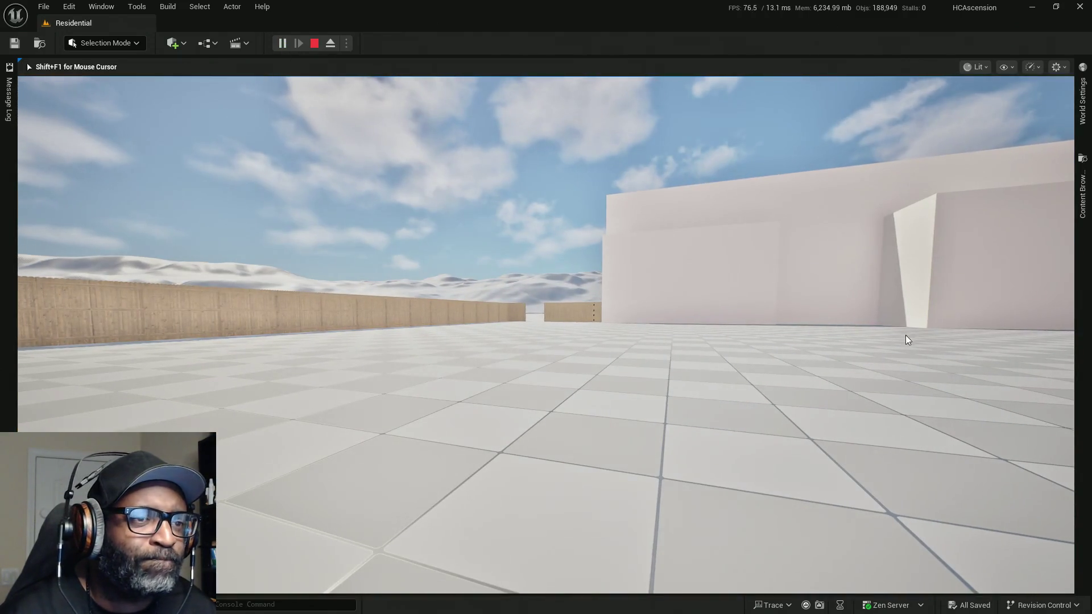
pyautogui.press('Escape')
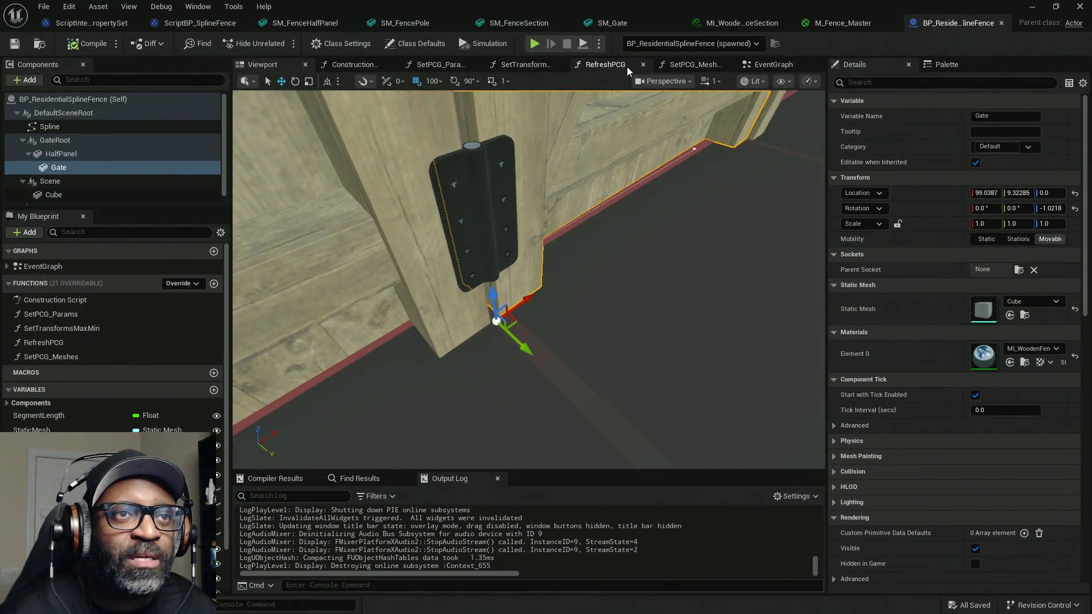
# Step: Compile and save the fence blueprint, then play-test the level once more
pyautogui.click(759, 69)
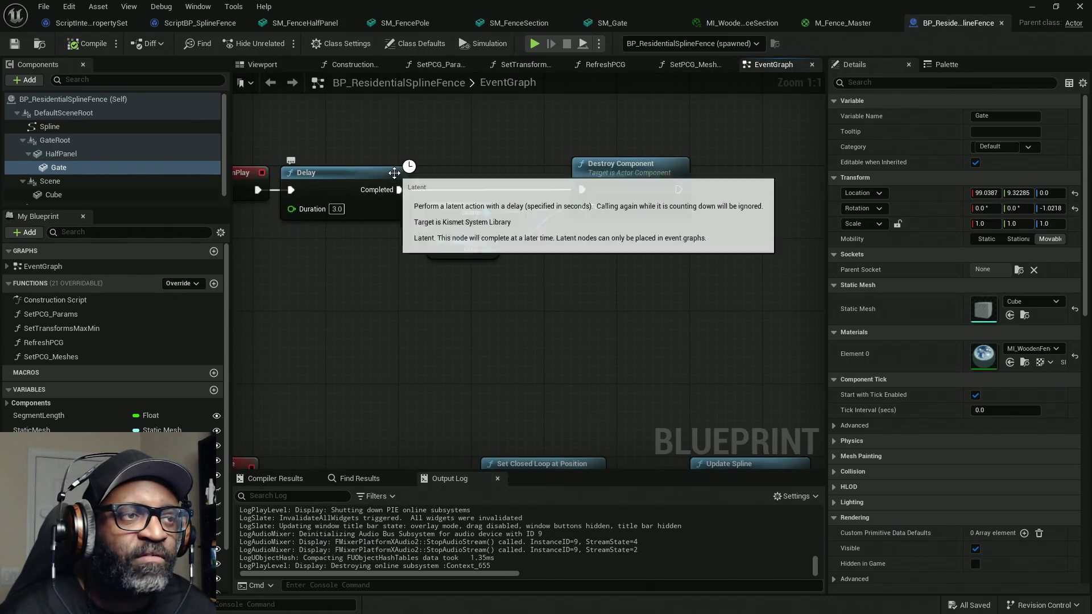
pyautogui.moveTo(470, 196); pyautogui.dragTo(542, 195, button='right')
pyautogui.click(73, 46)
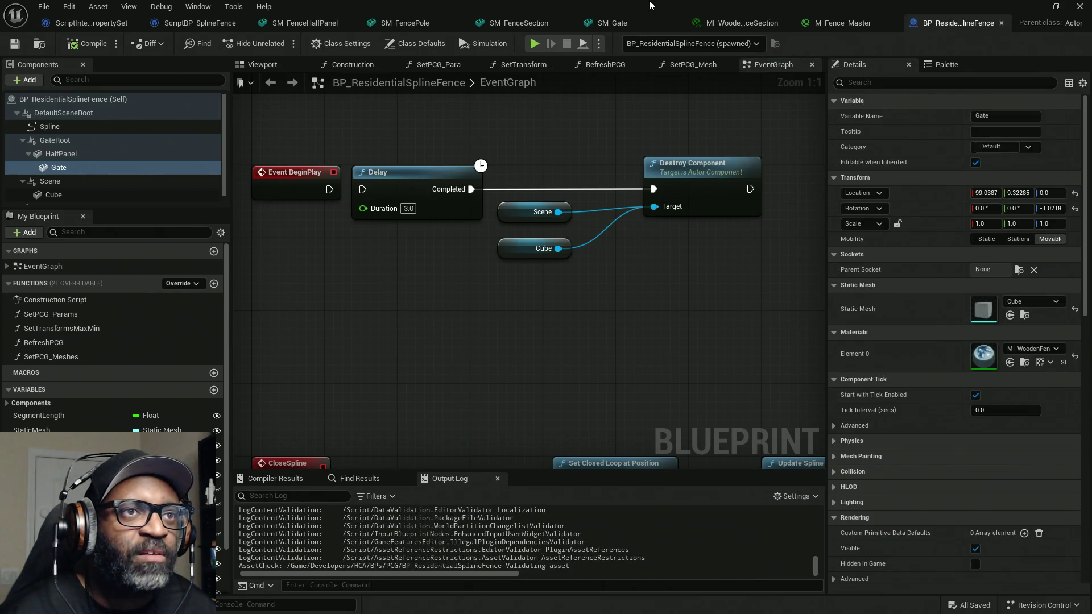
pyautogui.hotkey('alt', 'Tab')
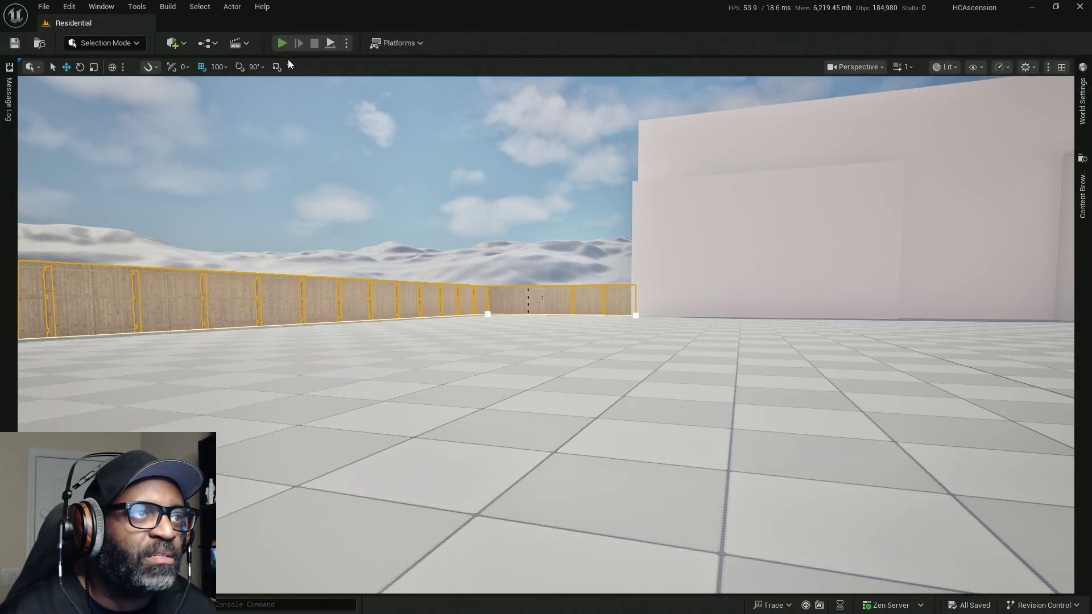
pyautogui.click(282, 43)
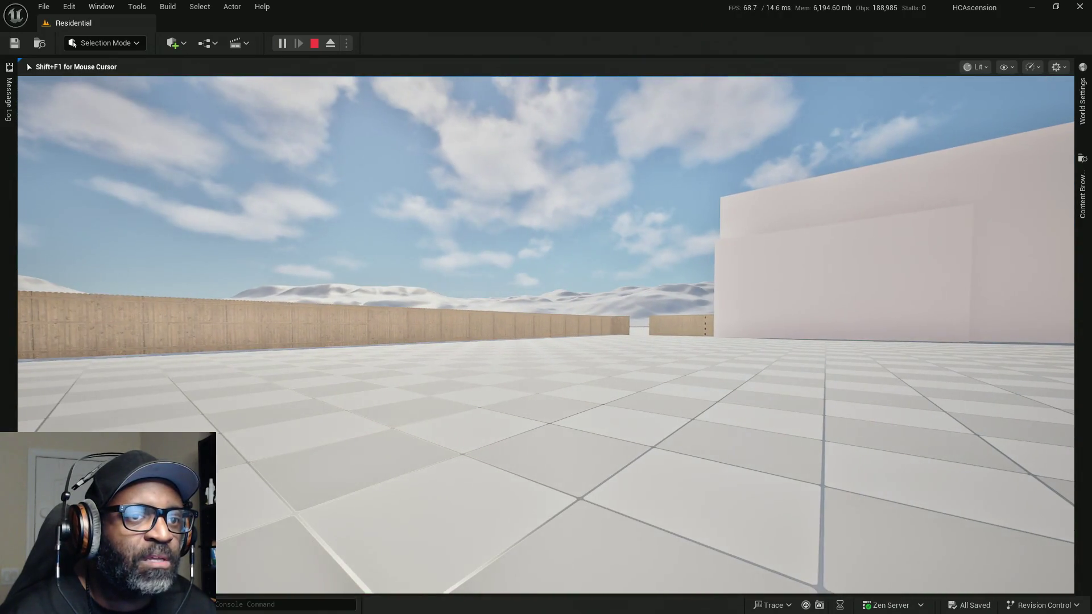
pyautogui.press('Escape')
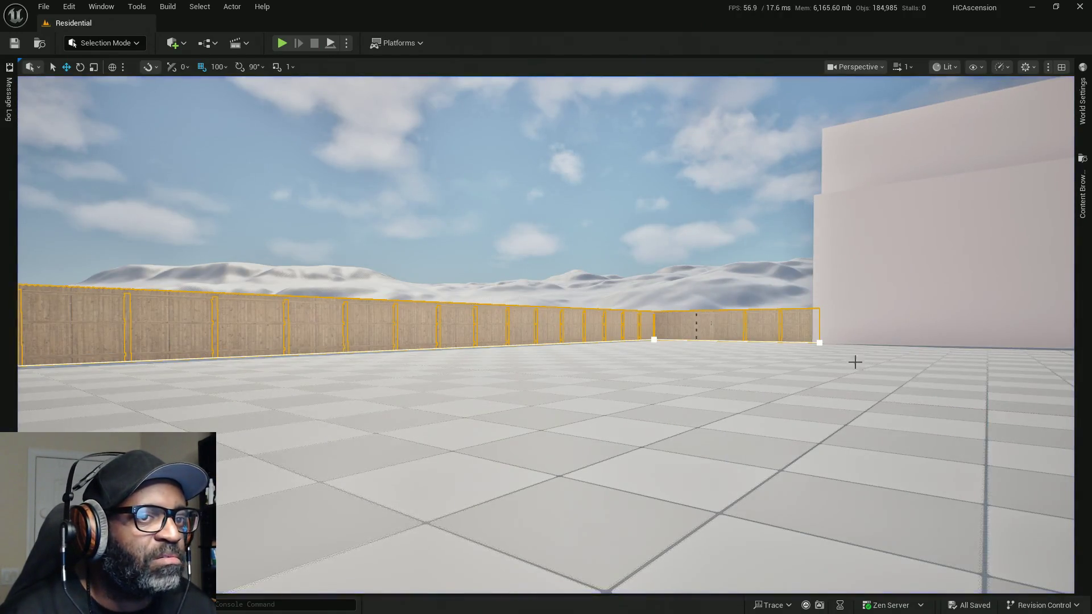
# Step: Fly along the fence to face the gate, then maximise the details and outliner window
pyautogui.moveTo(546, 308)
pyautogui.mouseDown(button='right')
pyautogui.moveTo(668, 308)
pyautogui.moveTo(662, 351)
pyautogui.mouseUp(button='right')
pyautogui.scroll(3, 546, 307)
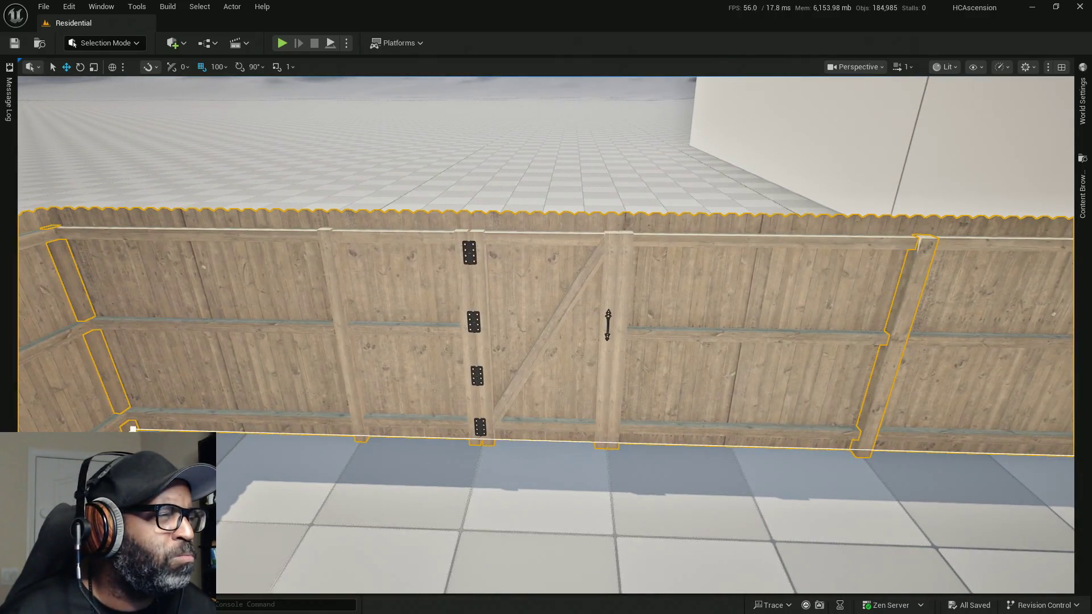
pyautogui.moveTo(727, 293); pyautogui.dragTo(808, 296, button='right')
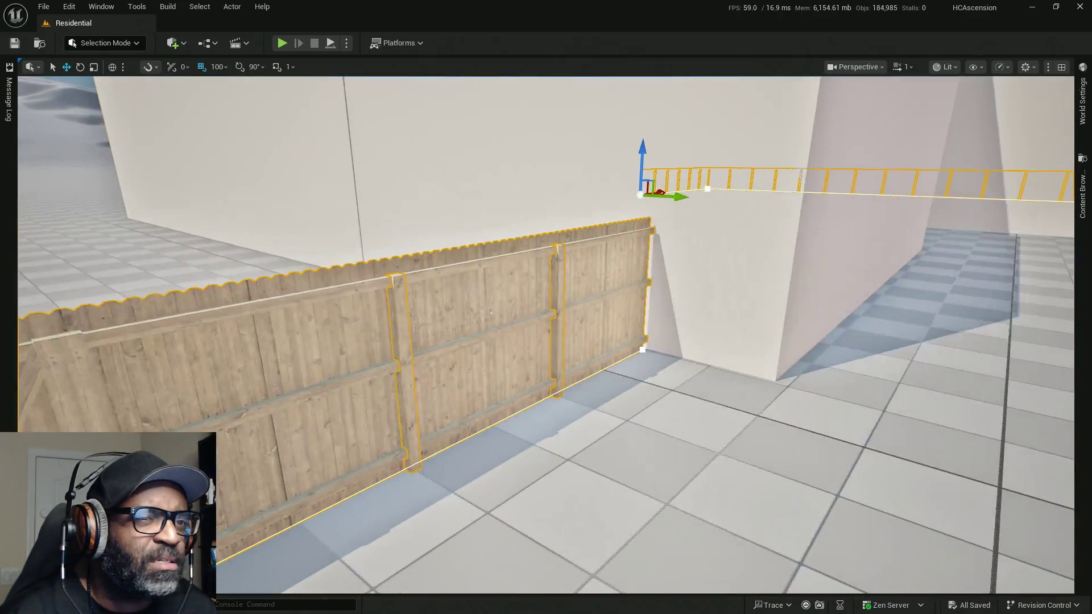
pyautogui.moveTo(635, 275); pyautogui.dragTo(507, 282, button='right')
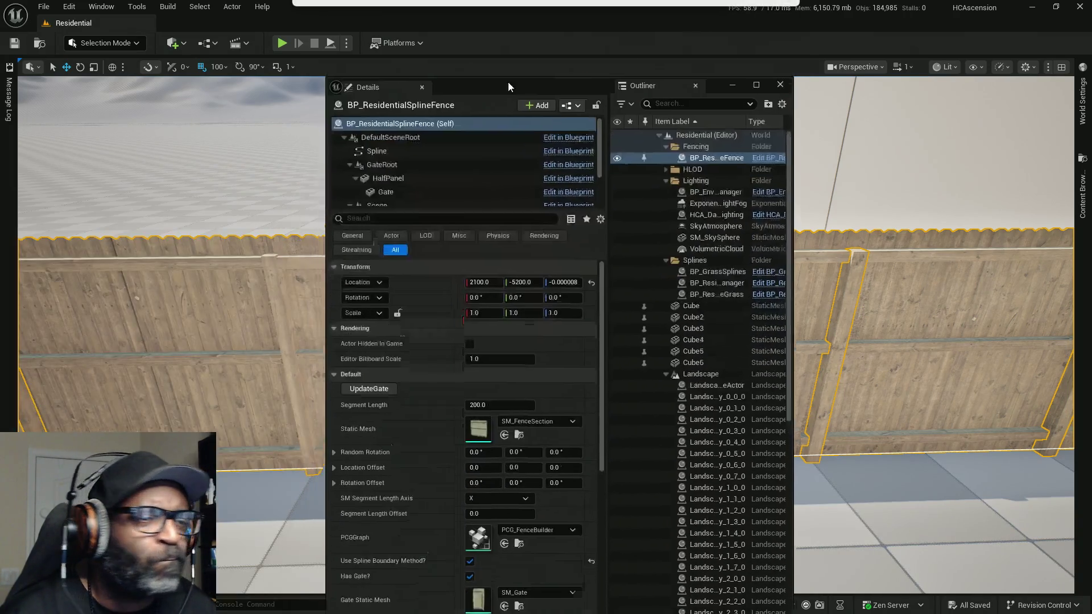
pyautogui.moveTo(507, 81); pyautogui.dragTo(512, 5)
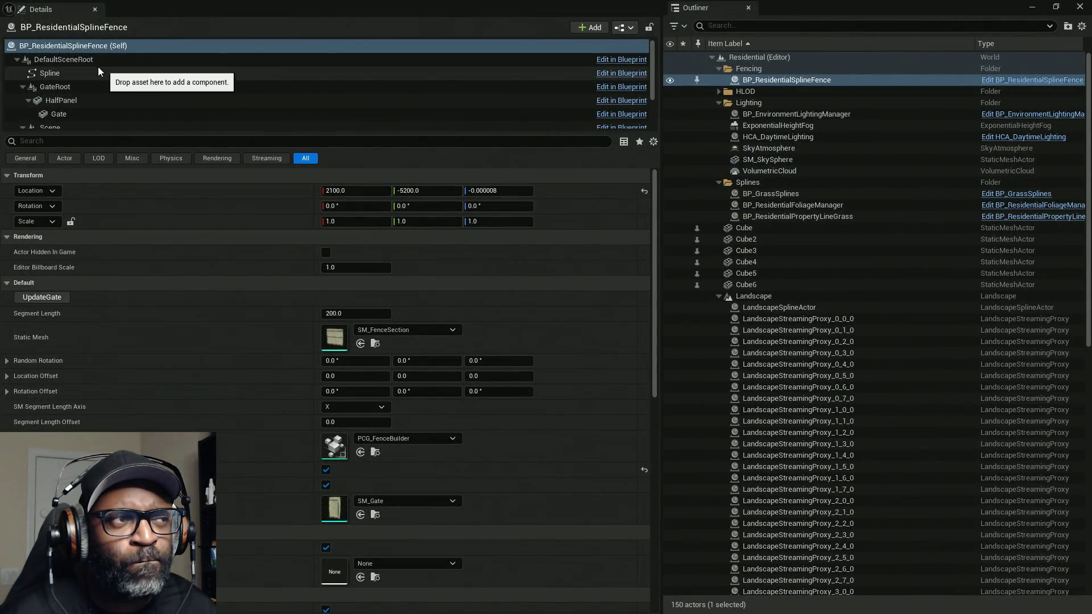
# Step: Compare the transforms and meshes of the GateRoot, Scene, HalfPanel and Gate components
pyautogui.click(80, 86)
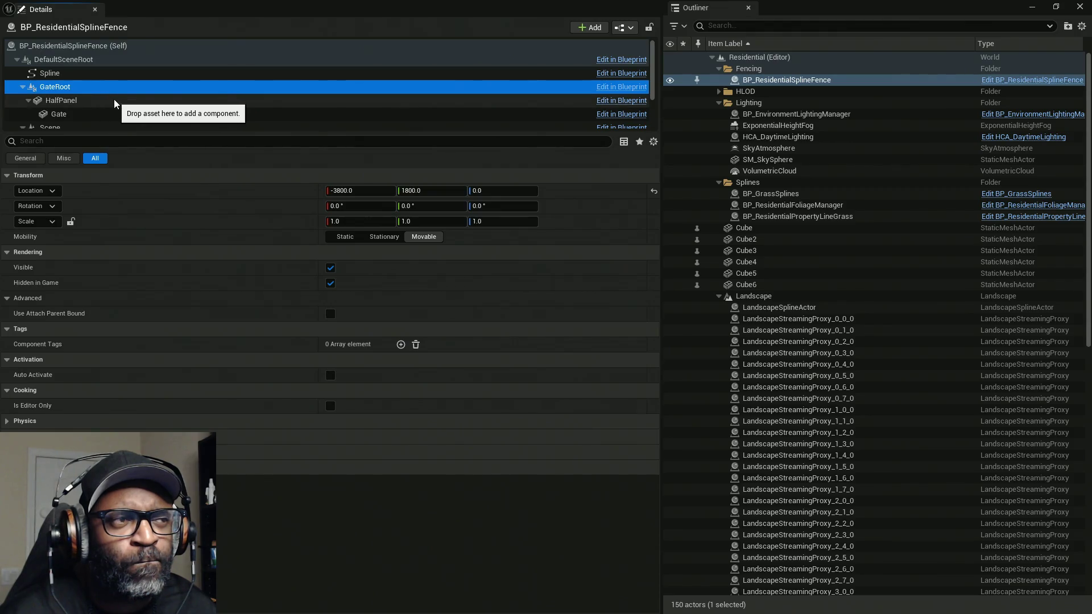
pyautogui.scroll(-2, 80, 98)
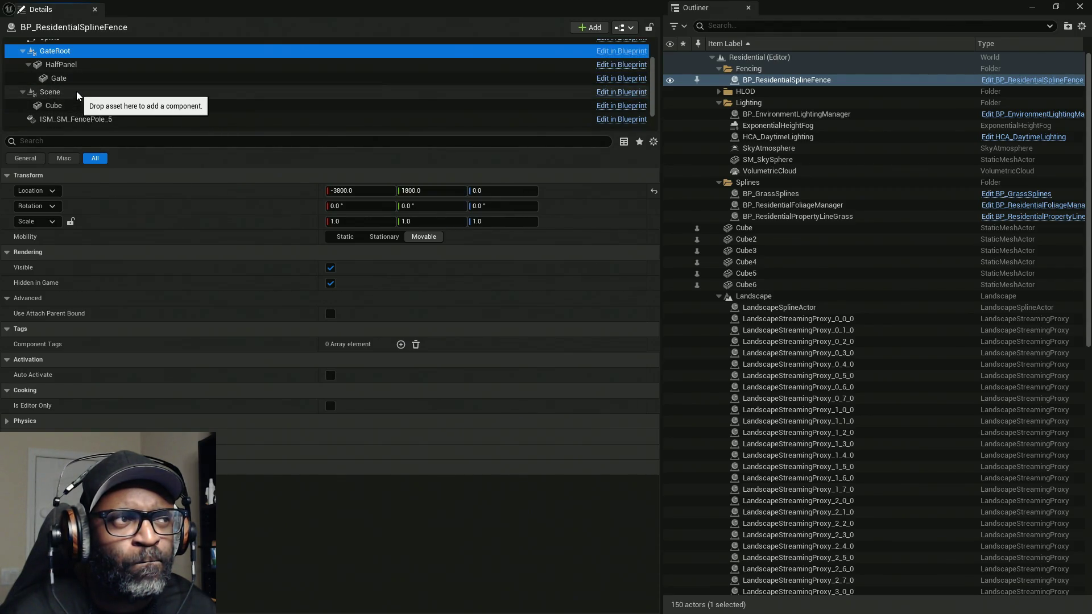
pyautogui.click(80, 95)
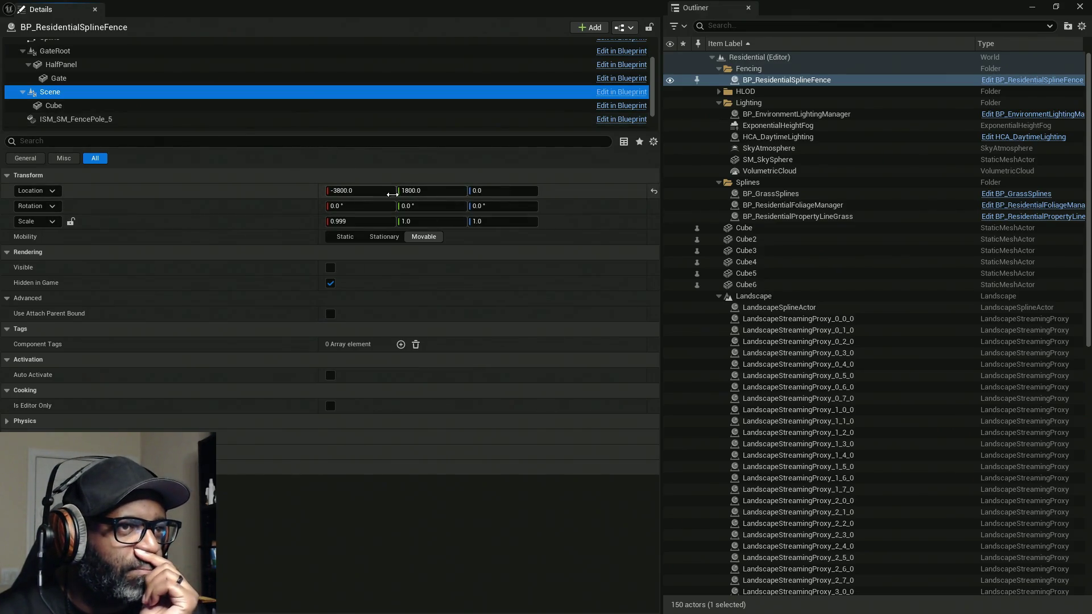
pyautogui.click(66, 64)
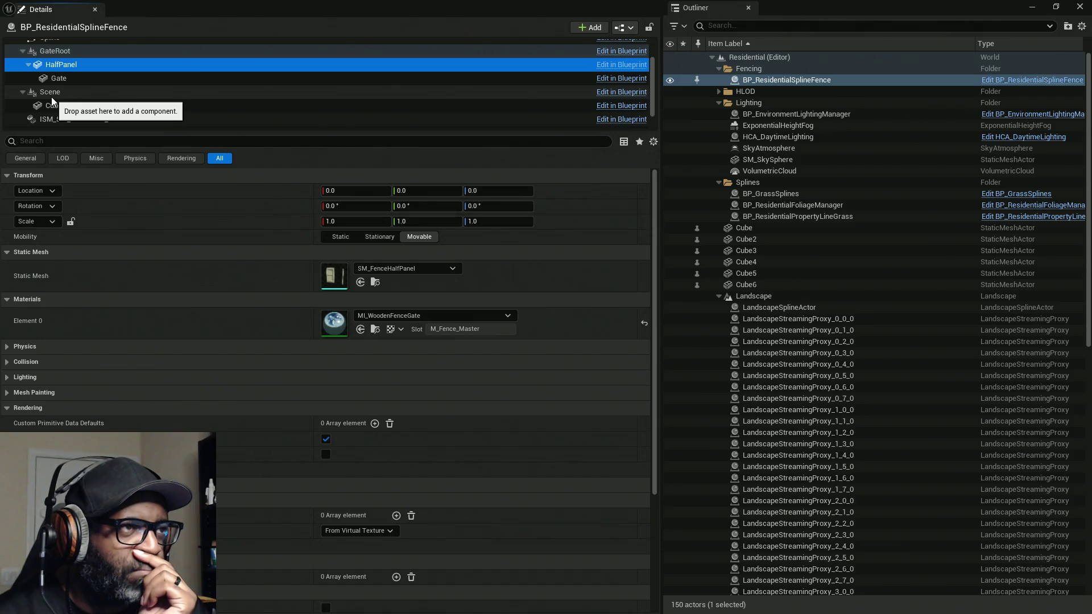
pyautogui.click(59, 52)
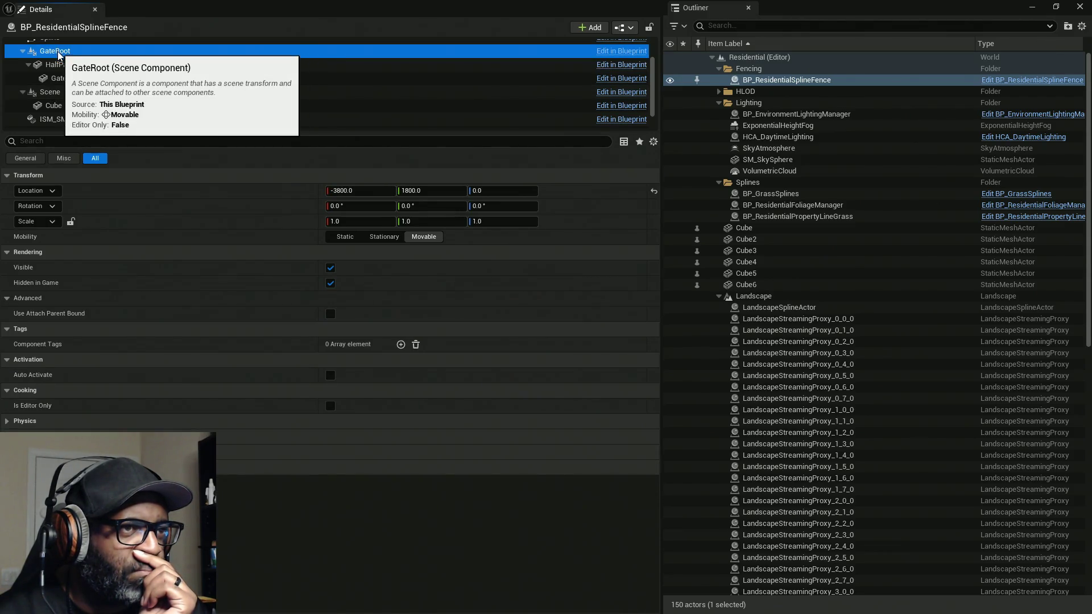
pyautogui.click(63, 80)
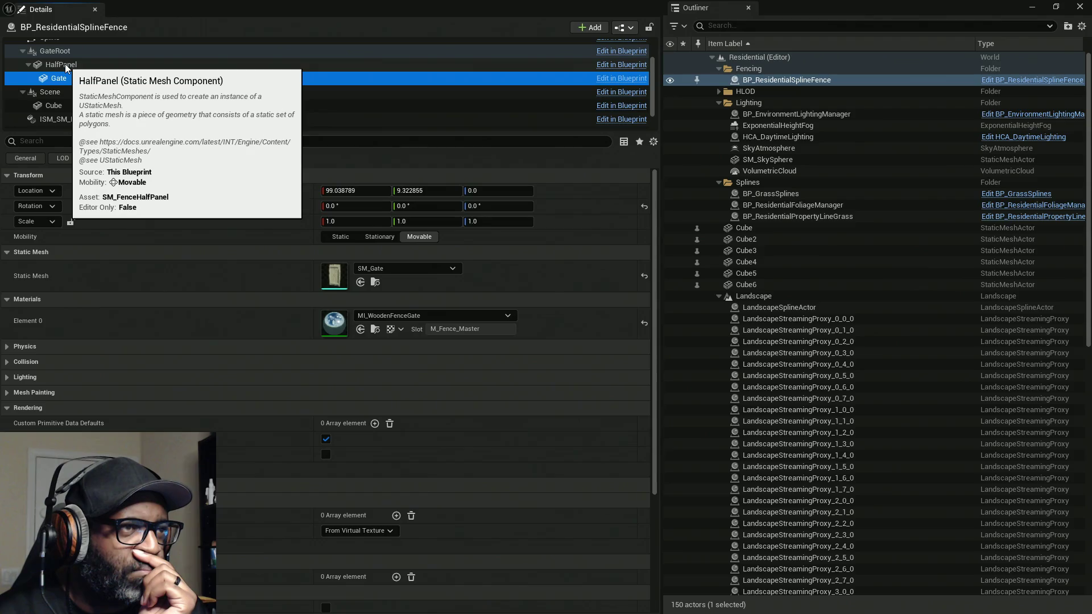
pyautogui.click(61, 64)
pyautogui.click(70, 52)
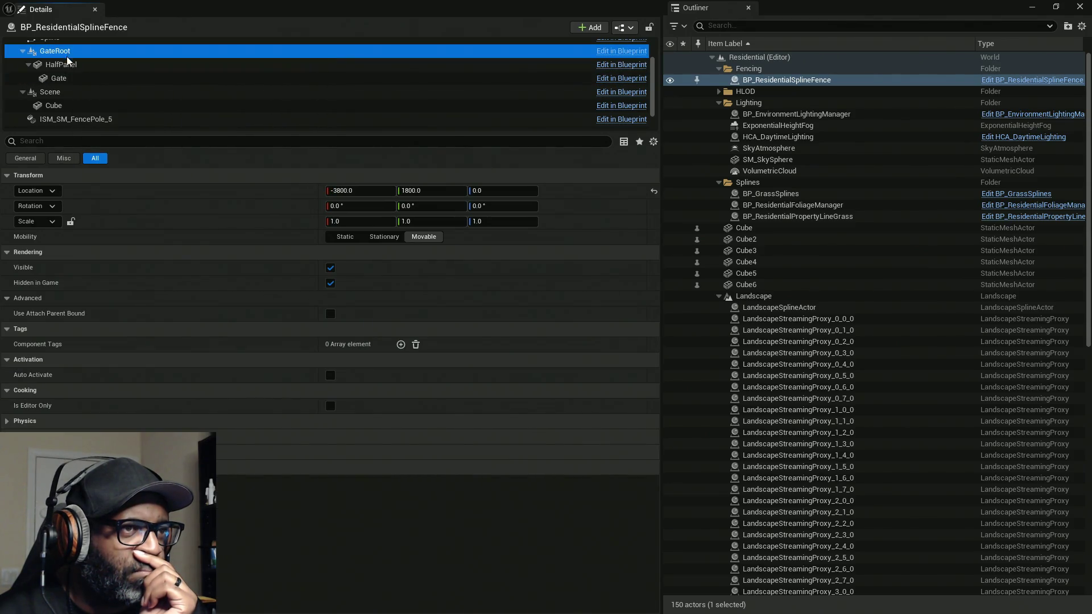
pyautogui.click(62, 93)
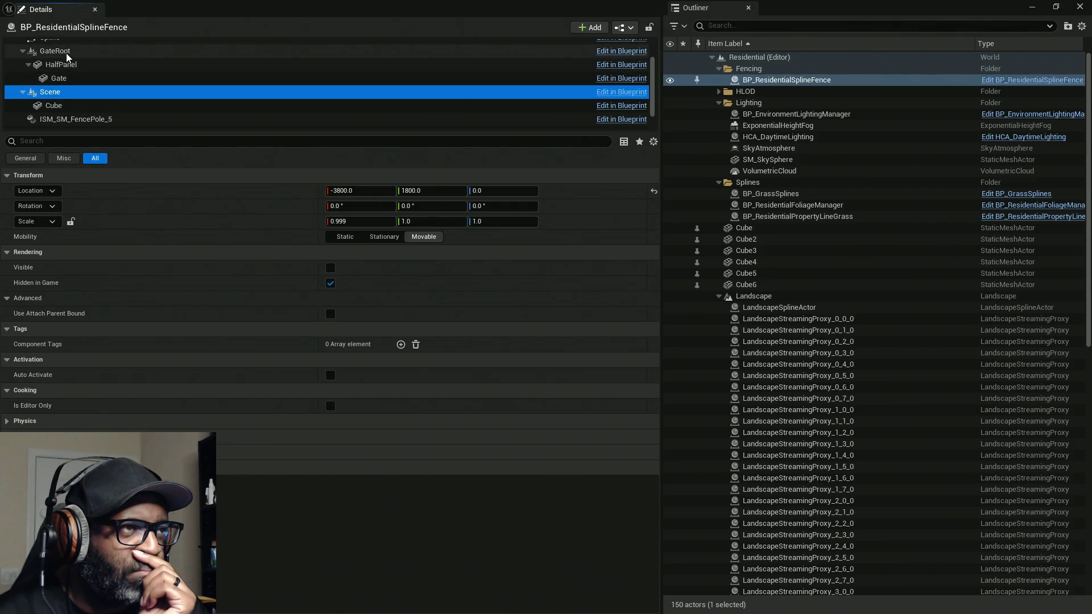
pyautogui.click(67, 51)
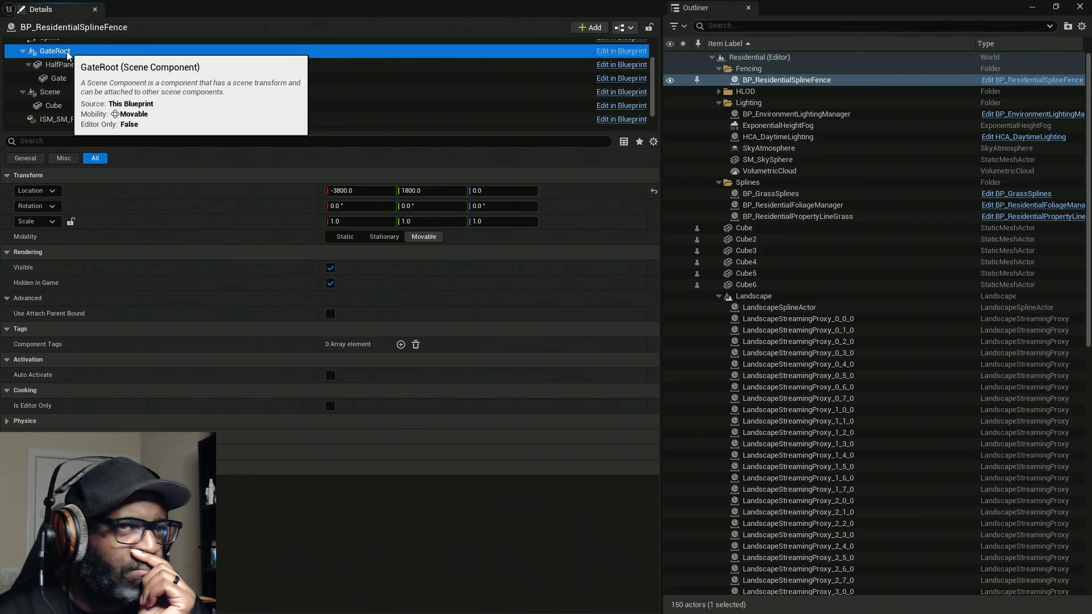
# Step: Select the fence actor itself (Self) to show its default settings, including UpdateGate
pyautogui.scroll(2, 85, 56)
pyautogui.click(91, 47)
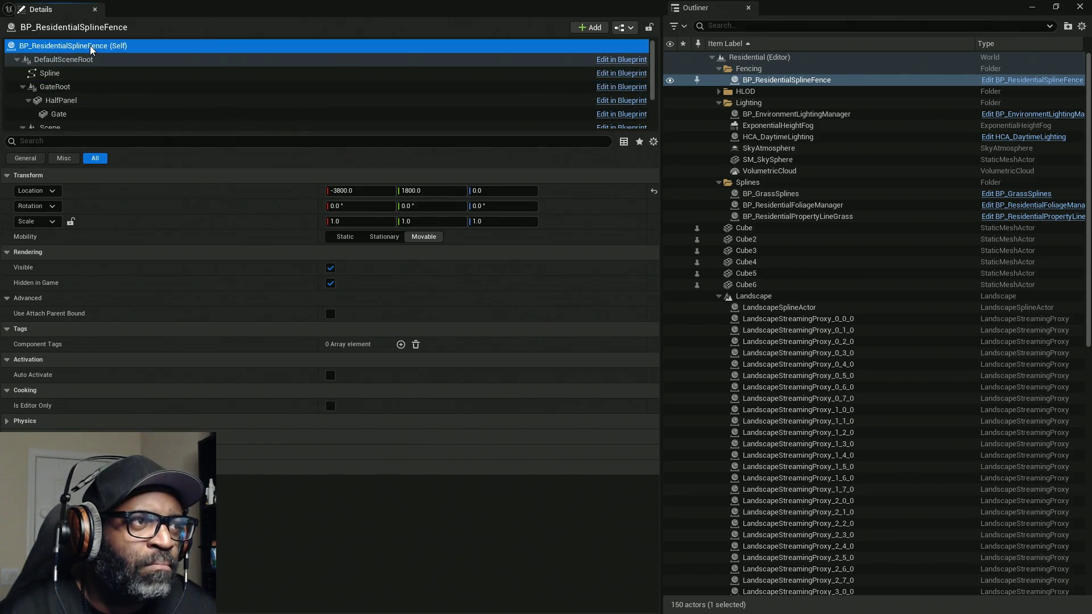
pyautogui.click(45, 298)
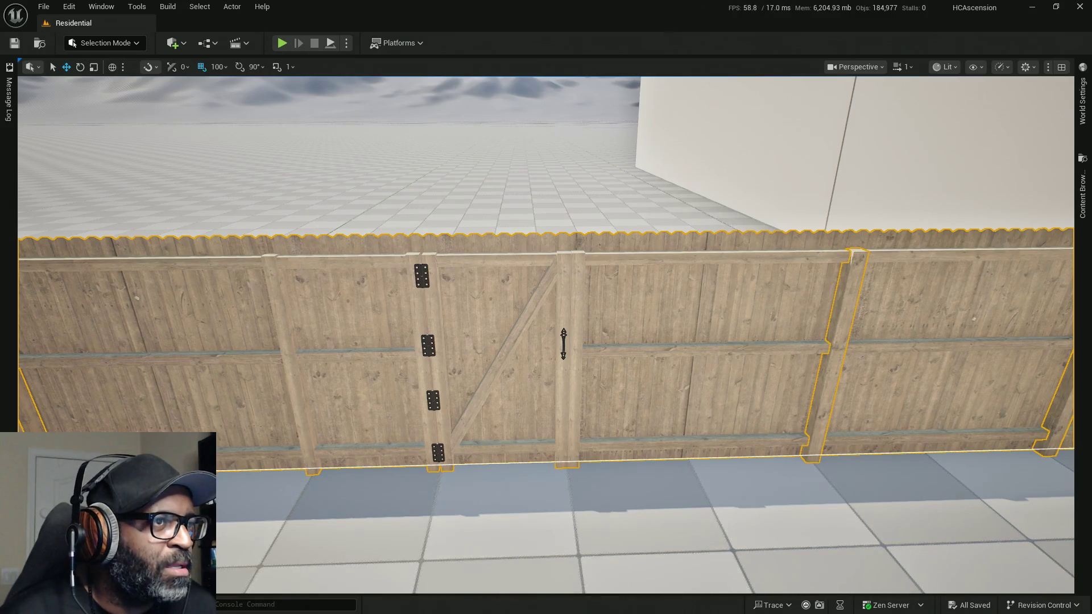
# Step: In the Construction Script, break the execution wire into Update Gate and save the Blueprint
pyautogui.press('Up')
pyautogui.press('Right')
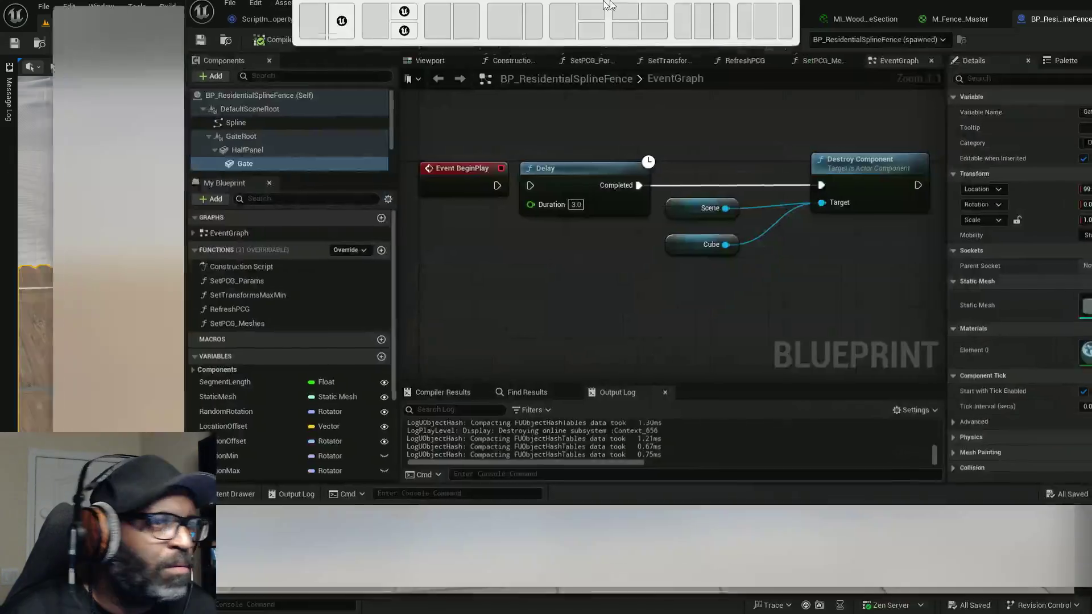
pyautogui.scroll(-6, 412, 264)
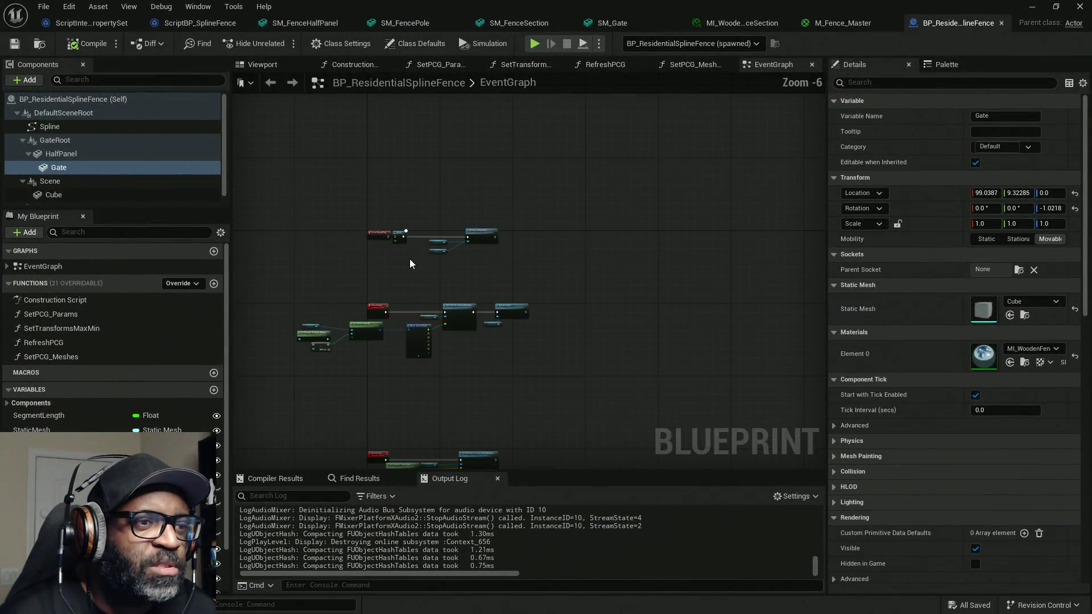
pyautogui.click(356, 64)
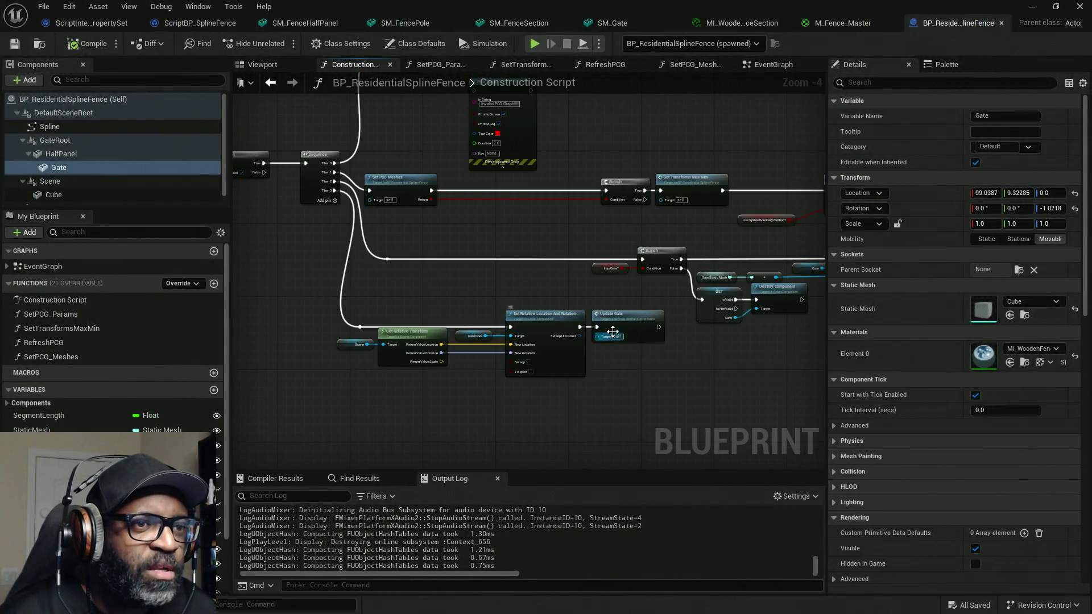
pyautogui.scroll(2, 613, 331)
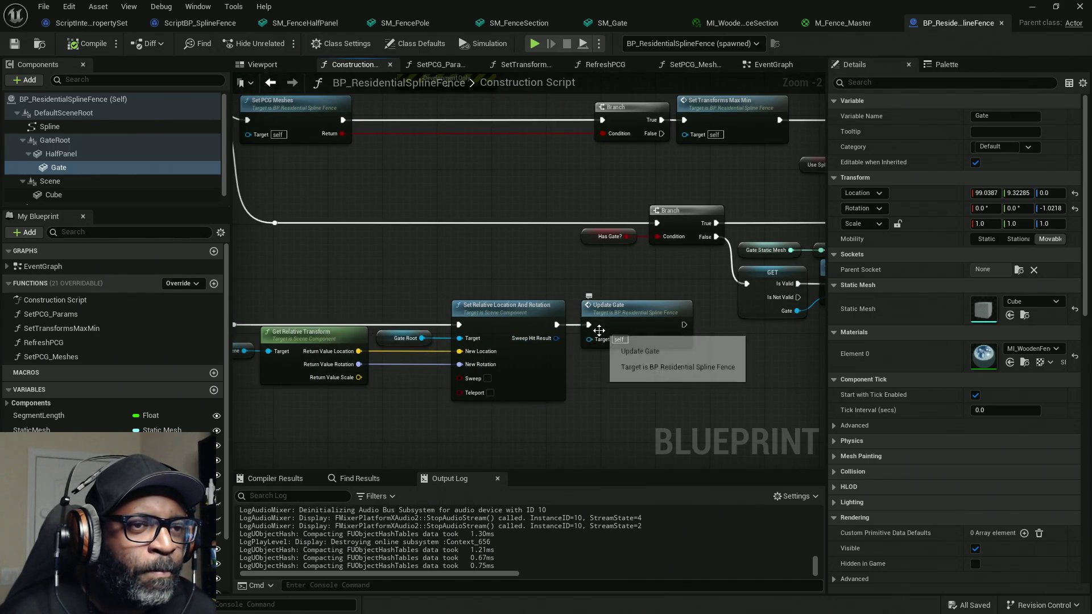
pyautogui.scroll(-2, 401, 273)
pyautogui.moveTo(395, 264)
pyautogui.mouseDown(button='right')
pyautogui.moveTo(482, 263)
pyautogui.moveTo(399, 259)
pyautogui.mouseUp(button='right')
pyautogui.scroll(4, 523, 295)
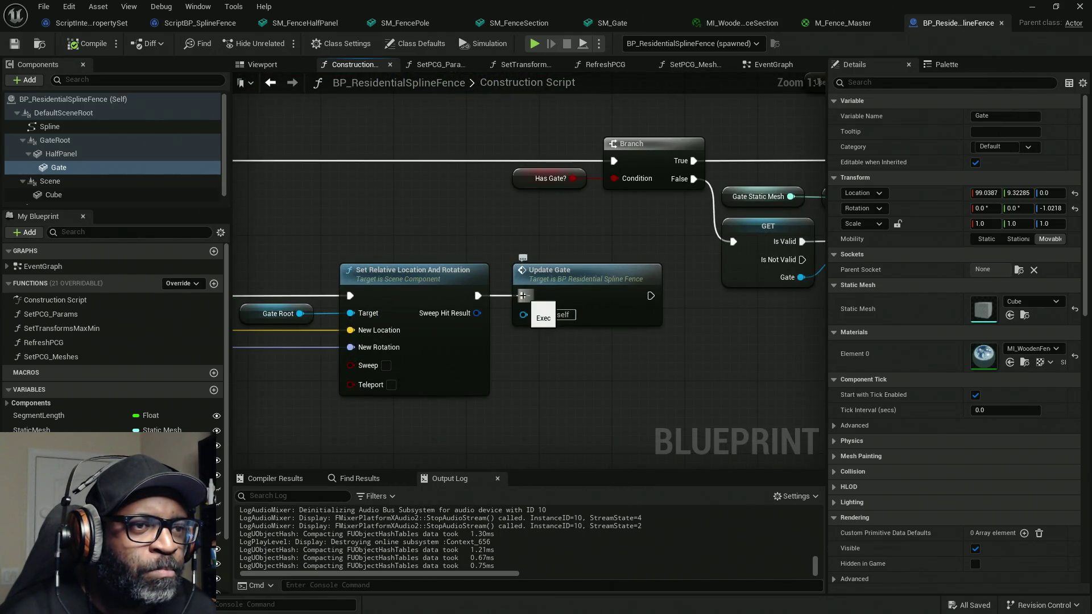
pyautogui.keyDown('alt'); pyautogui.click(523, 296); pyautogui.keyUp('alt')
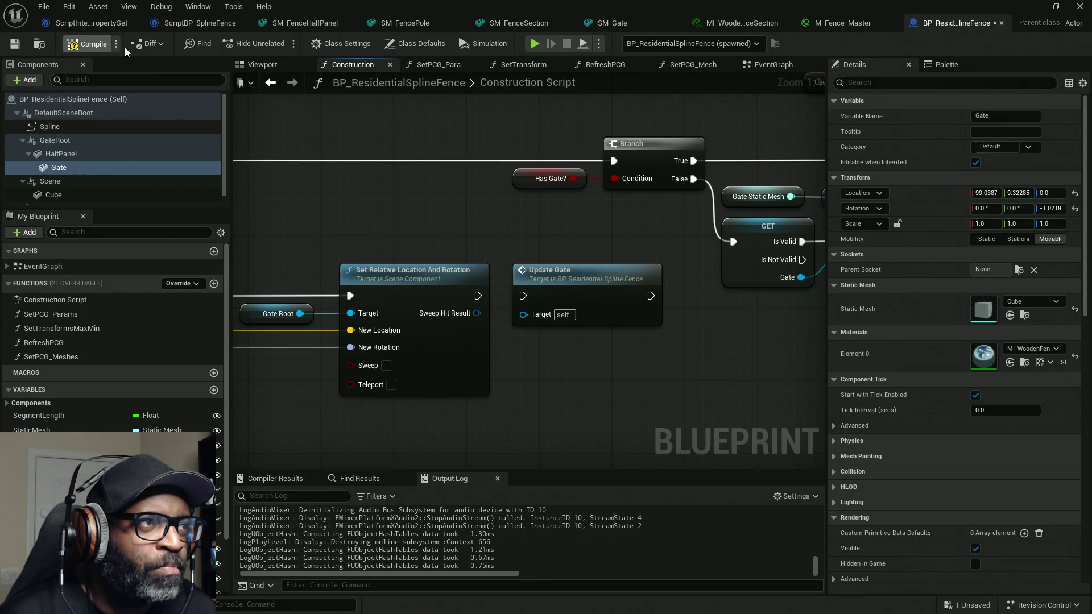
pyautogui.hotkey('ctrl', 's')
# Step: Start a play test and walk up to the wooden gate beside the white building to inspect a hinge
pyautogui.hotkey('alt', 'Tab')
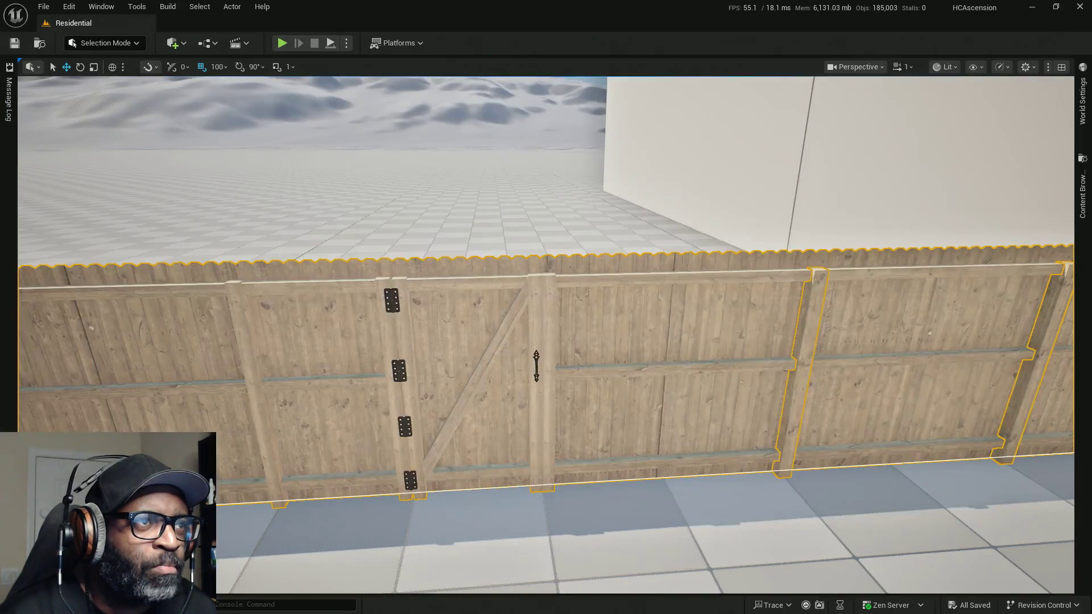
pyautogui.hotkey('alt', 'p')
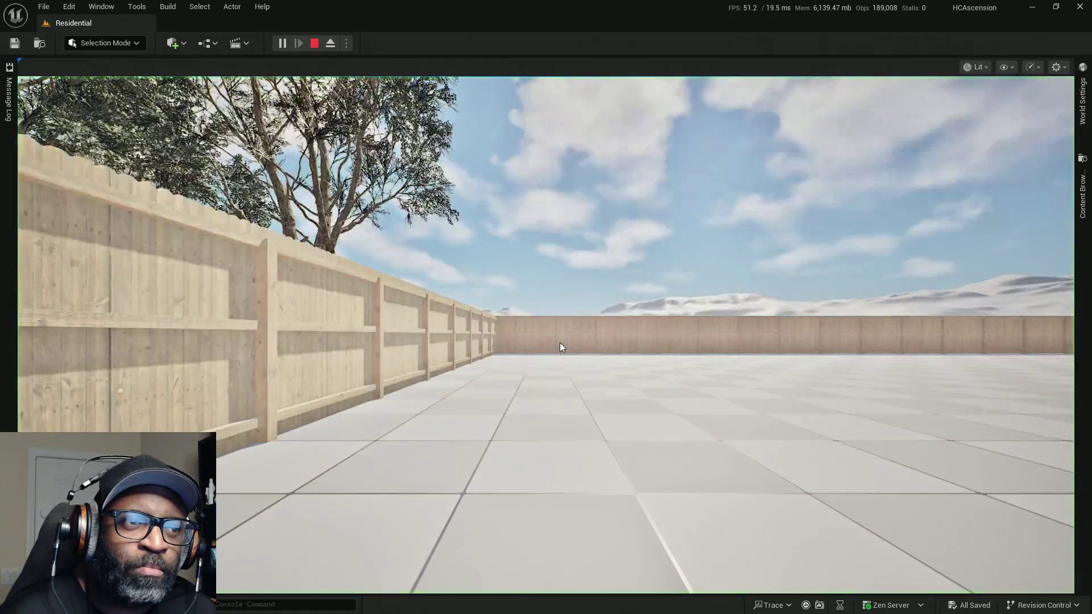
pyautogui.press('w')
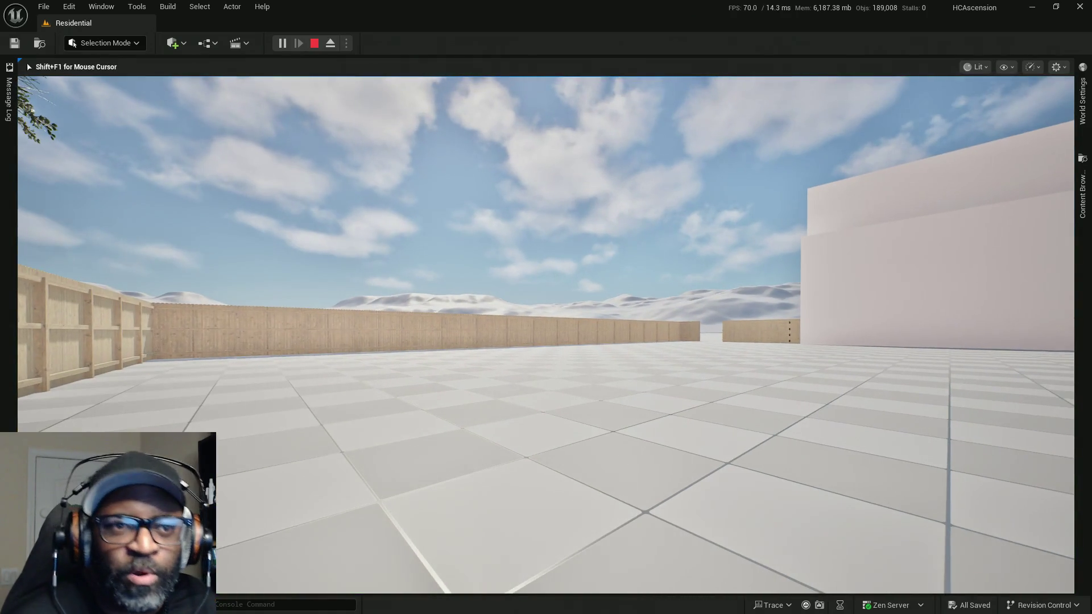
pyautogui.press('w')
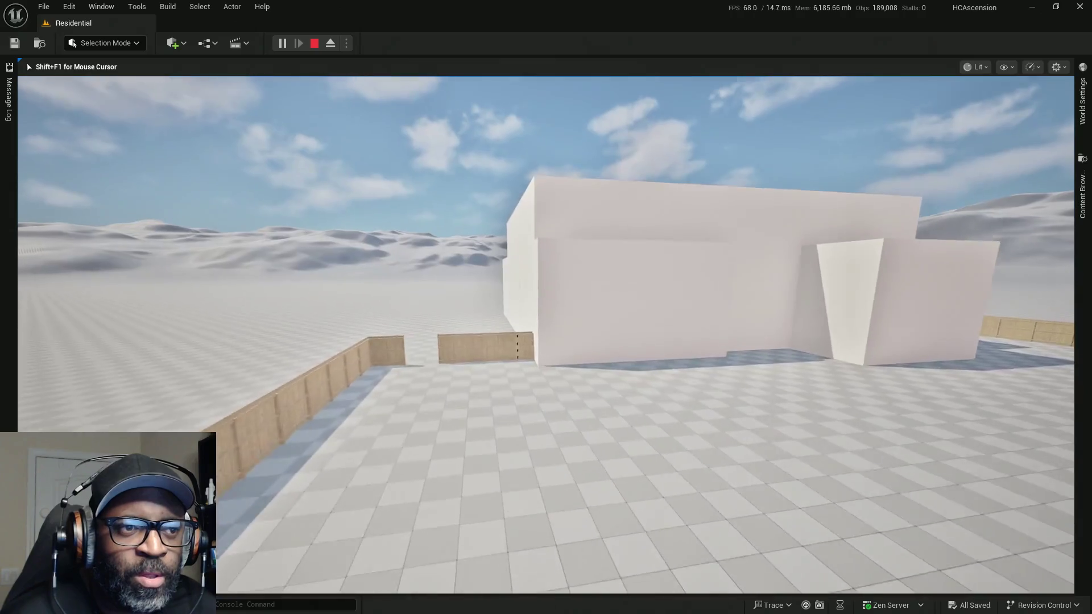
pyautogui.press('w')
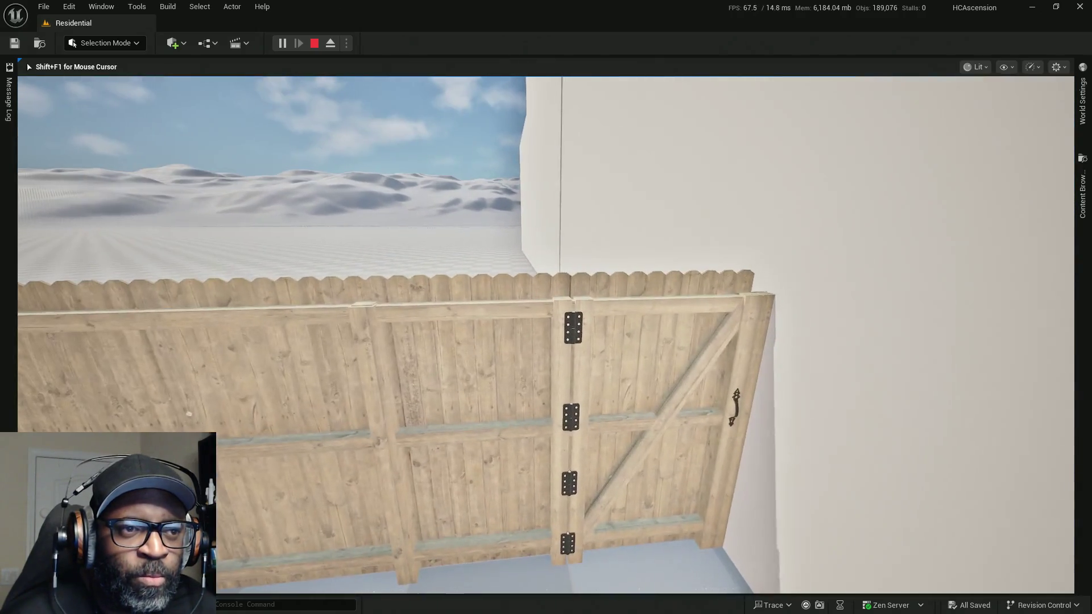
pyautogui.press('w')
# Step: Step back and forth to view the whole gate and fence, then end the play test
pyautogui.press('s')
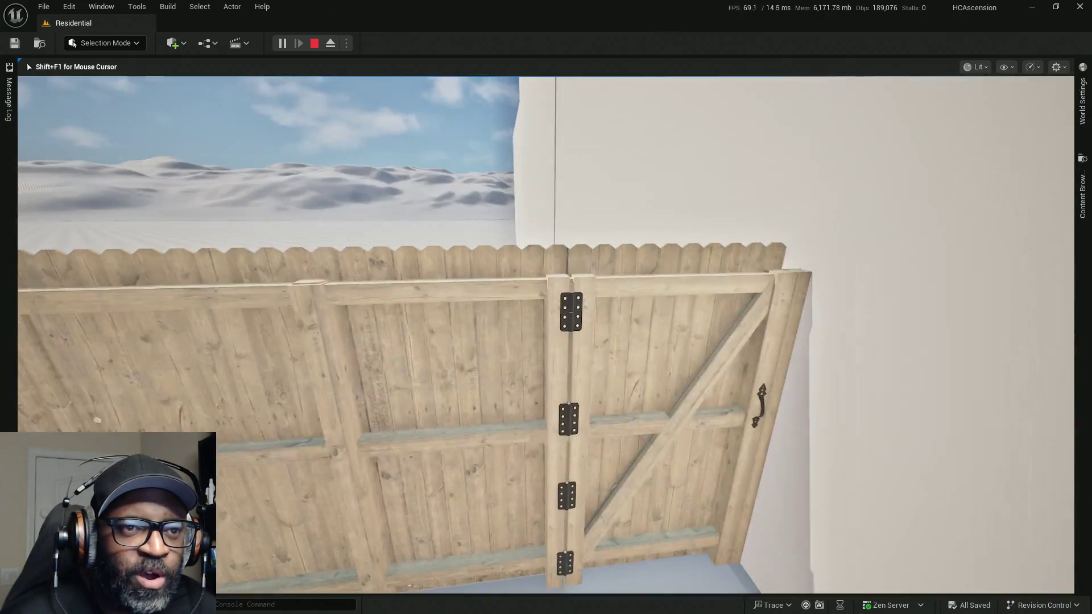
pyautogui.press('s')
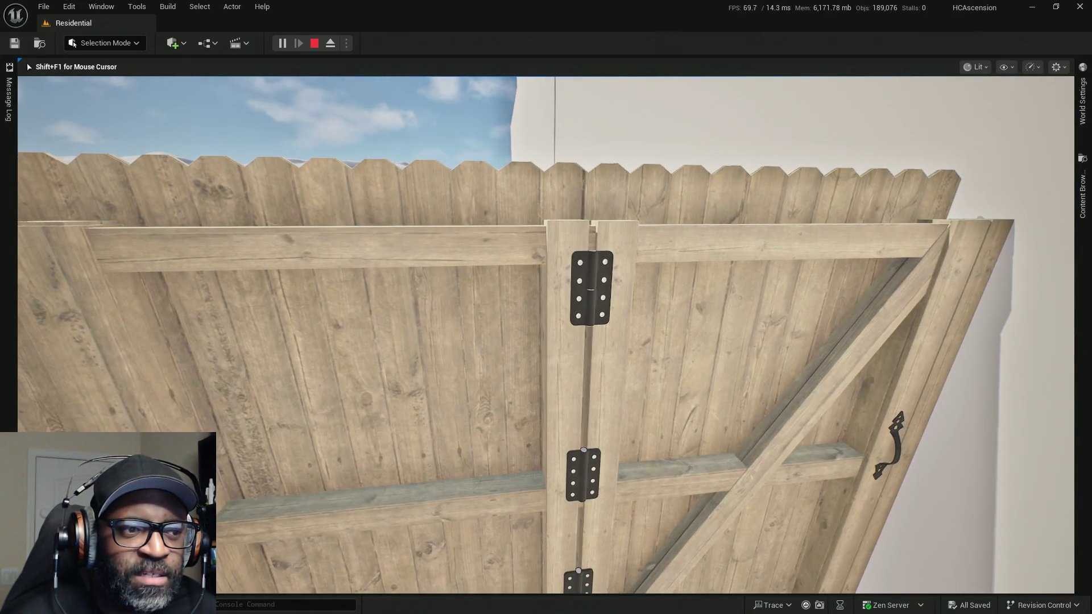
pyautogui.press('w')
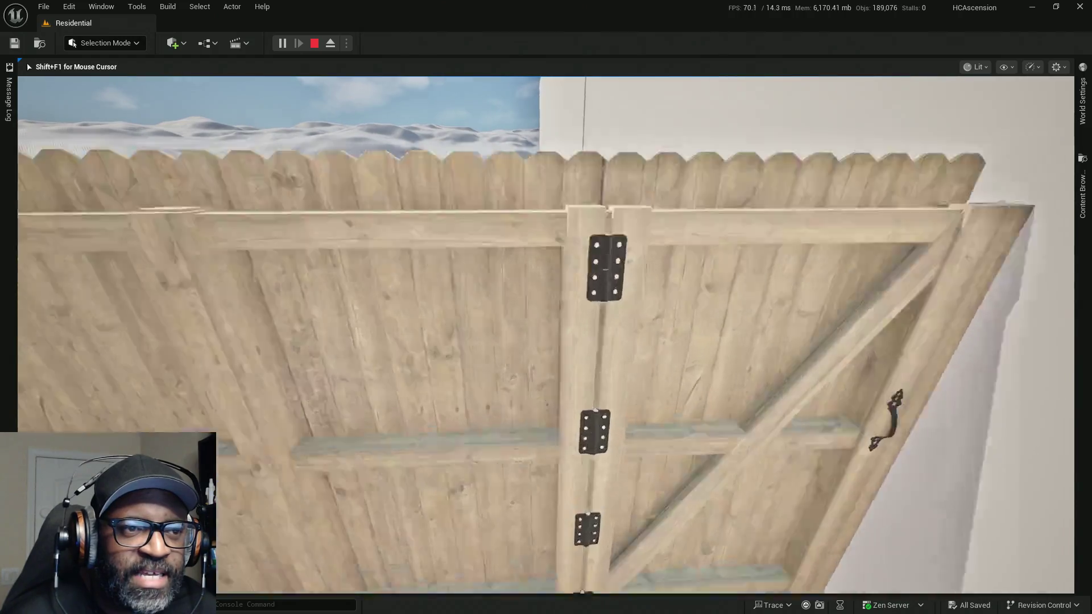
pyautogui.press('s')
pyautogui.press('w')
pyautogui.press('s')
pyautogui.press('Escape')
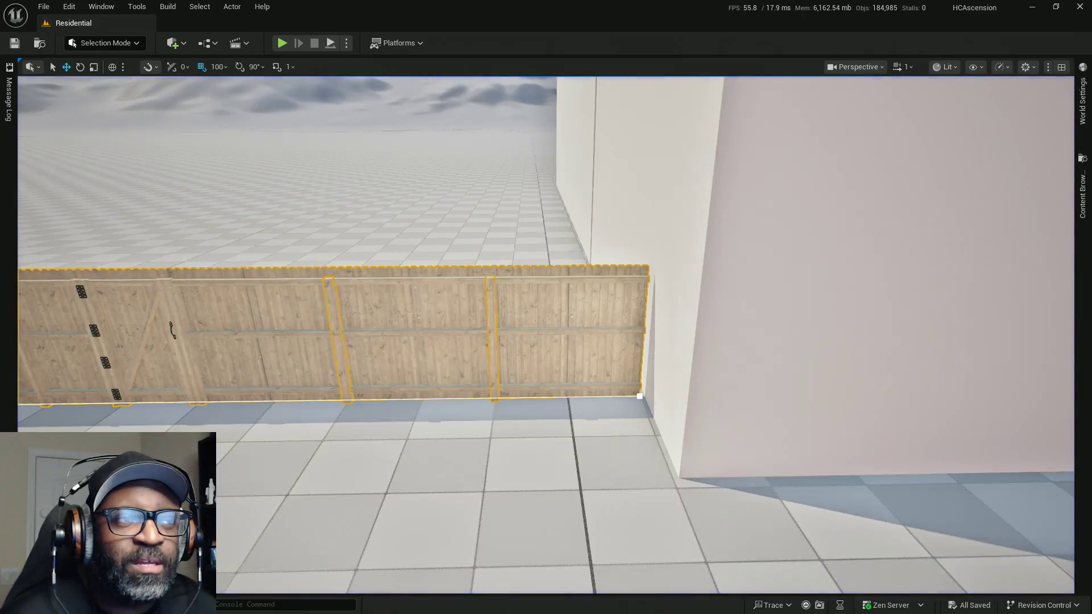
# Step: Shorten the fence by dragging its end spline point back from the building, save, and start a play test
pyautogui.moveTo(546, 307); pyautogui.dragTo(512, 296, button='right')
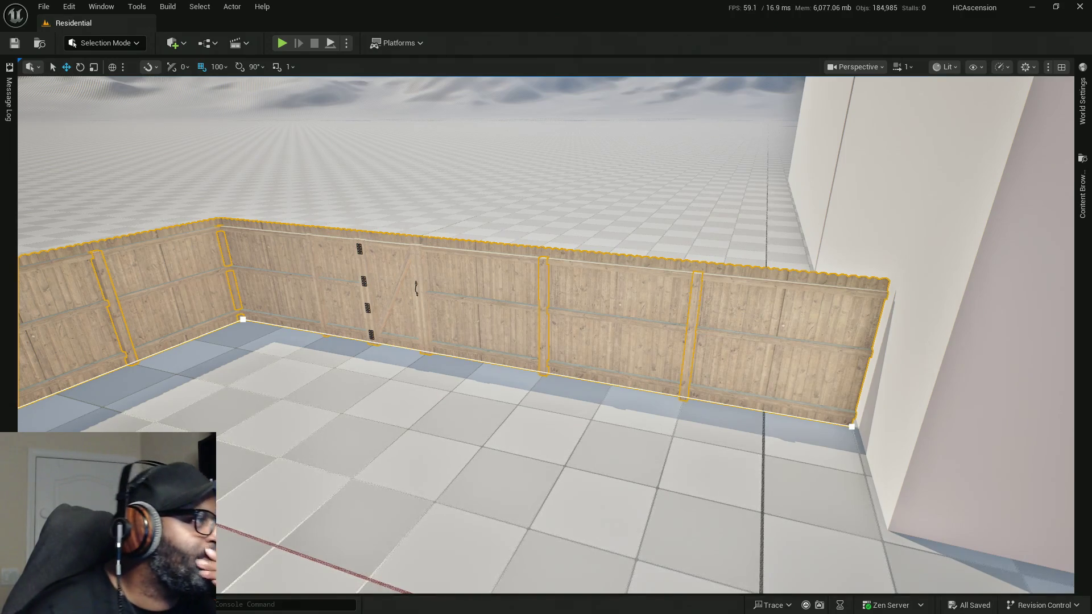
pyautogui.hotkey('alt', 'Tab')
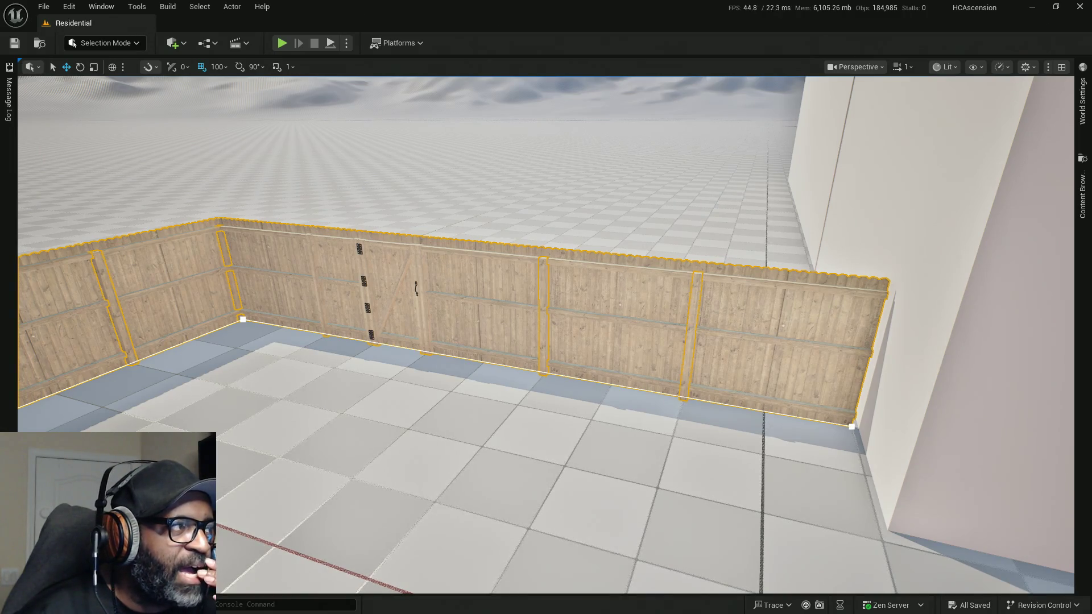
pyautogui.click(330, 335)
pyautogui.moveTo(364, 340)
pyautogui.mouseDown()
pyautogui.moveTo(585, 387)
pyautogui.moveTo(722, 399)
pyautogui.mouseUp()
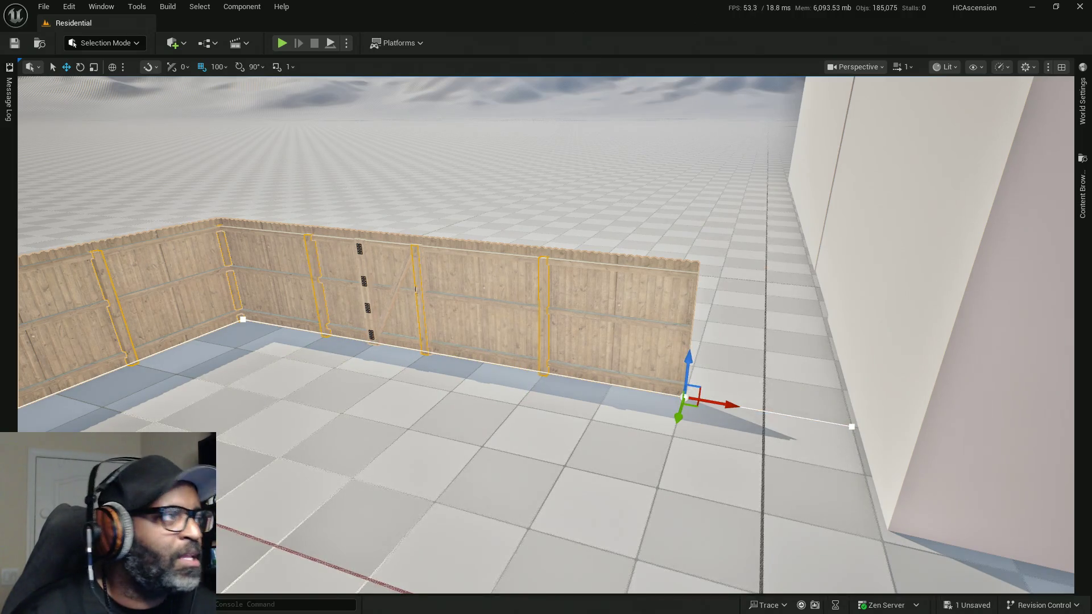
pyautogui.hotkey('ctrl', 's')
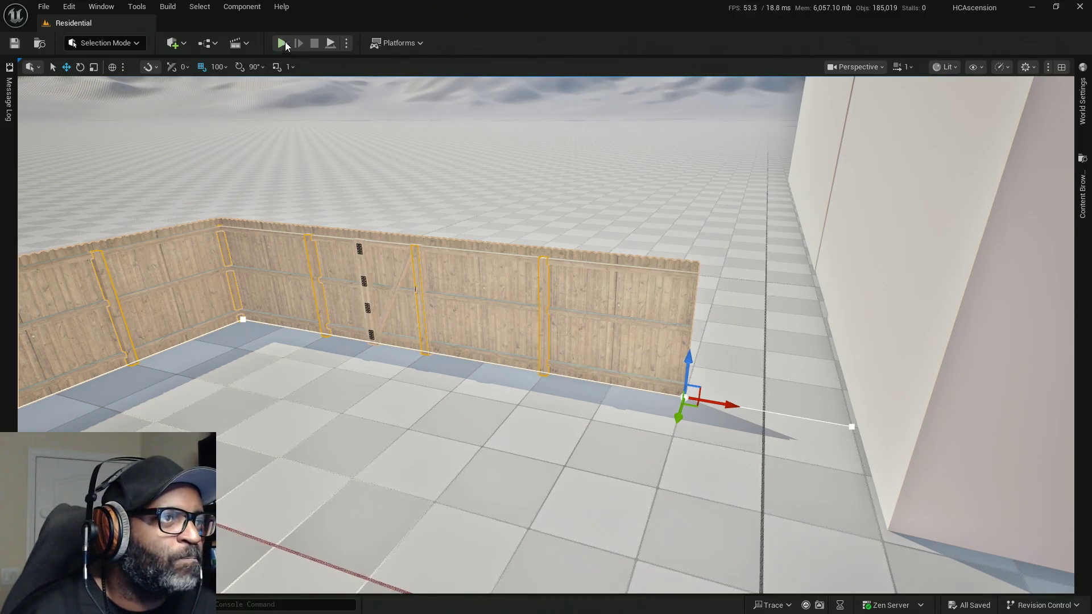
pyautogui.hotkey('alt', 'p')
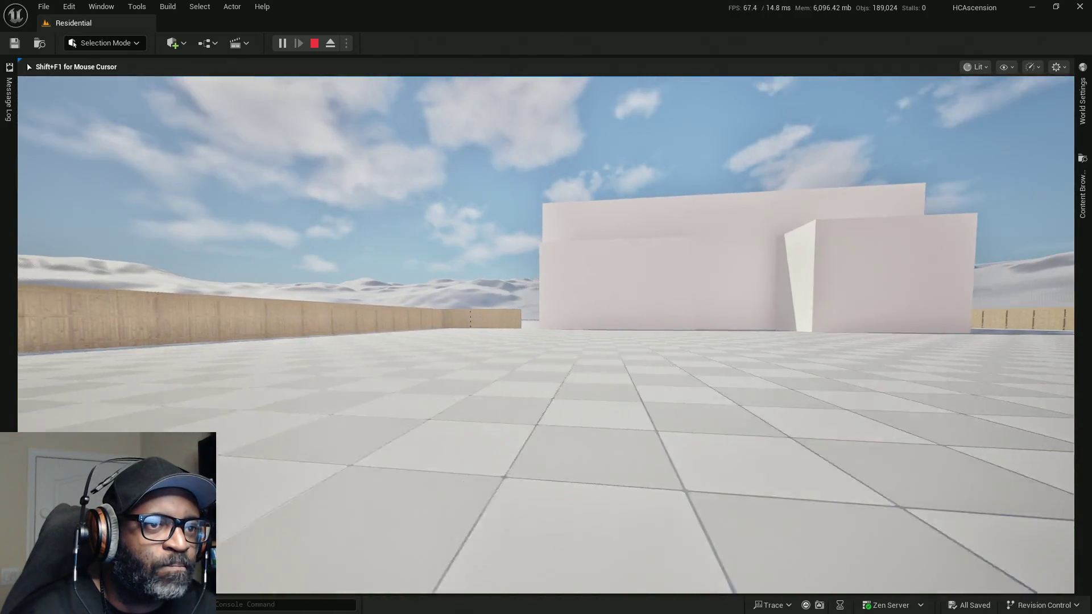
pyautogui.press('Escape')
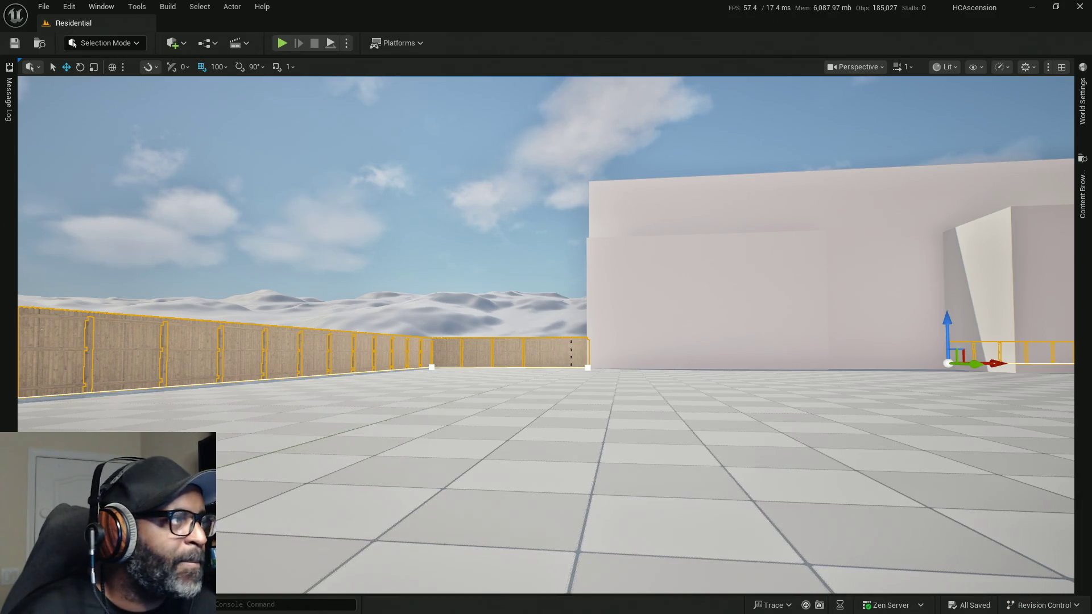
pyautogui.hotkey('alt', 'p')
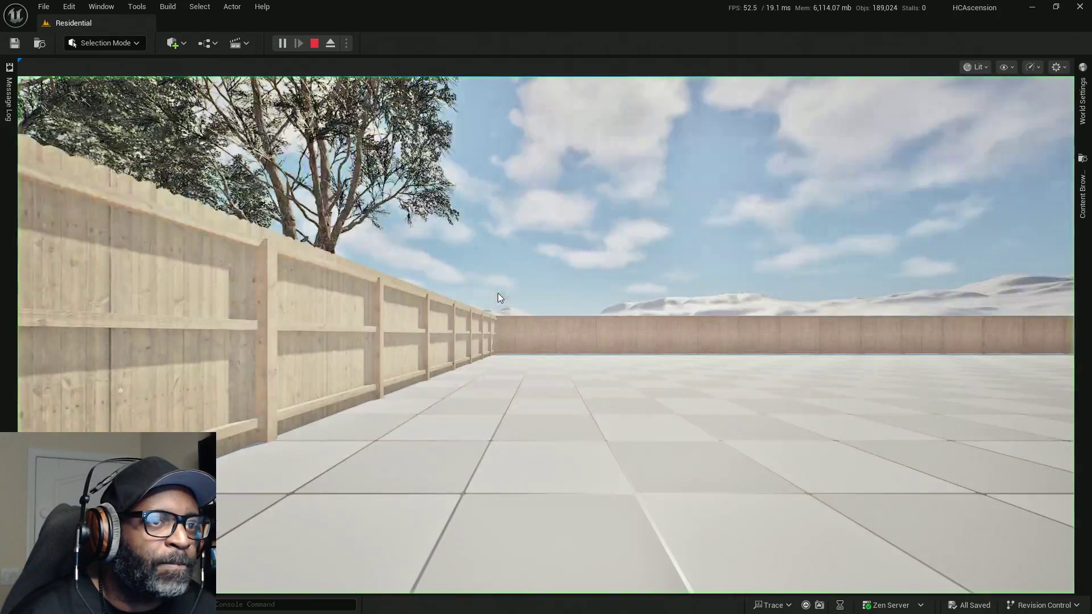
pyautogui.press('Escape')
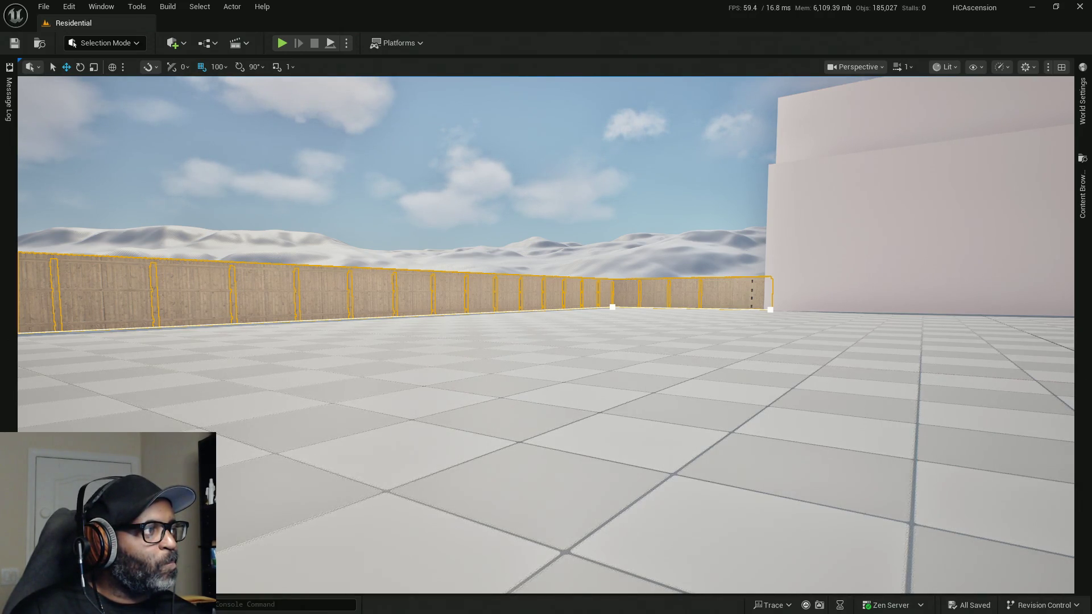
pyautogui.hotkey('alt', 'Tab')
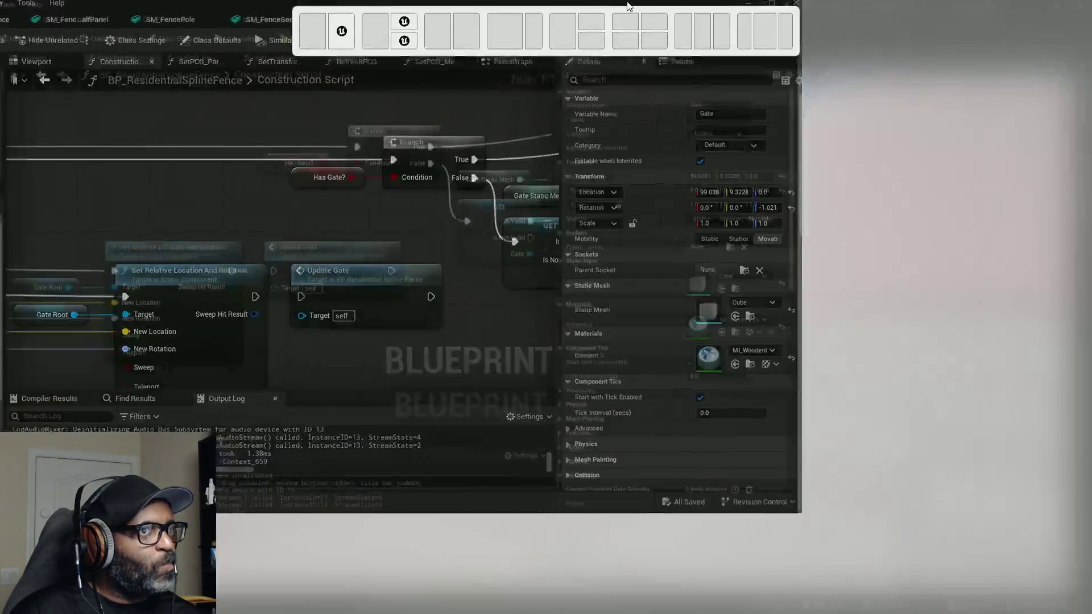
# Step: Move the gate transform and Update Gate nodes, plus the Scene getter, above the rest of the graph
pyautogui.scroll(-4, 470, 261)
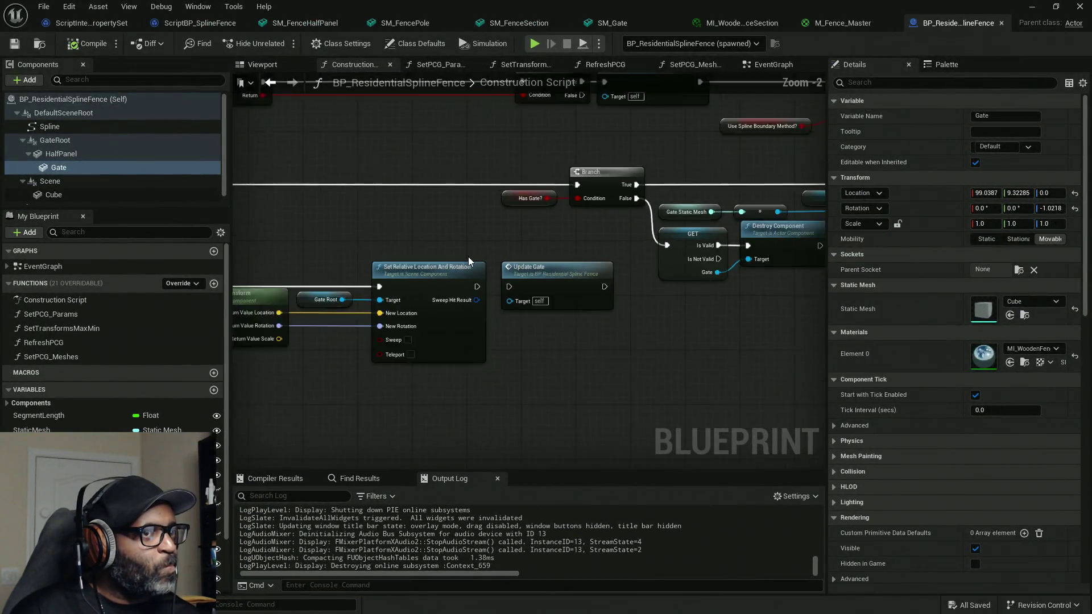
pyautogui.moveTo(442, 231)
pyautogui.mouseDown(button='right')
pyautogui.moveTo(531, 227)
pyautogui.moveTo(449, 327)
pyautogui.mouseUp(button='right')
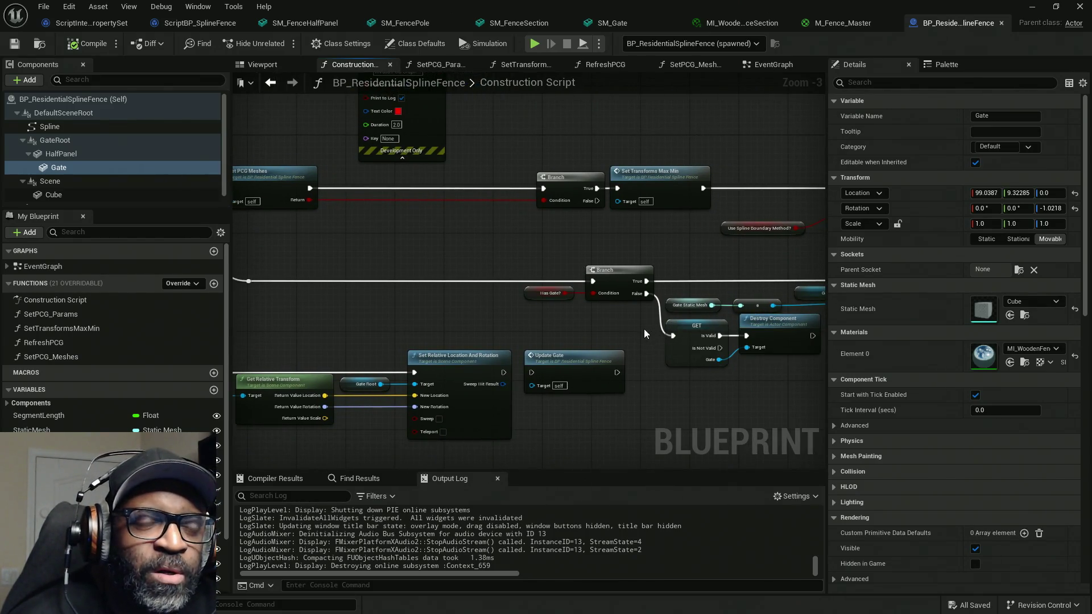
pyautogui.moveTo(651, 328); pyautogui.dragTo(392, 337, button='right')
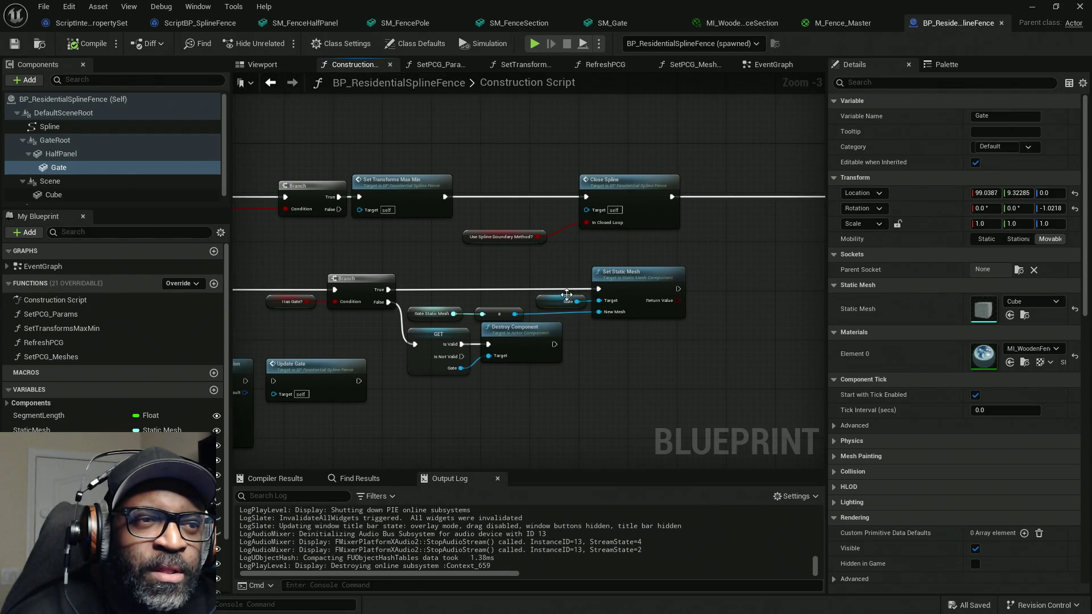
pyautogui.moveTo(508, 216); pyautogui.dragTo(729, 263, button='right')
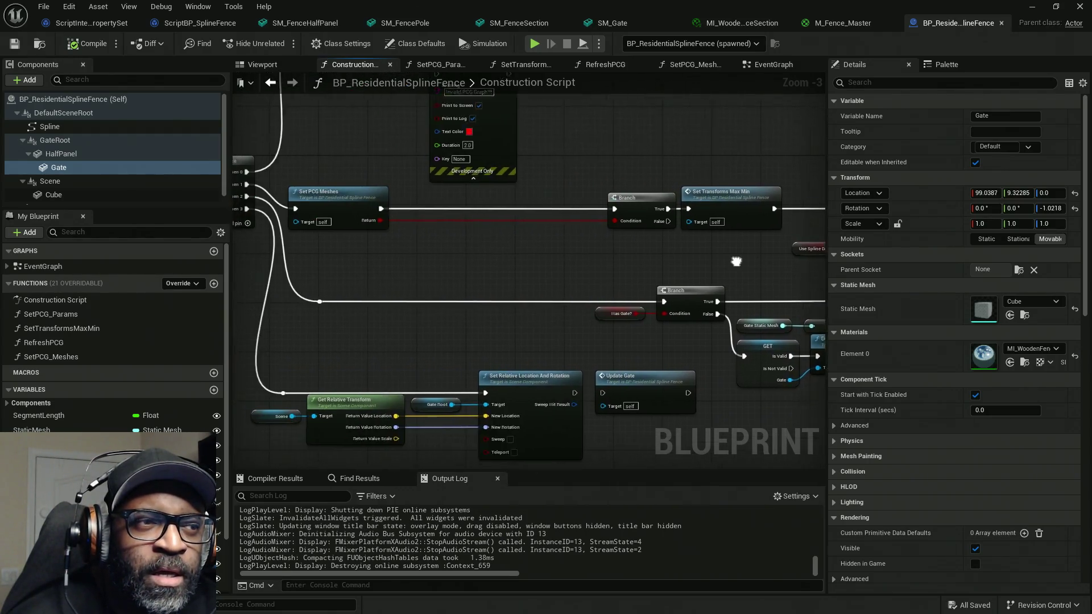
pyautogui.moveTo(327, 341); pyautogui.dragTo(435, 321, button='right')
pyautogui.scroll(-2, 358, 353)
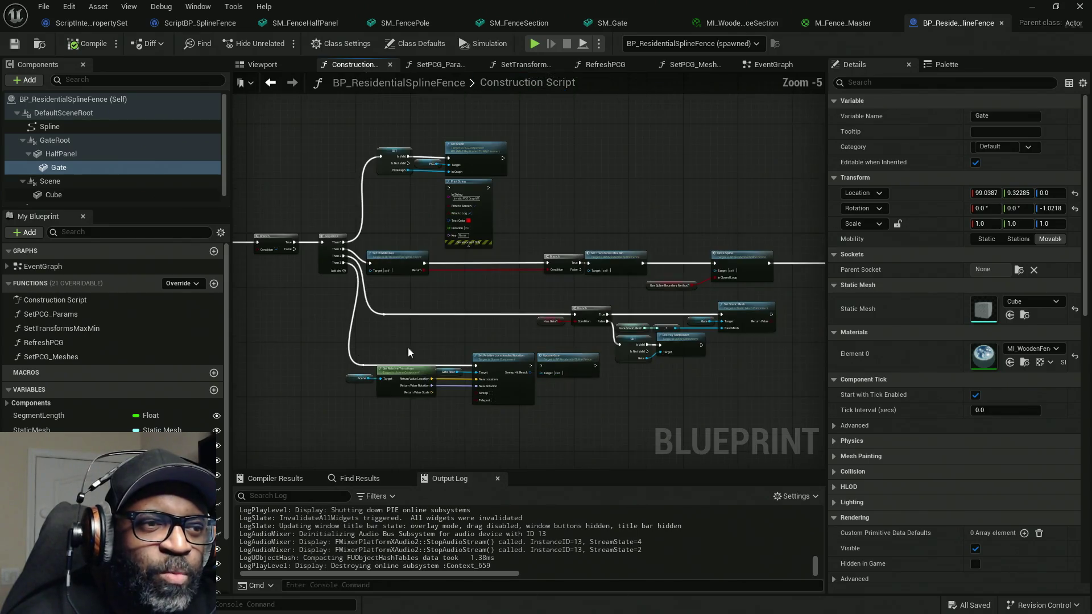
pyautogui.moveTo(380, 348); pyautogui.dragTo(559, 404)
pyautogui.moveTo(400, 375)
pyautogui.mouseDown()
pyautogui.moveTo(409, 230)
pyautogui.moveTo(388, 103)
pyautogui.mouseUp()
pyautogui.moveTo(390, 128); pyautogui.dragTo(411, 144, button='right')
pyautogui.moveTo(380, 393); pyautogui.dragTo(351, 224)
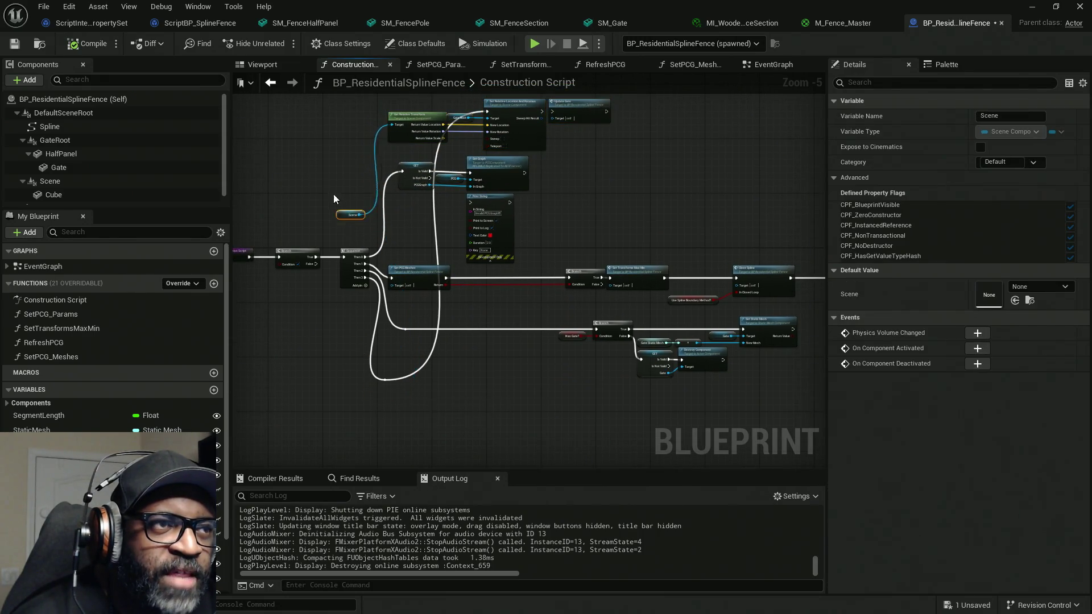
# Step: Rewire the Sequence: drop Then 2's link, attach the PCG graph check to Then 1, Then 0 to the gate nodes
pyautogui.scroll(2, 355, 247)
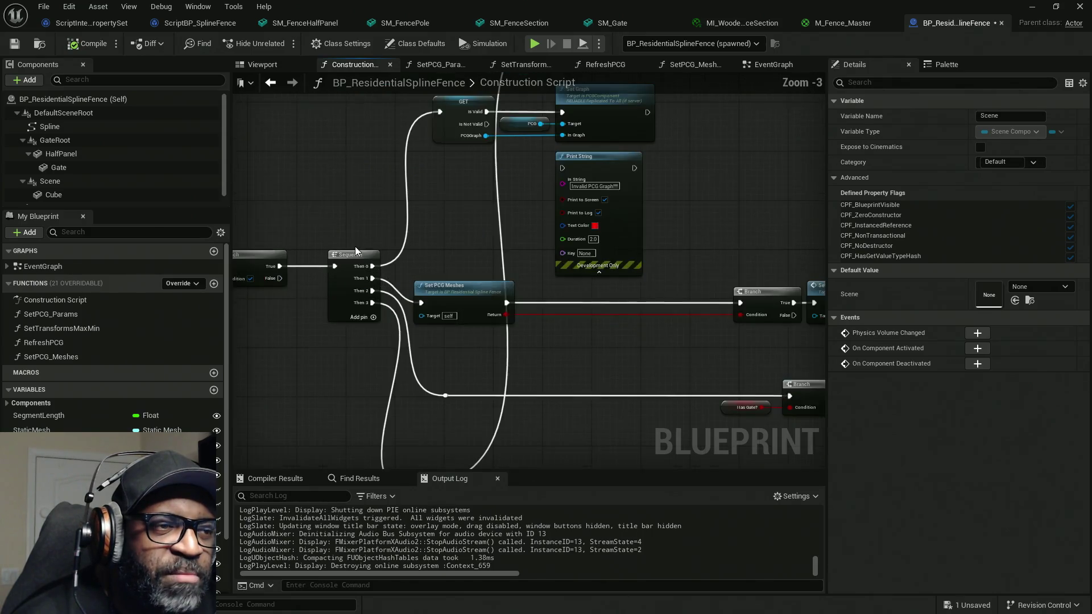
pyautogui.scroll(-1, 379, 254)
pyautogui.moveTo(401, 94); pyautogui.dragTo(434, 215, button='right')
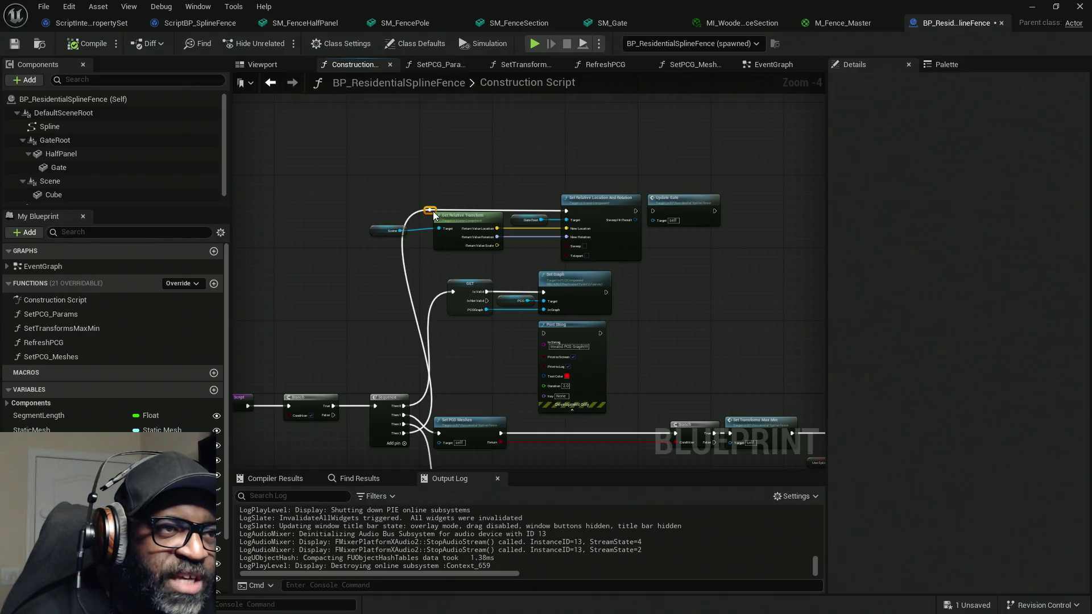
pyautogui.scroll(1, 426, 436)
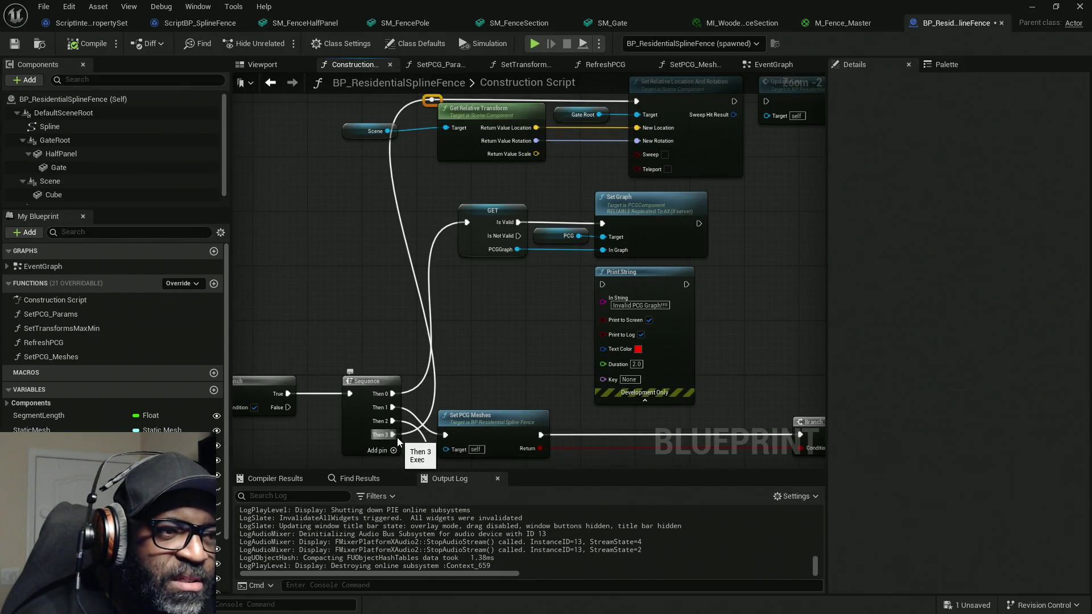
pyautogui.scroll(1, 413, 350)
pyautogui.keyDown('alt'); pyautogui.click(411, 347); pyautogui.keyUp('alt')
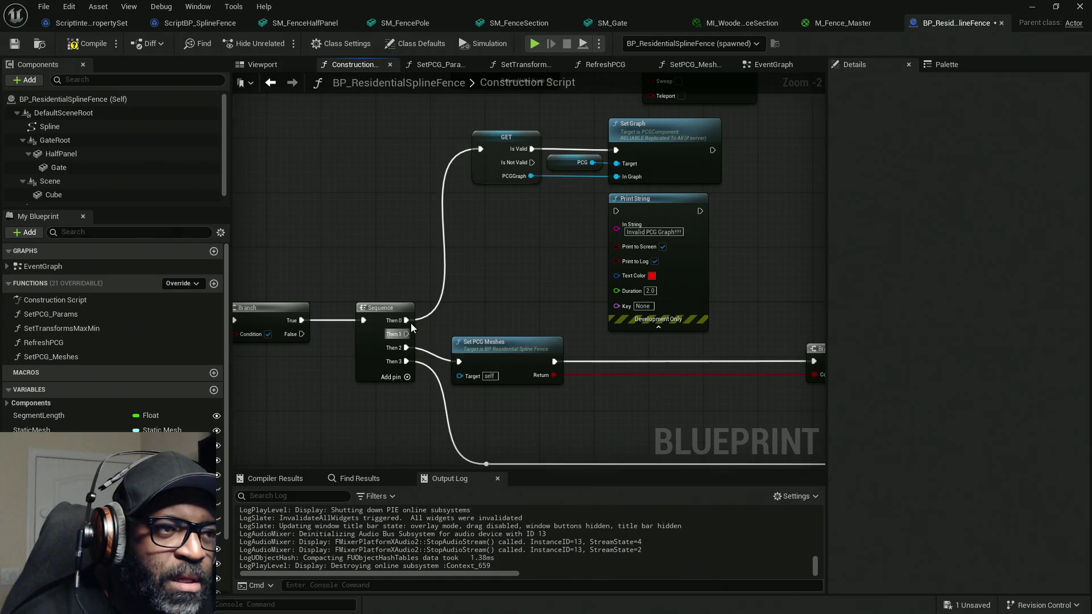
pyautogui.keyDown('ctrl'); pyautogui.moveTo(407, 321); pyautogui.dragTo(405, 333); pyautogui.keyUp('ctrl')
pyautogui.moveTo(418, 309); pyautogui.dragTo(362, 445, button='right')
pyautogui.moveTo(348, 458)
pyautogui.mouseDown()
pyautogui.moveTo(358, 223)
pyautogui.moveTo(389, 164)
pyautogui.mouseUp()
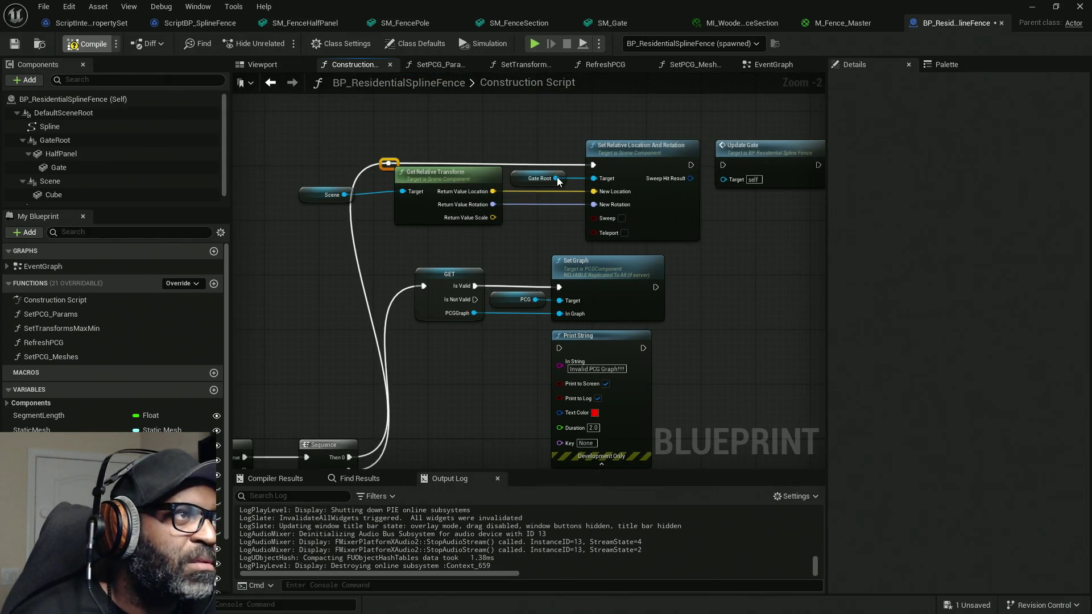
pyautogui.hotkey('alt', 'Tab')
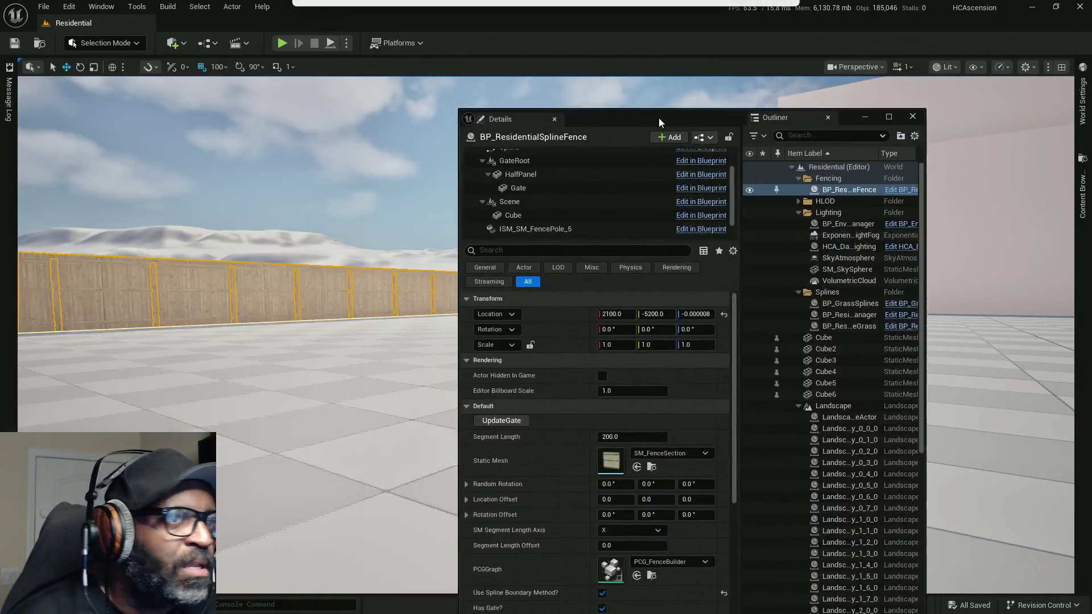
pyautogui.moveTo(659, 118); pyautogui.dragTo(720, 121)
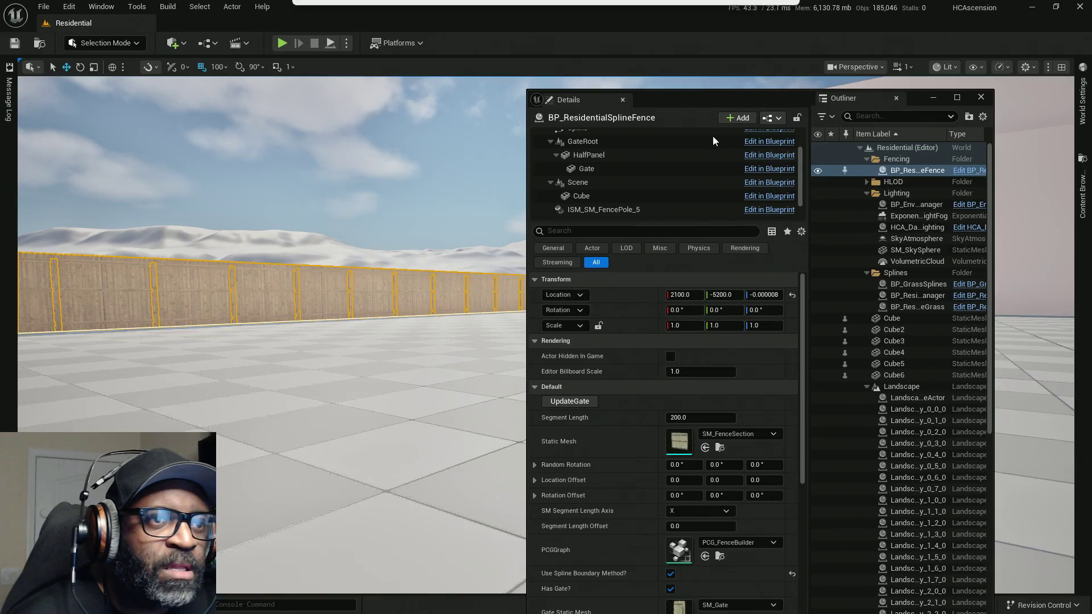
pyautogui.moveTo(785, 88)
pyautogui.mouseDown()
pyautogui.moveTo(547, 107)
pyautogui.moveTo(0, 108)
pyautogui.mouseUp()
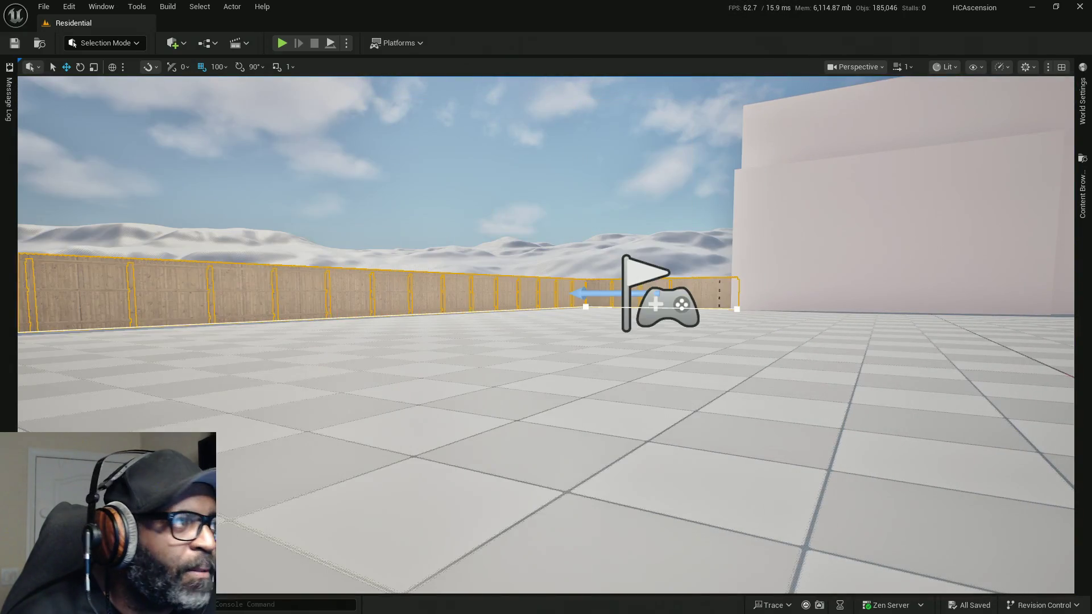
pyautogui.click(282, 43)
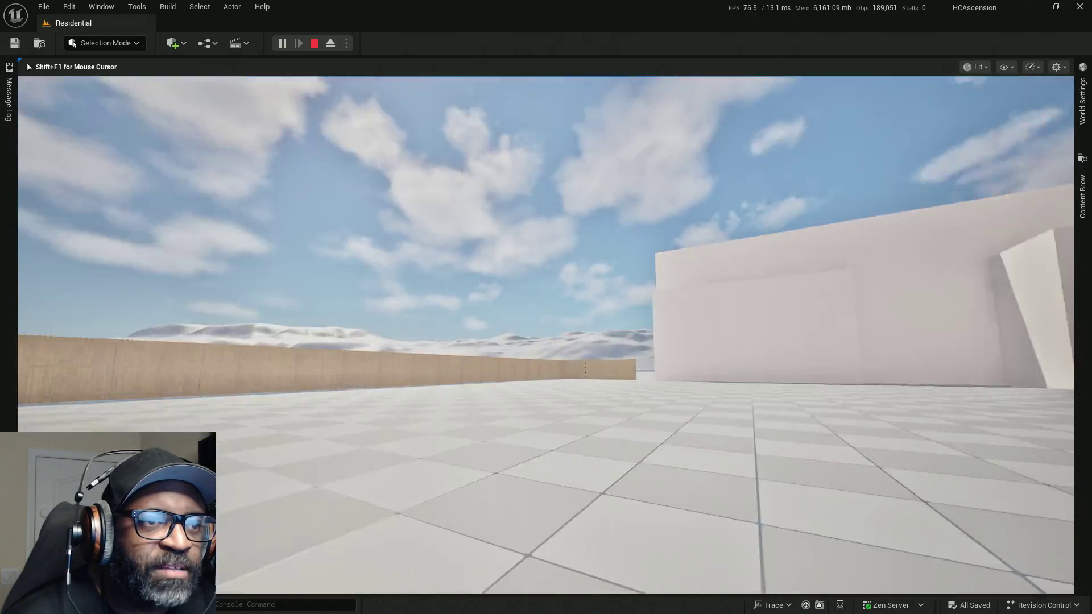
pyautogui.press('w')
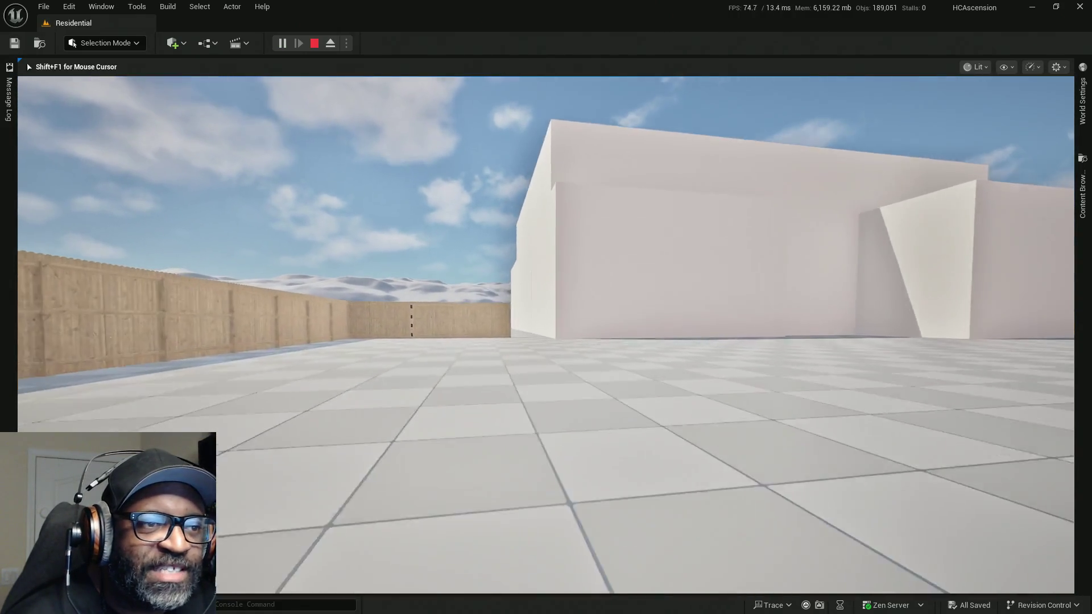
pyautogui.press('w')
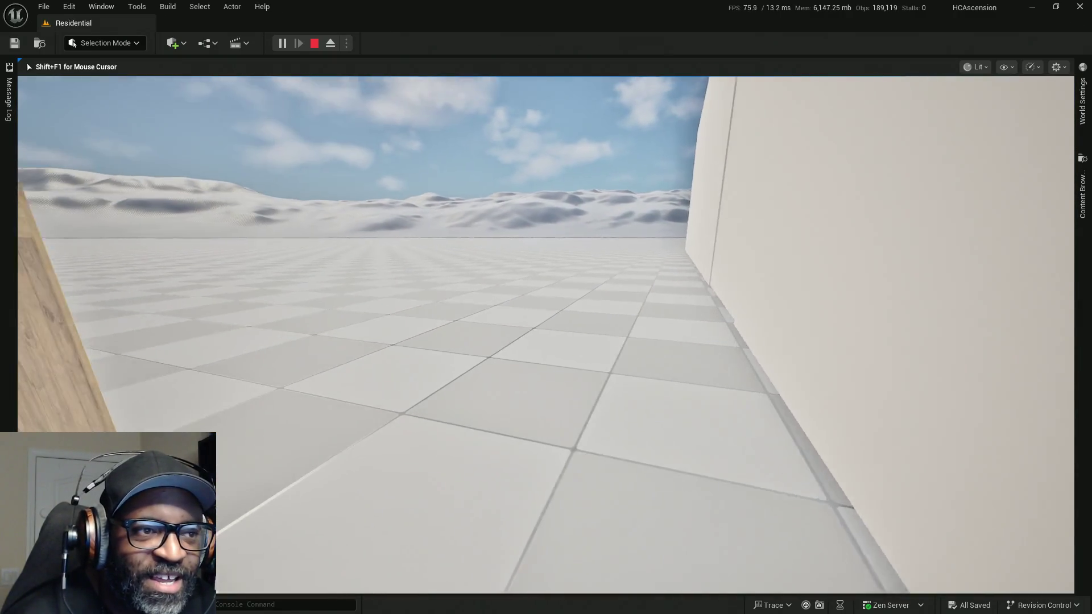
pyautogui.press('w')
pyautogui.press('w')
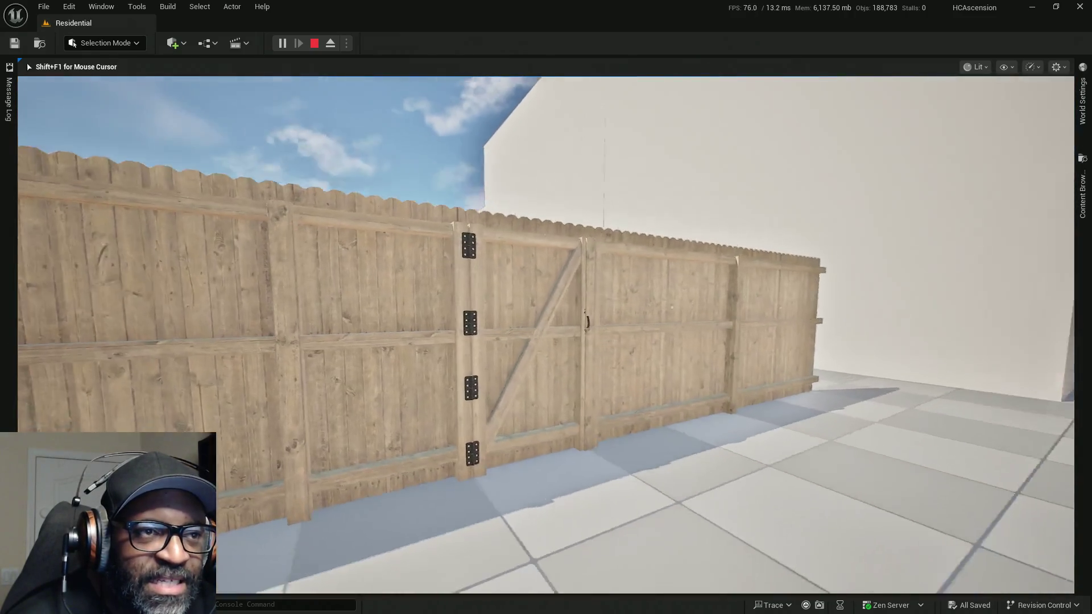
pyautogui.press('Escape')
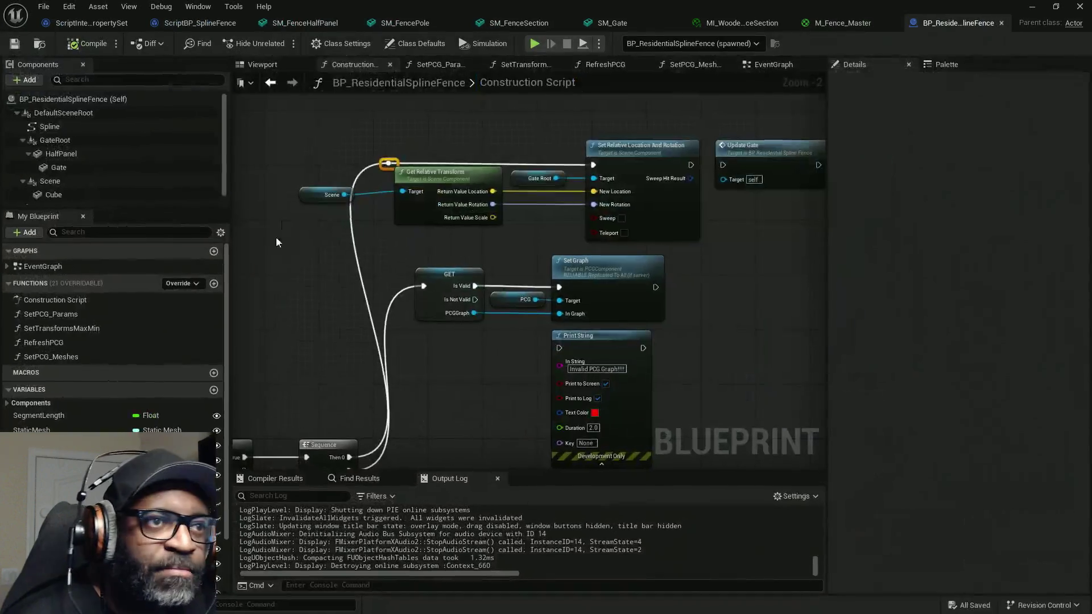
# Step: Chain Set Relative Location And Rotation's exec and the gate transform output into Update Gate
pyautogui.moveTo(747, 222); pyautogui.dragTo(571, 232, button='right')
pyautogui.moveTo(516, 174)
pyautogui.mouseDown()
pyautogui.moveTo(558, 182)
pyautogui.moveTo(548, 174)
pyautogui.mouseUp()
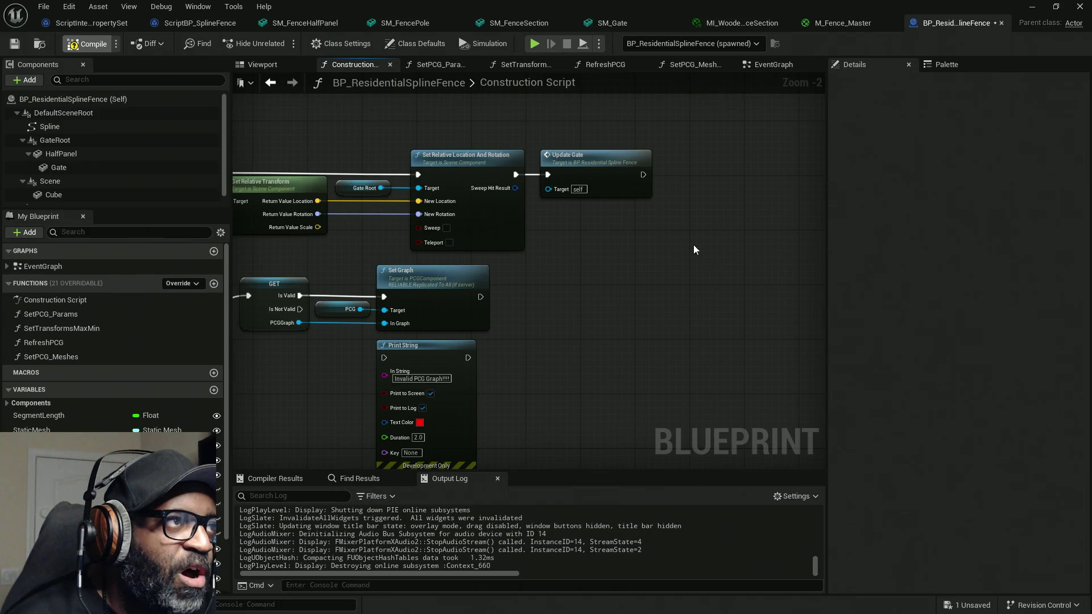
pyautogui.scroll(-8, 570, 271)
pyautogui.moveTo(578, 317); pyautogui.dragTo(465, 140, button='right')
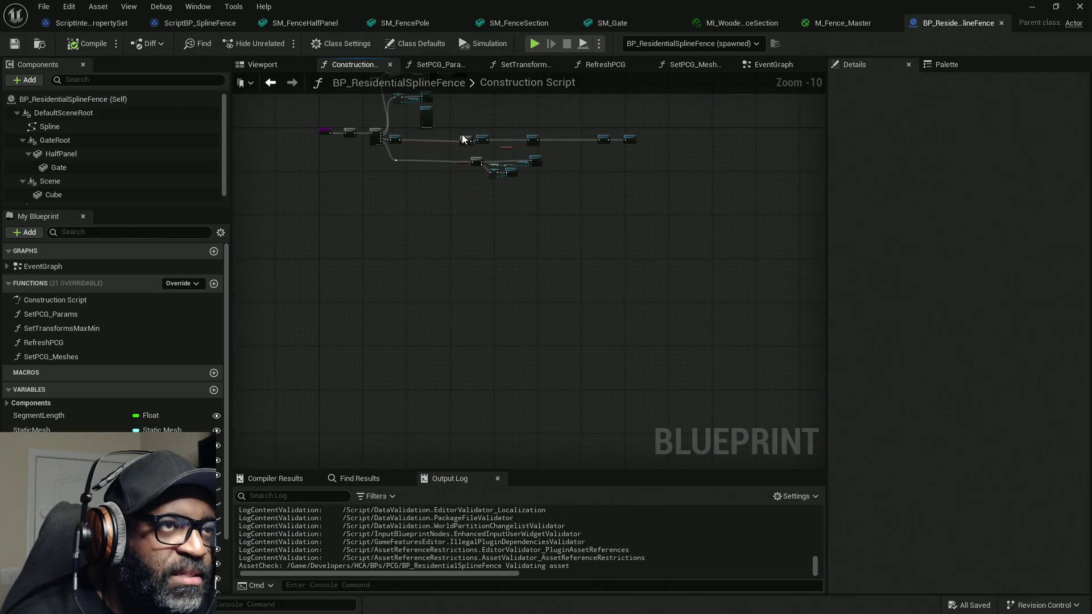
# Step: Show the EventGraph and box-select all of its nodes
pyautogui.click(767, 64)
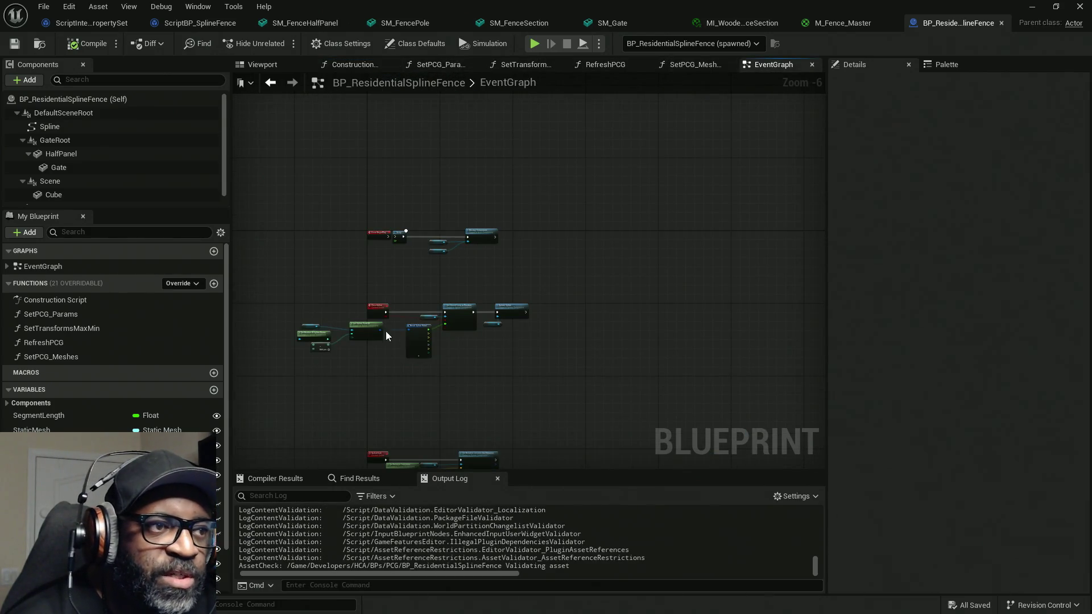
pyautogui.scroll(6, 386, 343)
pyautogui.scroll(-6, 402, 282)
pyautogui.scroll(3, 364, 233)
pyautogui.moveTo(322, 157)
pyautogui.mouseDown()
pyautogui.moveTo(412, 217)
pyautogui.moveTo(813, 383)
pyautogui.mouseUp()
pyautogui.scroll(1, 813, 384)
pyautogui.moveTo(666, 179); pyautogui.dragTo(522, 188, button='right')
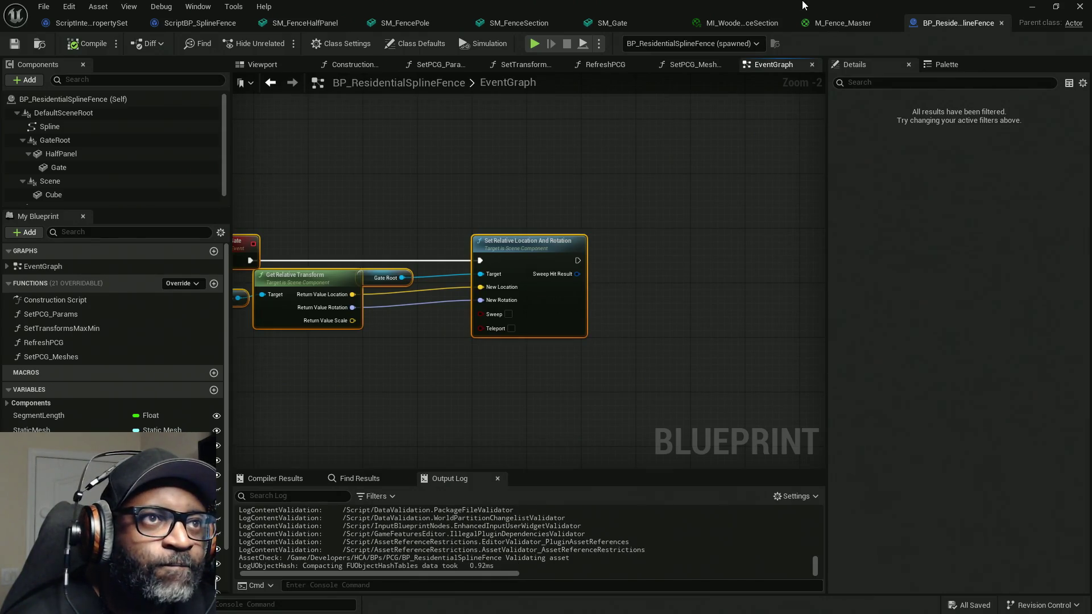
pyautogui.hotkey('alt', 'Tab')
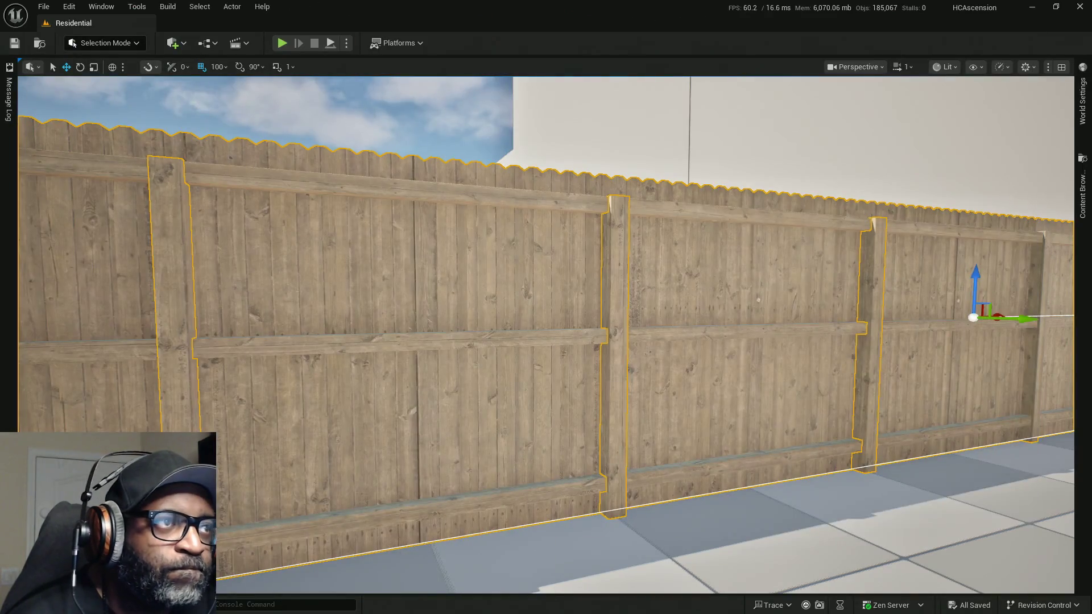
pyautogui.click(283, 43)
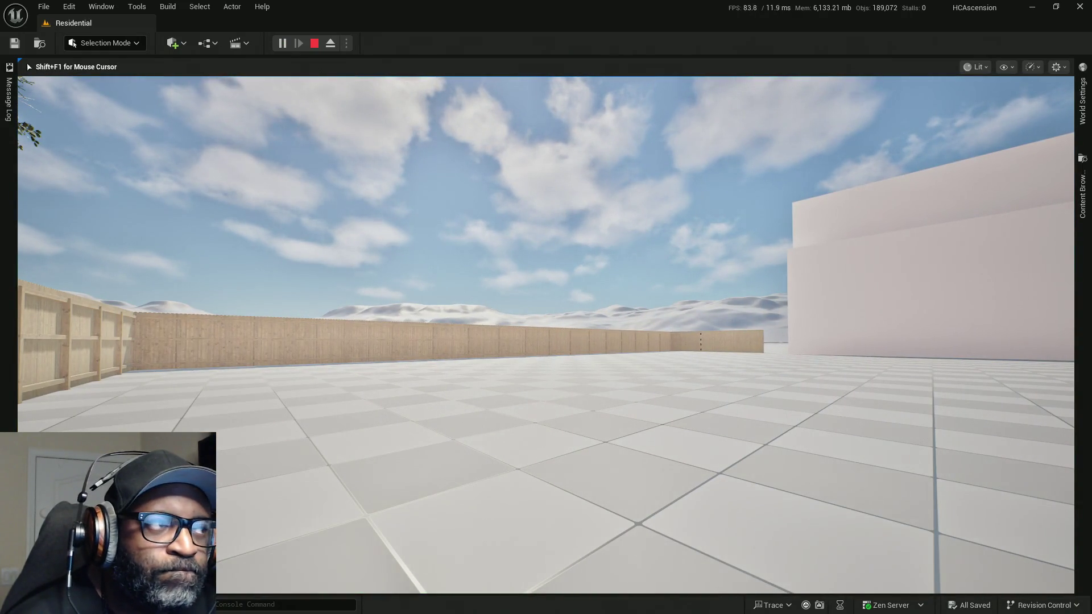
pyautogui.press('w')
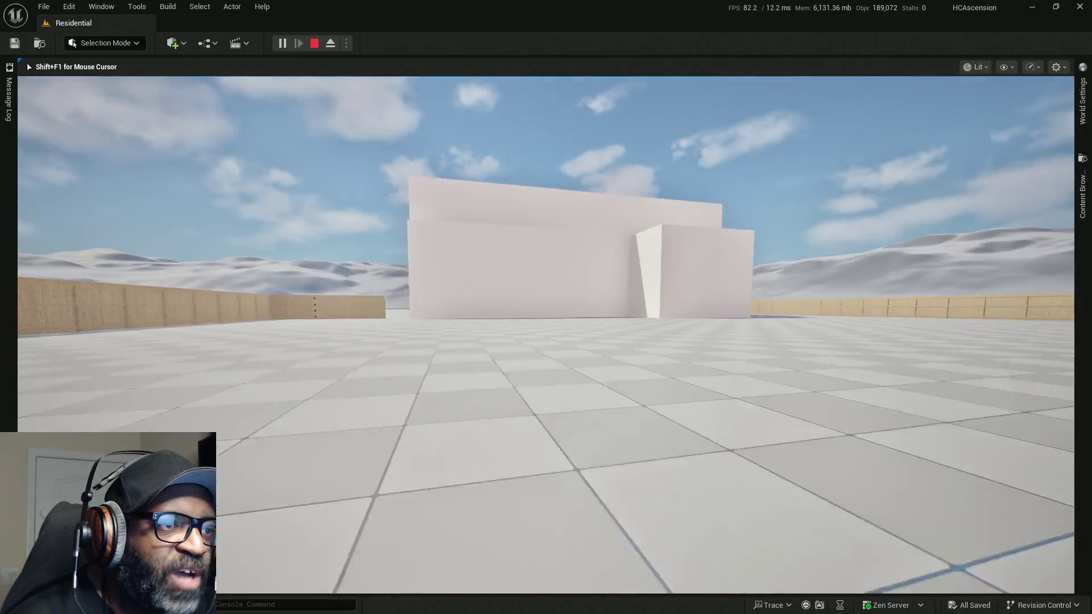
pyautogui.press('Escape')
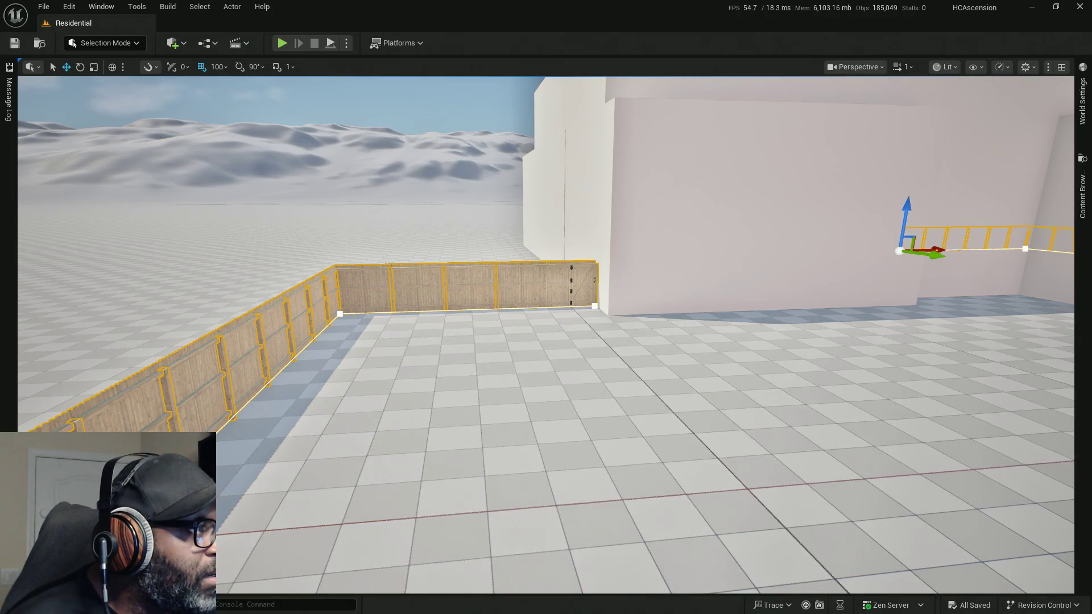
# Step: Drag the fence's base spline point left along X and save the level
pyautogui.click(547, 308)
pyautogui.click(571, 283)
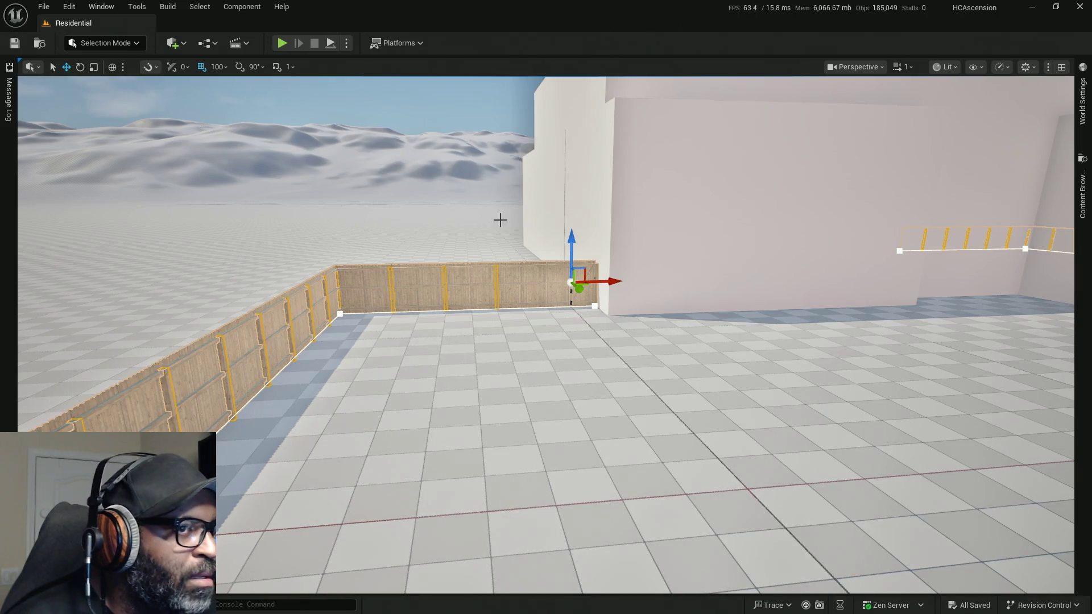
pyautogui.moveTo(655, 276)
pyautogui.mouseDown(button='right')
pyautogui.moveTo(825, 278)
pyautogui.moveTo(739, 296)
pyautogui.moveTo(711, 319)
pyautogui.moveTo(541, 296)
pyautogui.moveTo(614, 313)
pyautogui.moveTo(592, 330)
pyautogui.mouseUp(button='right')
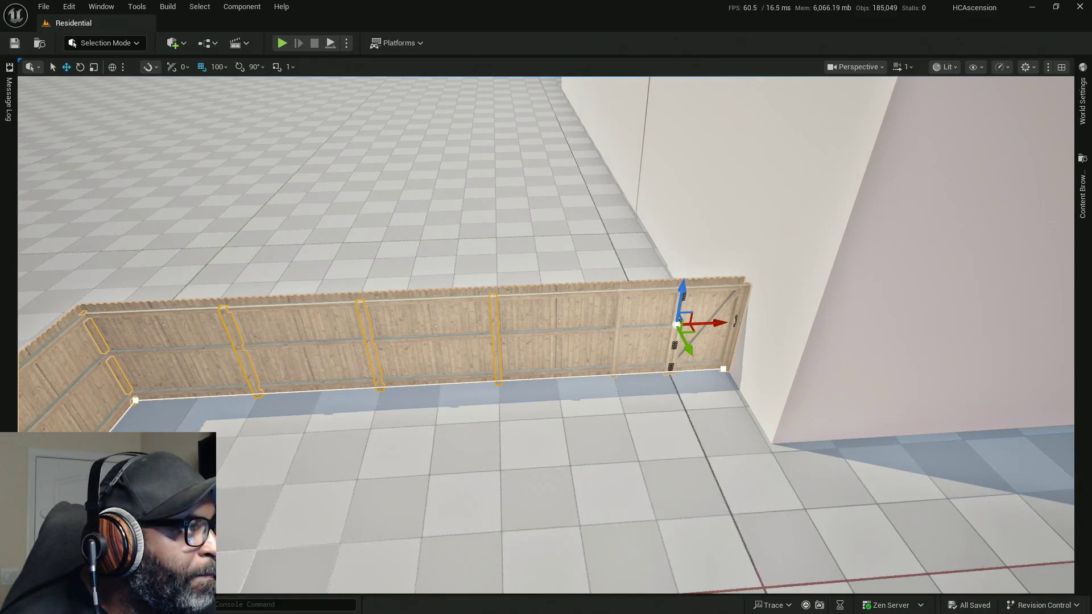
pyautogui.keyDown('alt'); pyautogui.moveTo(677, 324); pyautogui.dragTo(613, 374, button='middle'); pyautogui.keyUp('alt')
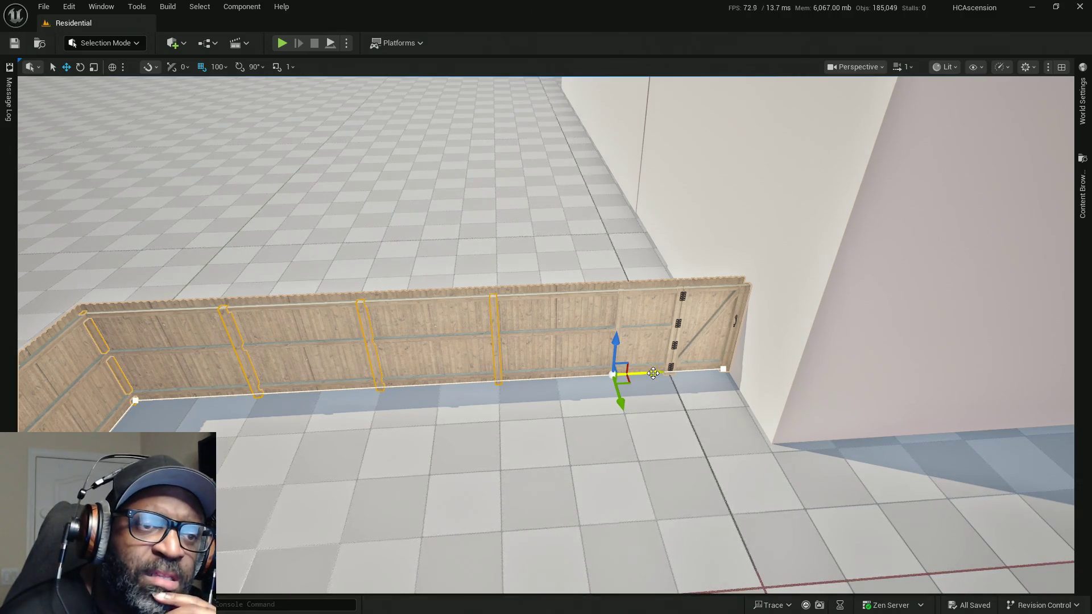
pyautogui.moveTo(653, 373); pyautogui.dragTo(539, 378)
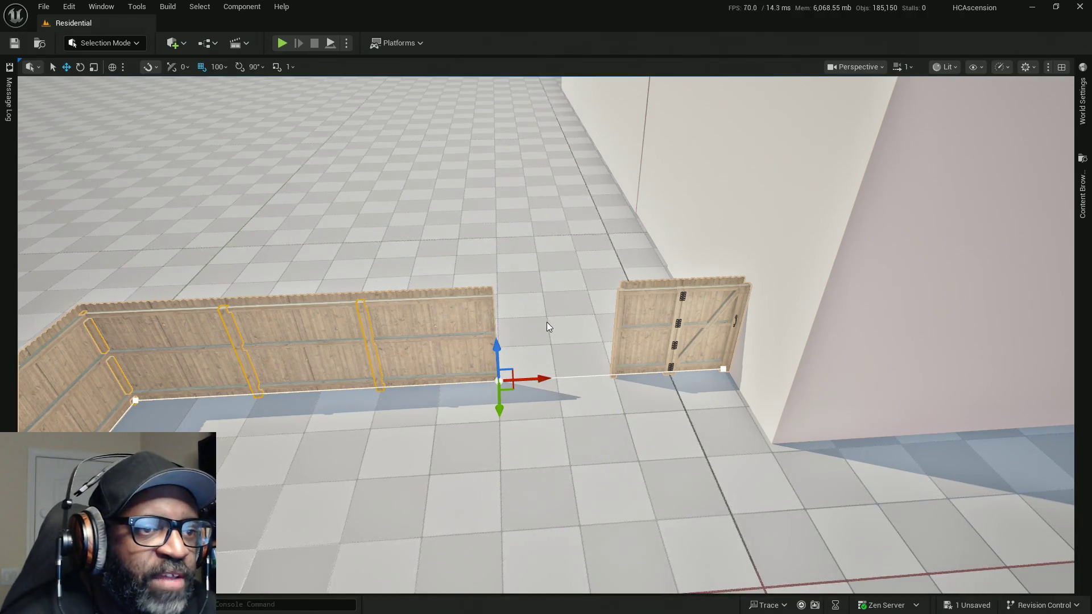
pyautogui.hotkey('ctrl', 's')
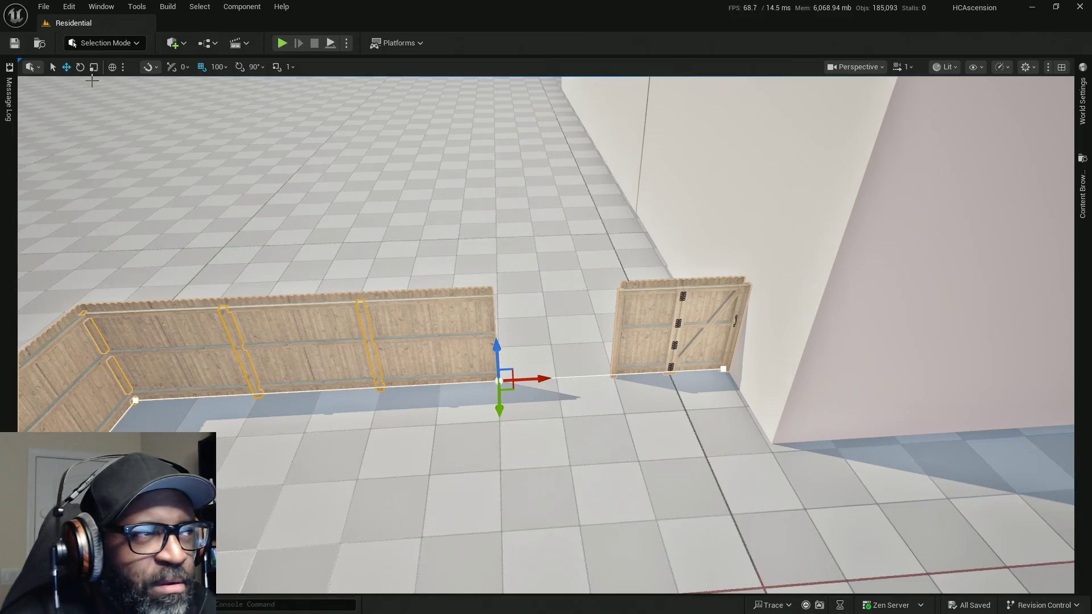
# Step: Play-test by walking toward the gate by the white building, then bring the fence Blueprint editor forward
pyautogui.press('Escape')
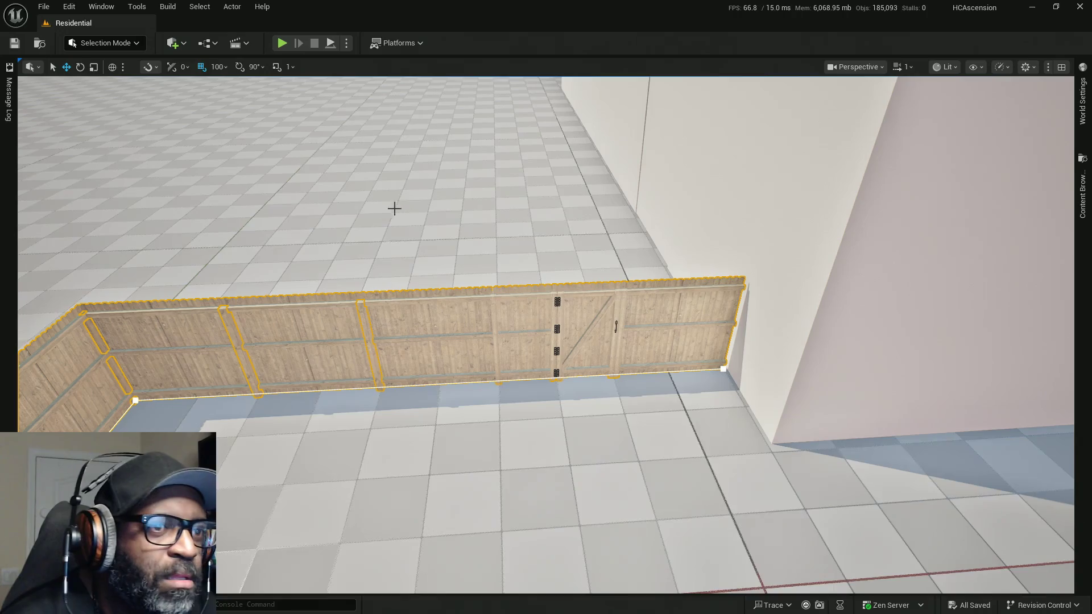
pyautogui.click(282, 43)
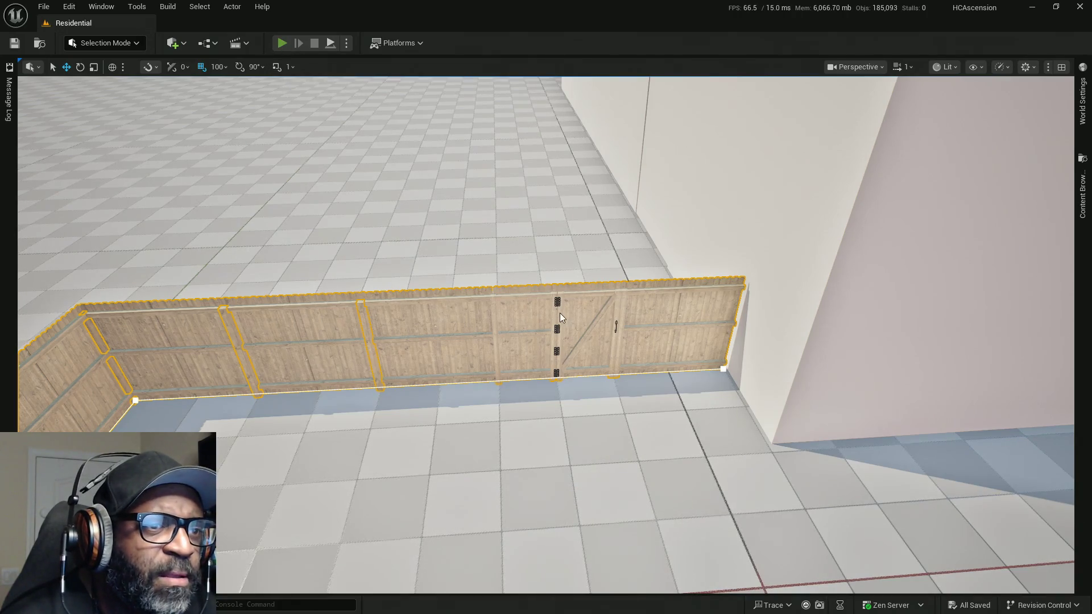
pyautogui.press('w')
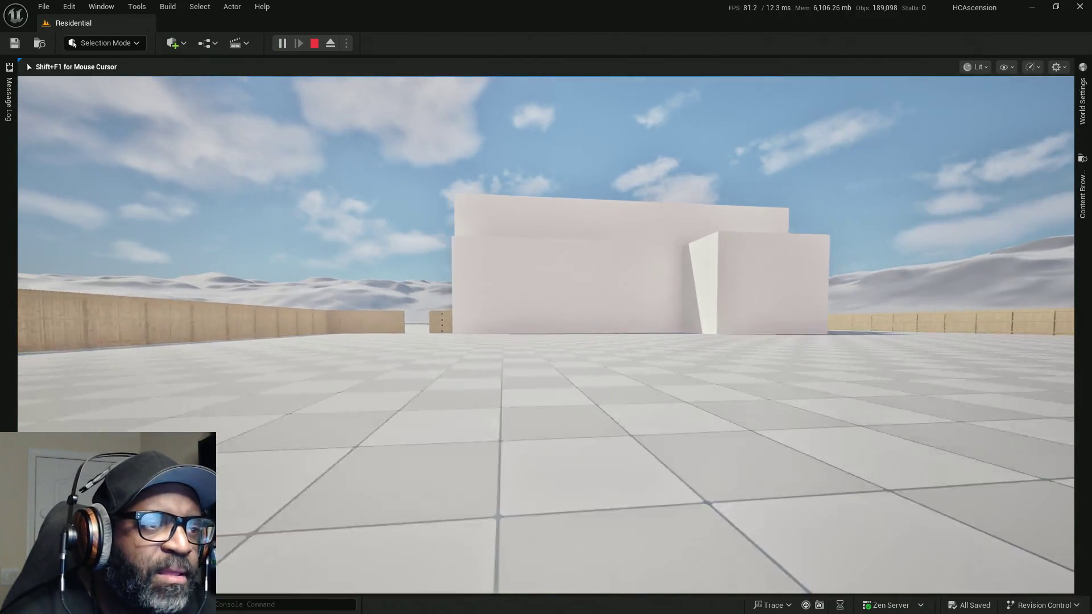
pyautogui.press('w')
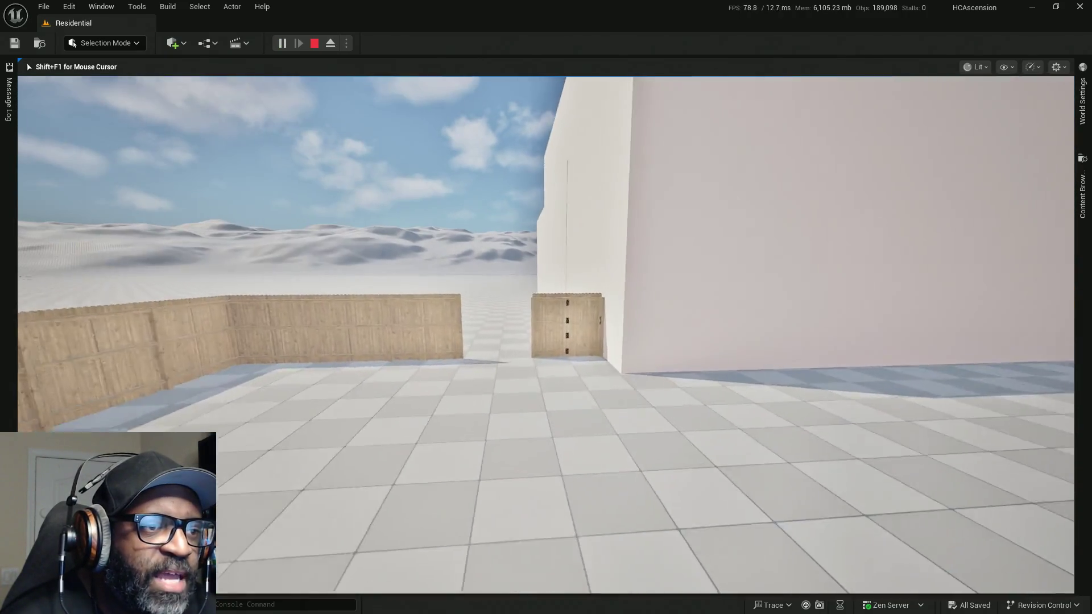
pyautogui.press('Escape')
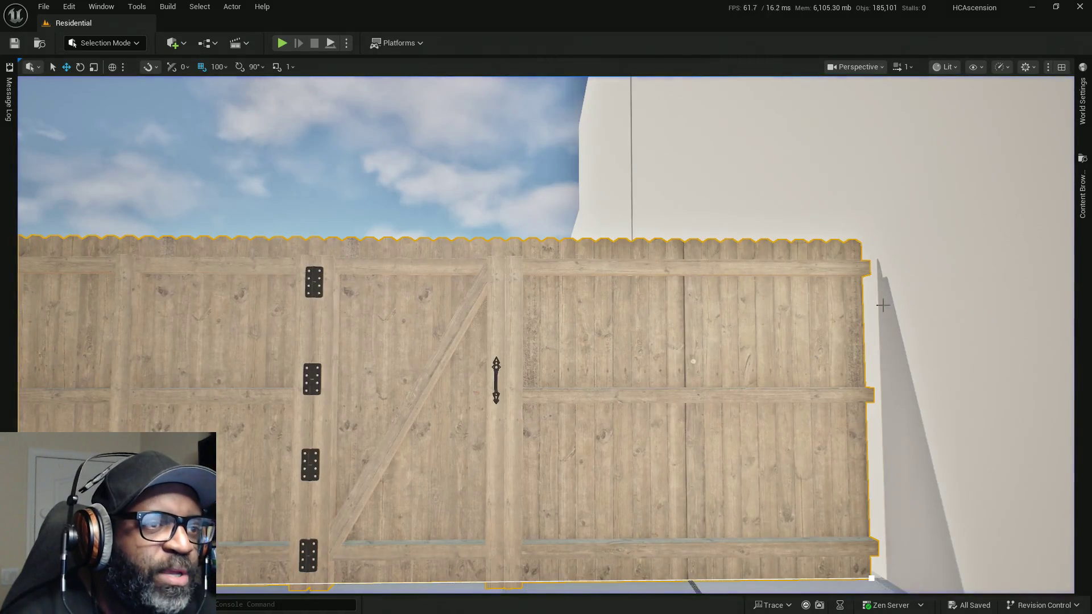
pyautogui.hotkey('ctrl', 'e')
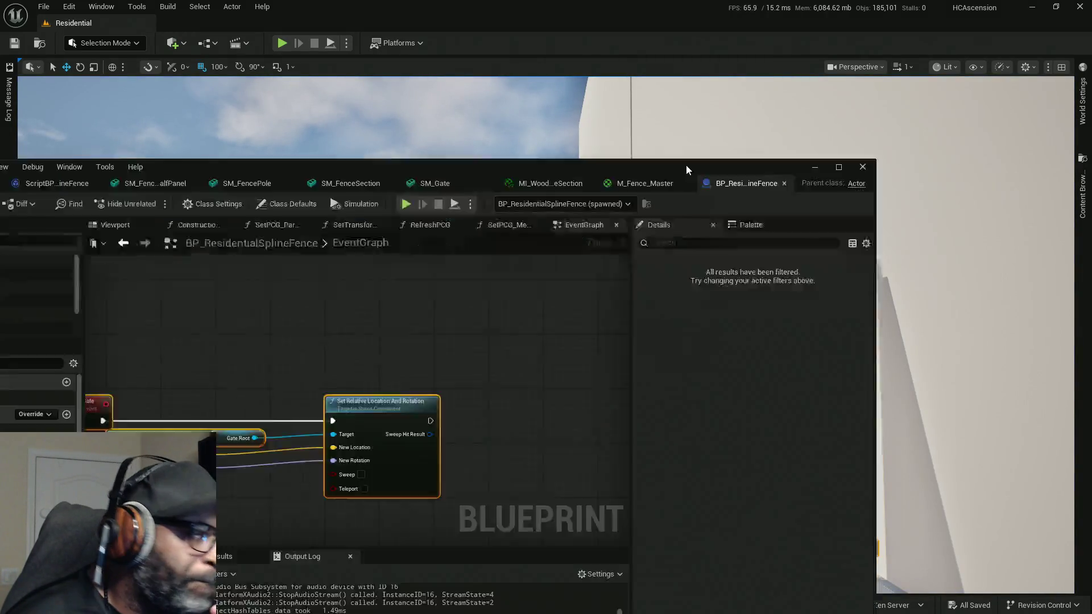
# Step: Pan the EventGraph to the BeginPlay, Delay and Destroy Component nodes
pyautogui.scroll(-3, 438, 239)
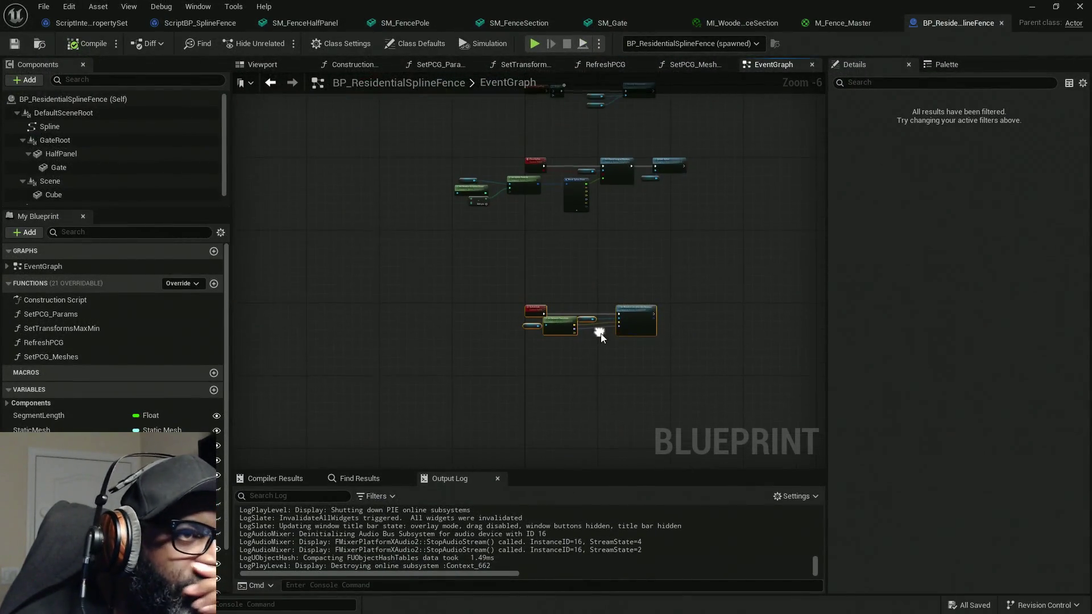
pyautogui.scroll(5, 569, 296)
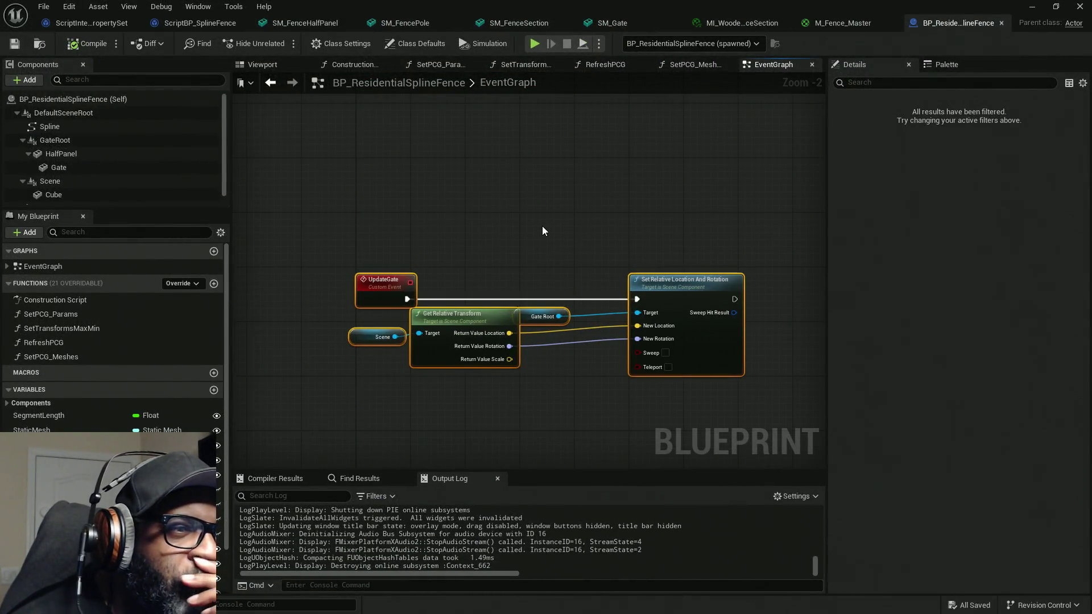
pyautogui.scroll(-5, 541, 226)
pyautogui.moveTo(571, 212)
pyautogui.mouseDown(button='right')
pyautogui.moveTo(582, 326)
pyautogui.moveTo(567, 356)
pyautogui.mouseUp(button='right')
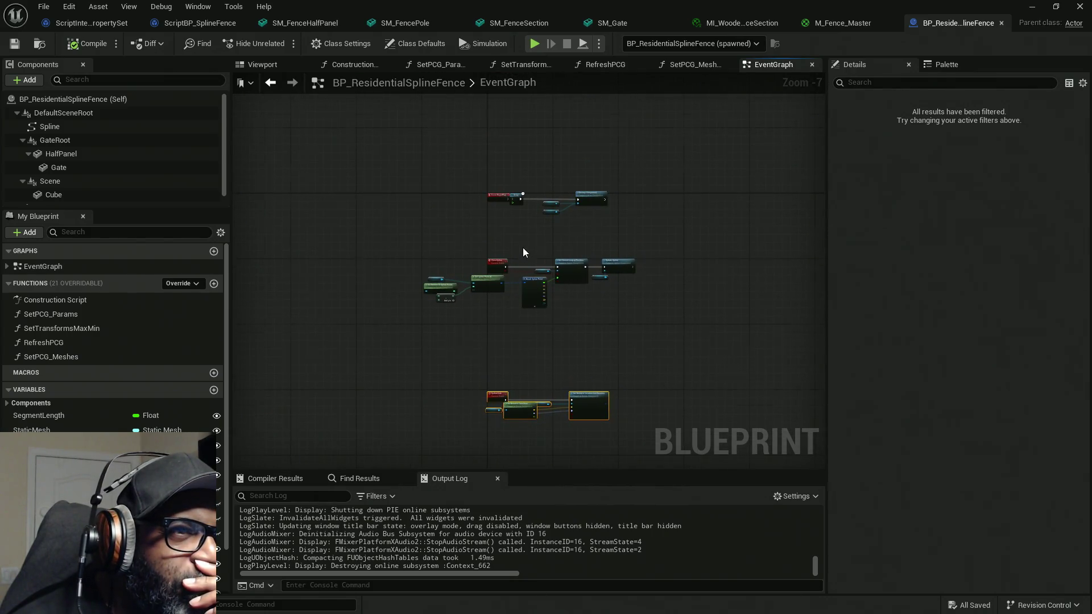
pyautogui.scroll(4, 524, 247)
pyautogui.moveTo(523, 247); pyautogui.dragTo(534, 374, button='right')
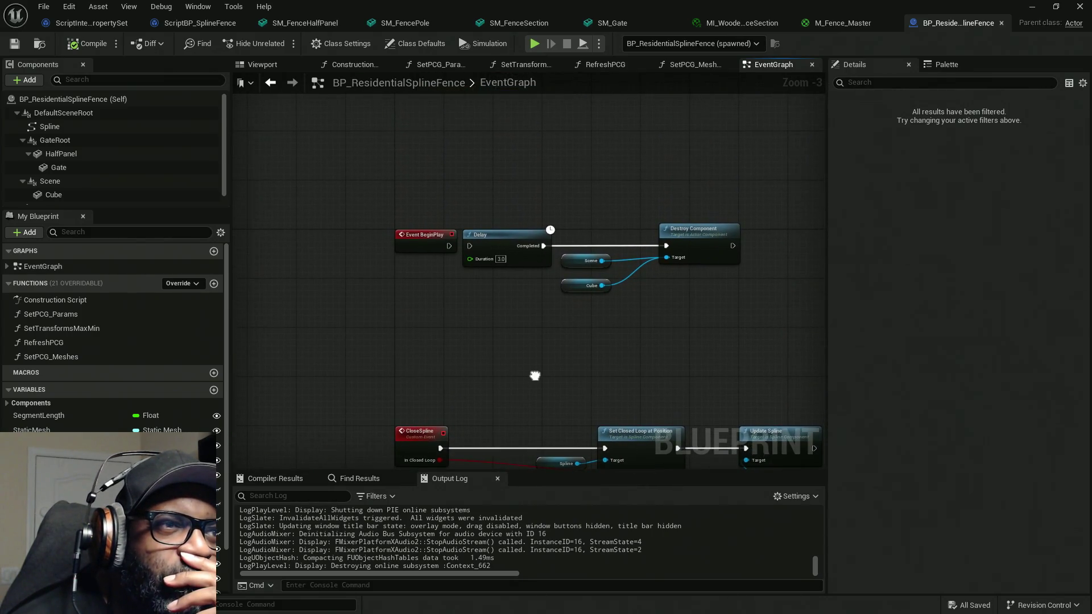
# Step: Switch to the Construction Script and inspect the Branch, Close Spline and Set PCG Params nodes
pyautogui.click(353, 66)
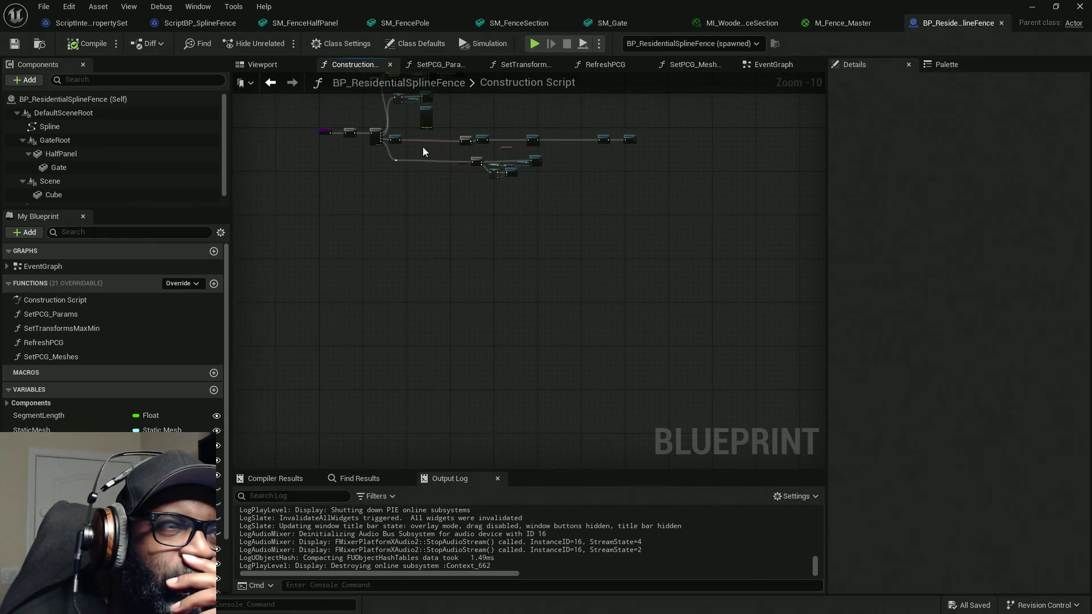
pyautogui.scroll(7, 446, 219)
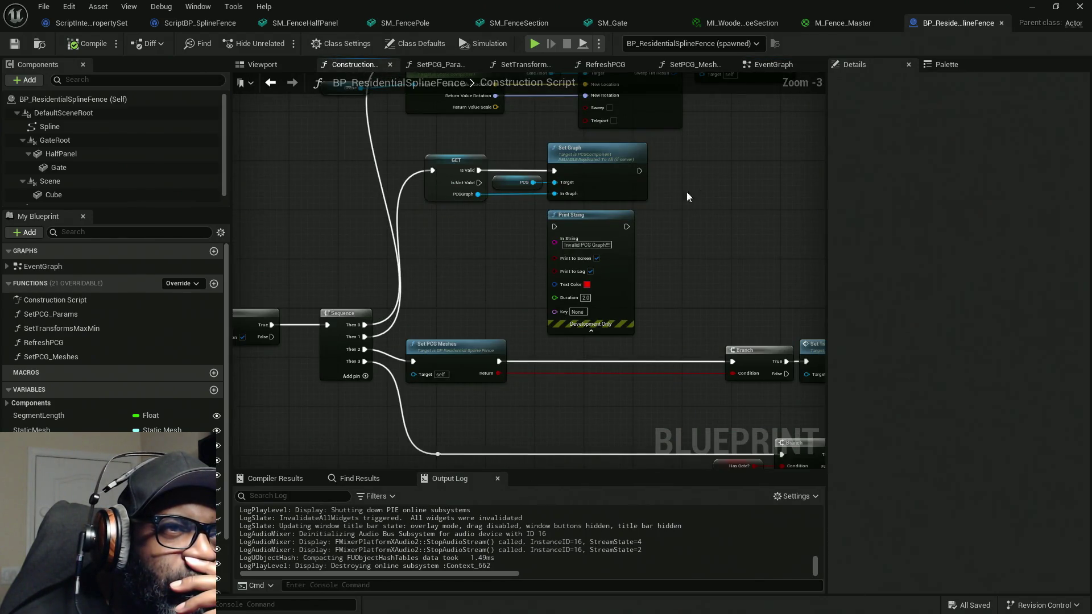
pyautogui.moveTo(743, 246)
pyautogui.mouseDown(button='right')
pyautogui.moveTo(639, 178)
pyautogui.moveTo(580, 158)
pyautogui.moveTo(314, 134)
pyautogui.mouseUp(button='right')
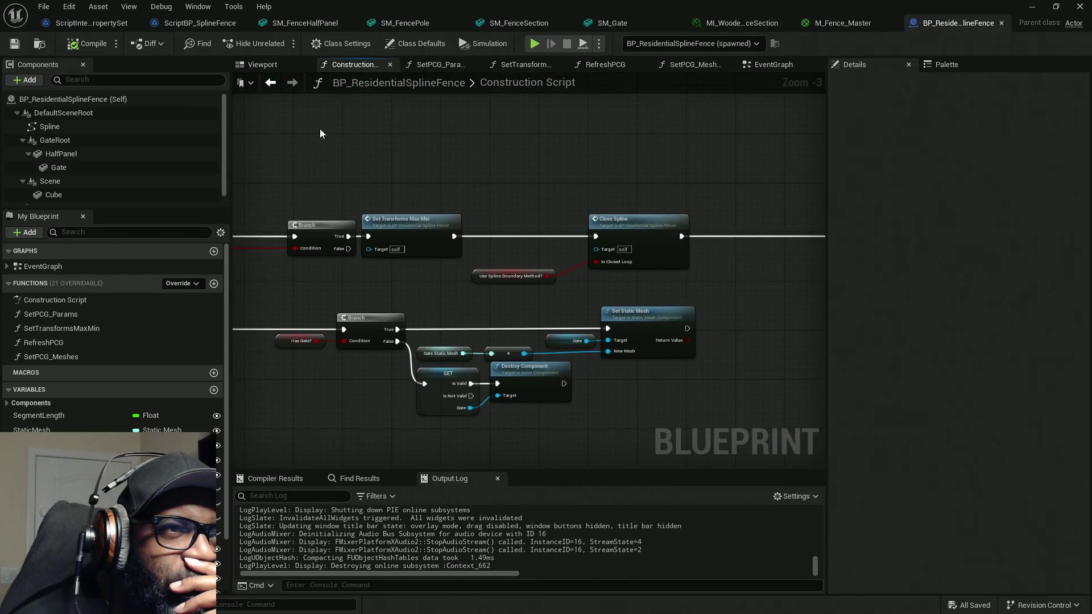
pyautogui.moveTo(675, 169)
pyautogui.mouseDown(button='right')
pyautogui.moveTo(558, 160)
pyautogui.moveTo(799, 158)
pyautogui.moveTo(337, 200)
pyautogui.mouseUp(button='right')
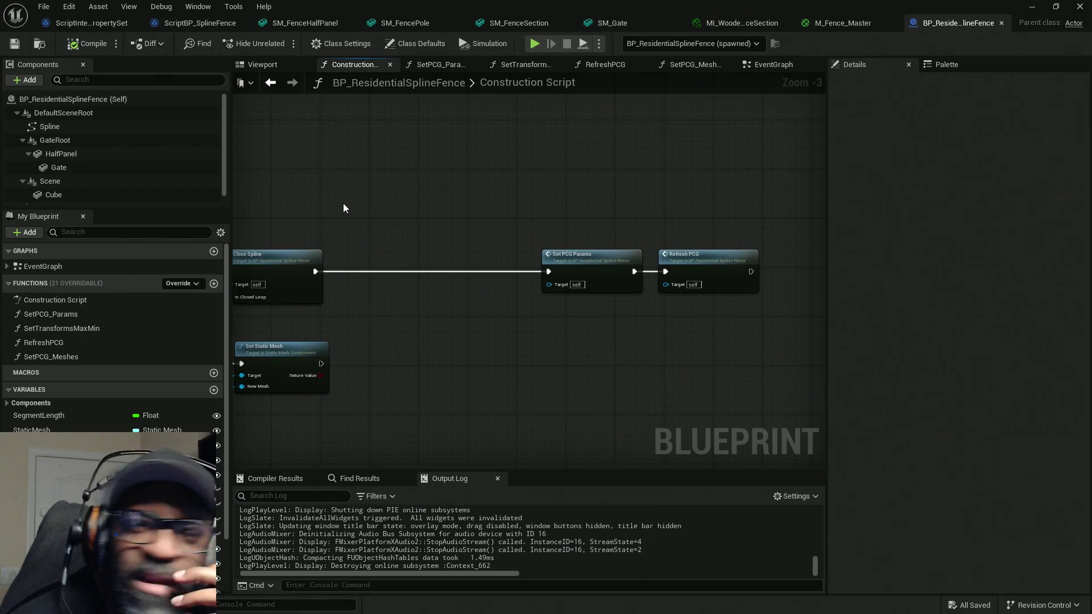
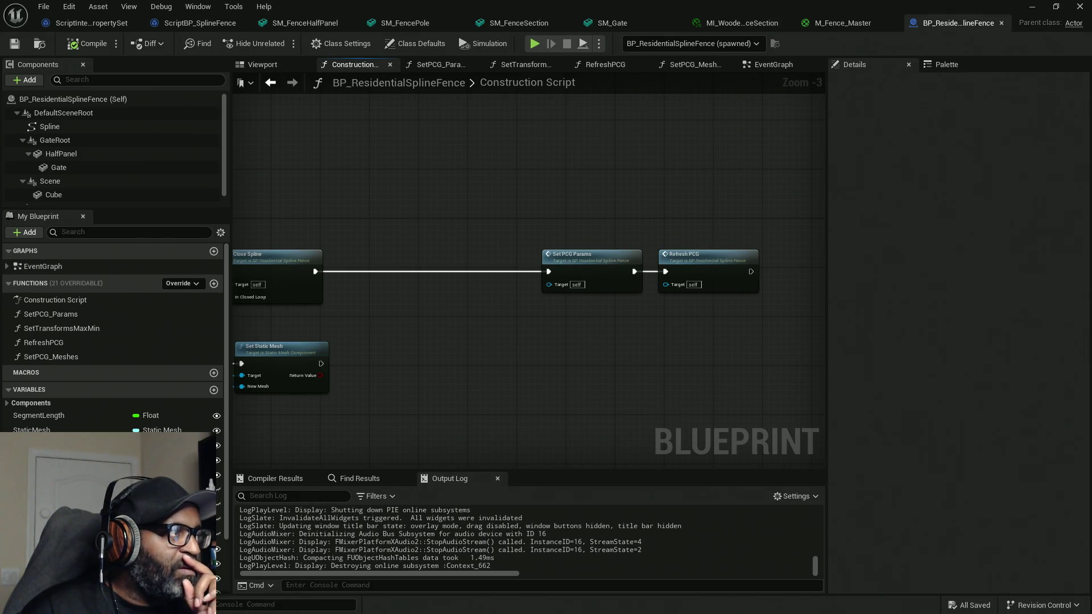
# Step: Load the Endfield 1.3 update video on YouTube in a maximized browser over Unreal
pyautogui.doubleClick(411, 107)
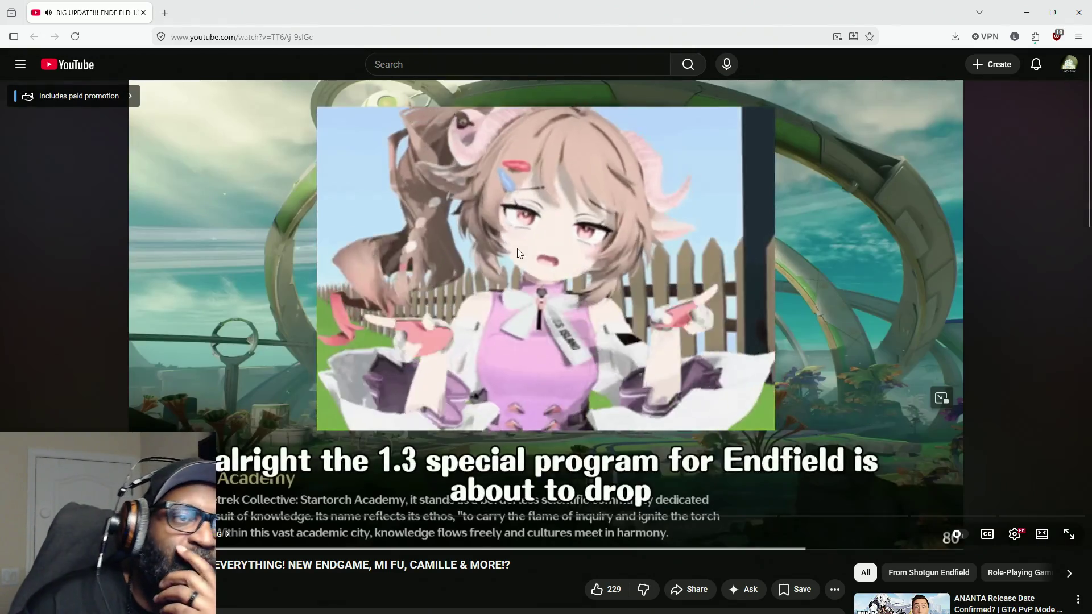
# Step: Set the Endfield 1.3 video to 1080p60, like it, and resume playback
pyautogui.click(860, 449)
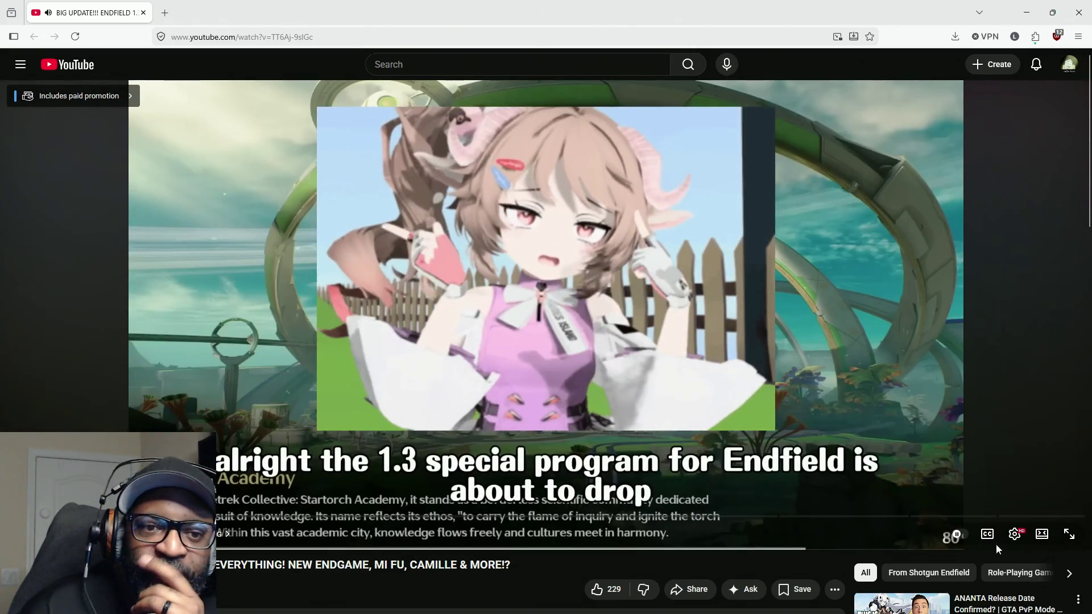
pyautogui.click(1018, 536)
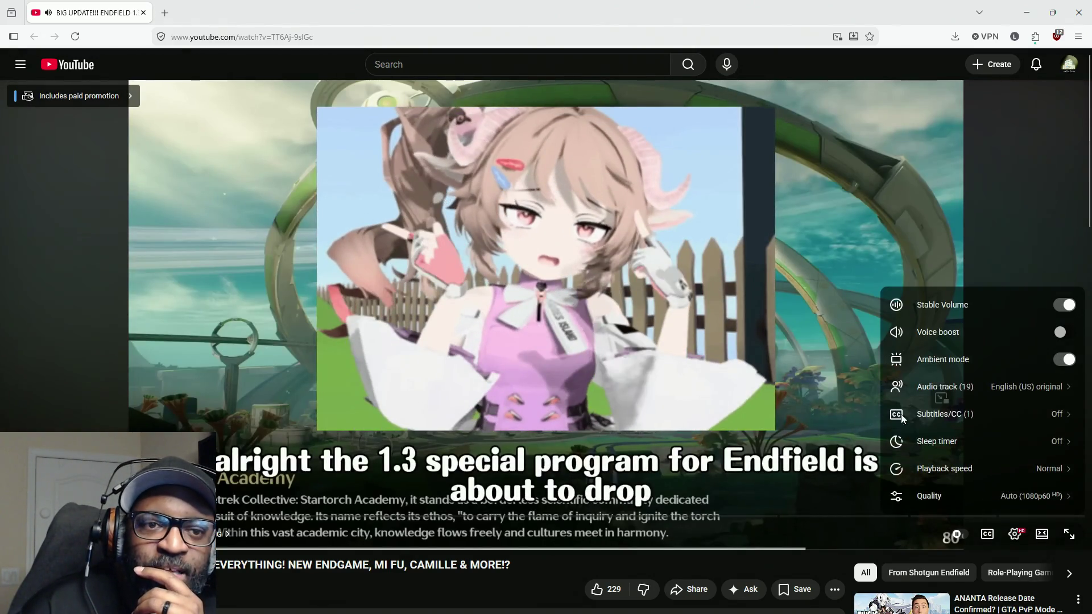
pyautogui.click(1024, 493)
pyautogui.click(984, 359)
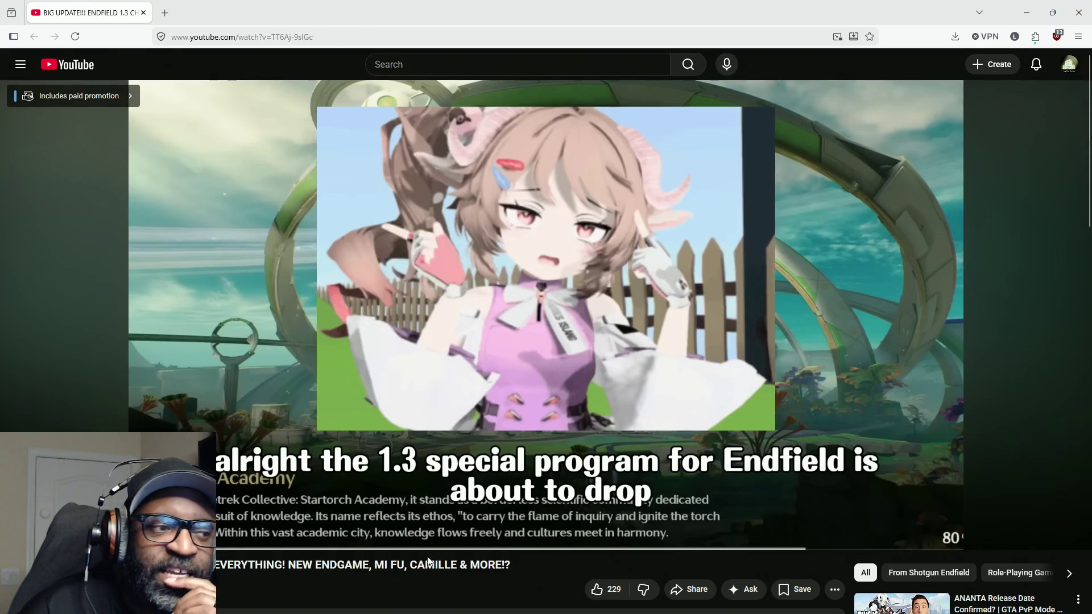
pyautogui.click(597, 590)
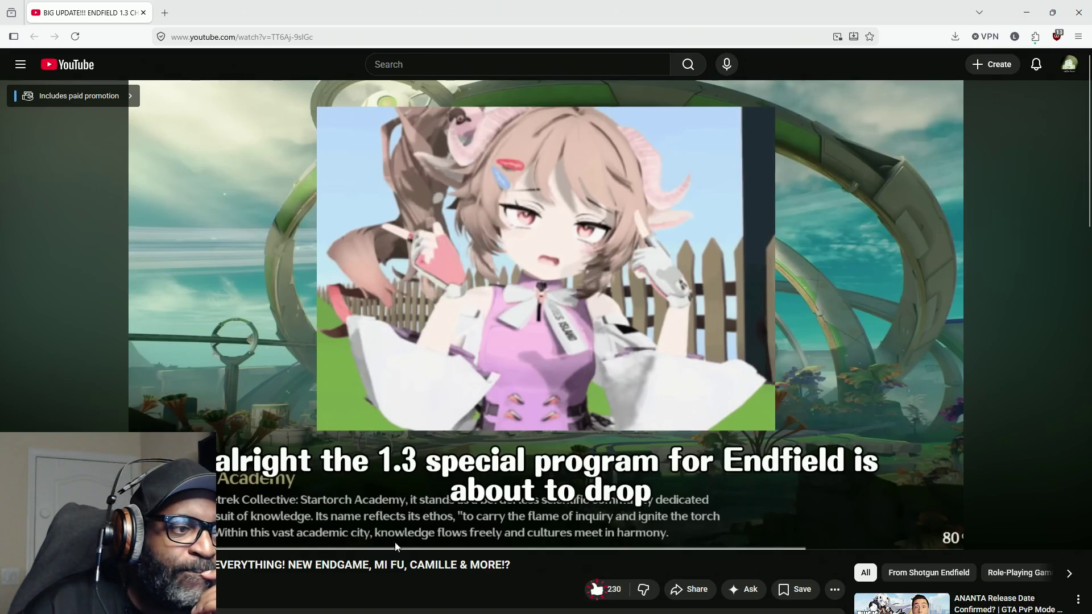
pyautogui.click(195, 412)
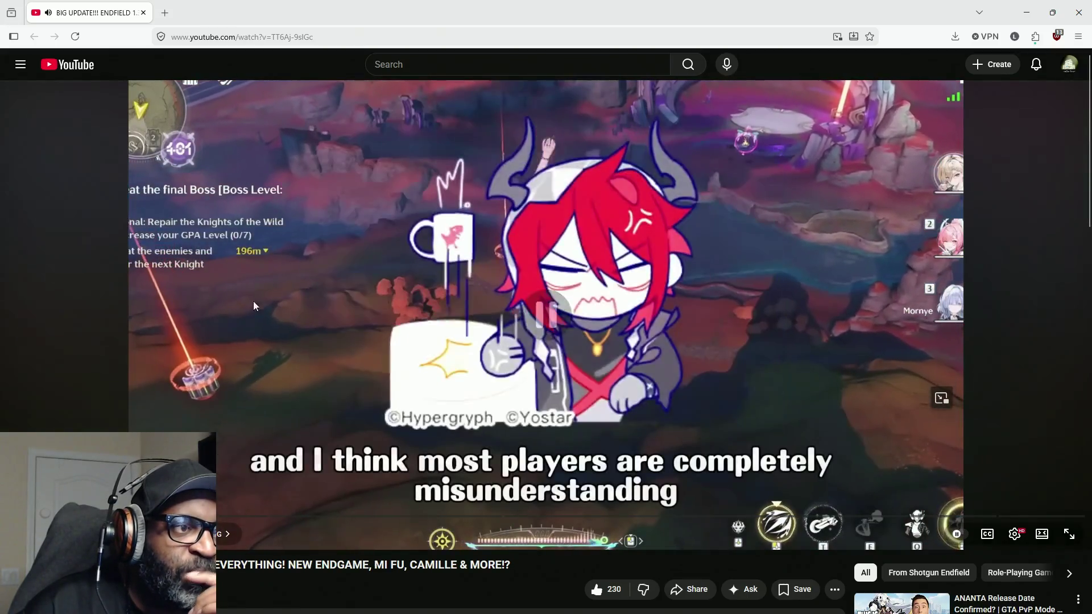
# Step: Pause the video, restore the browser from maximized, and close the YouTube tab
pyautogui.click(254, 301)
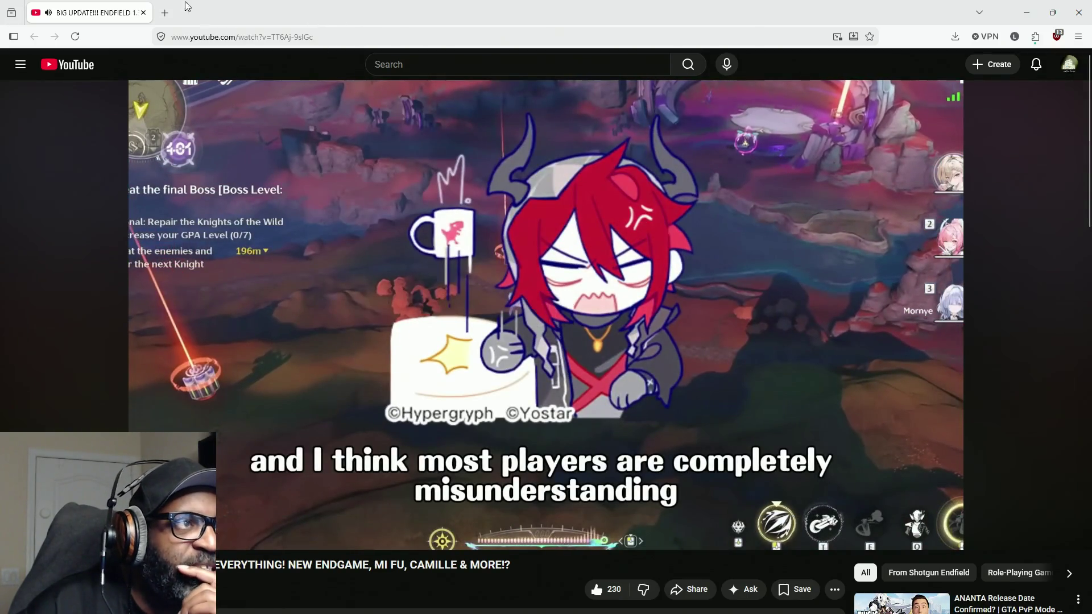
pyautogui.doubleClick(269, 12)
pyautogui.hotkey('alt', 'Tab')
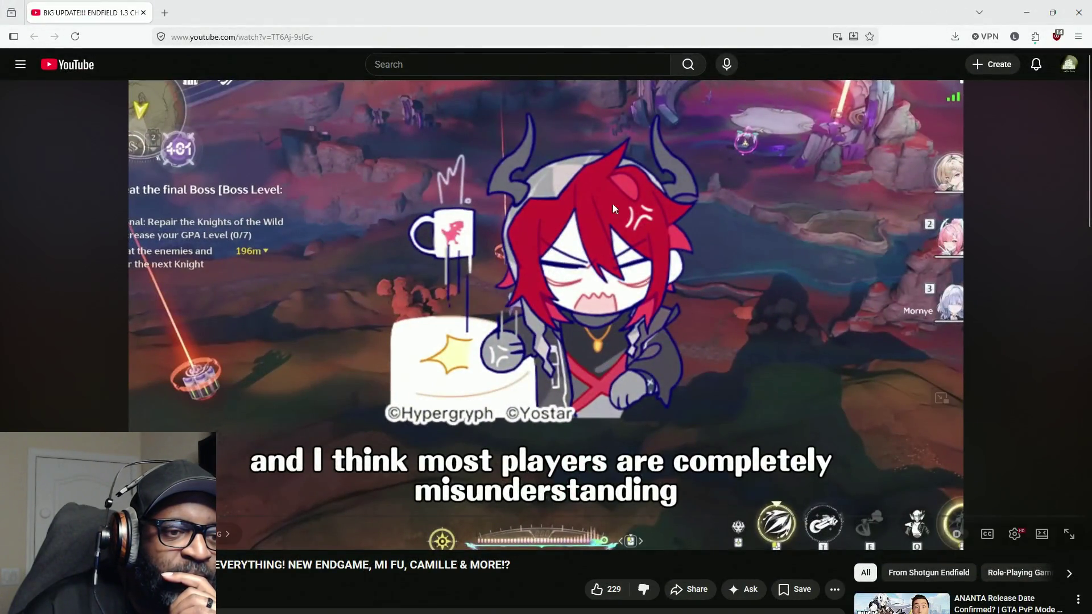
pyautogui.click(144, 13)
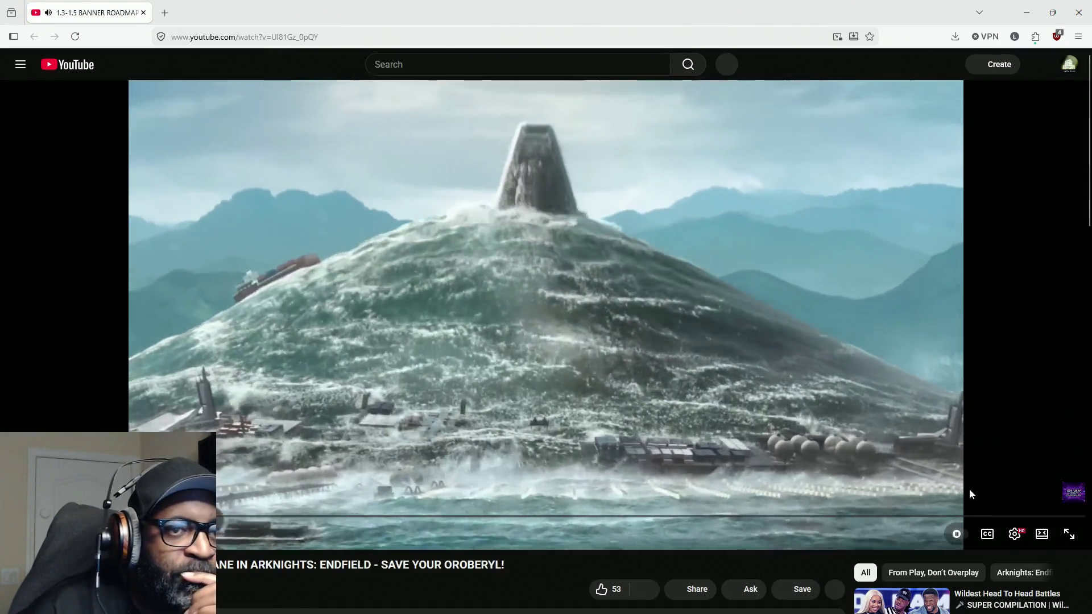
# Step: Like the banner roadmap video and choose a higher playback resolution
pyautogui.click(601, 590)
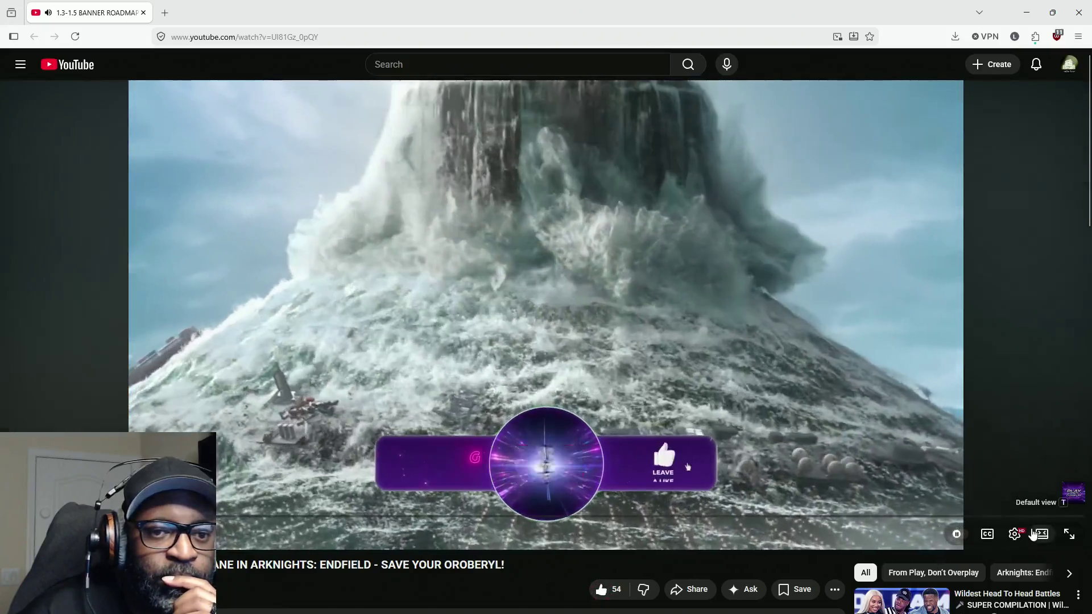
pyautogui.click(1015, 534)
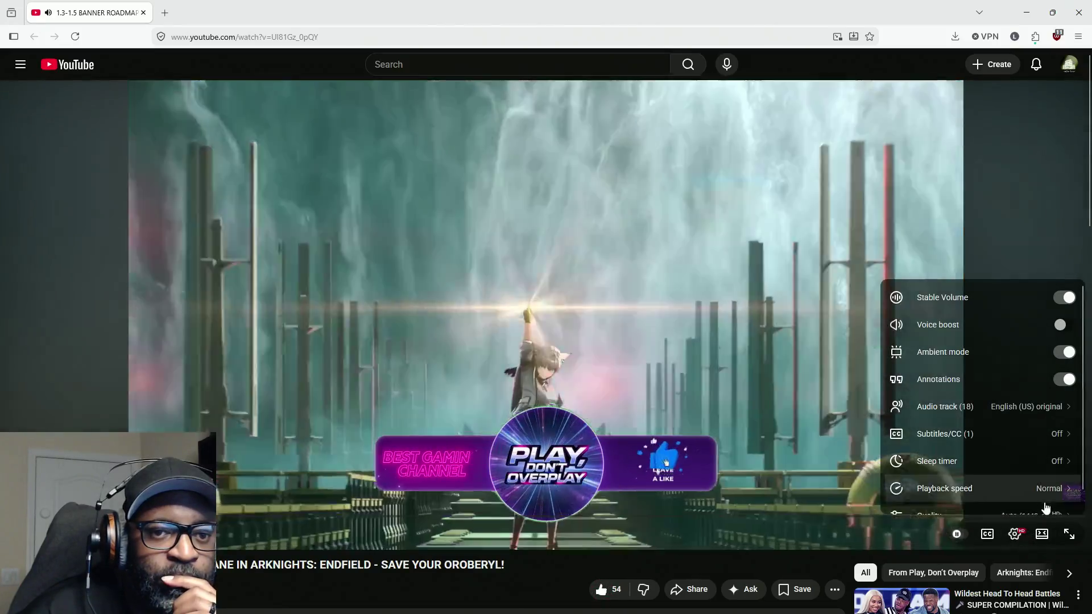
pyautogui.scroll(-1, 1047, 506)
pyautogui.click(1039, 500)
pyautogui.click(1003, 362)
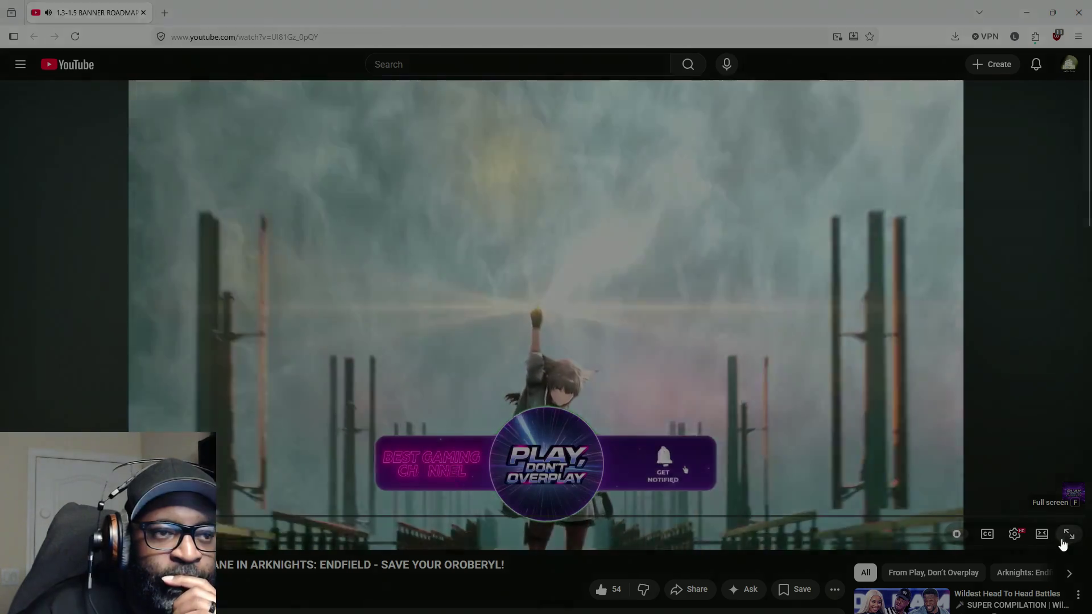
# Step: Watch the roadmap video full screen, pause it, and rewind five seconds
pyautogui.click(1062, 545)
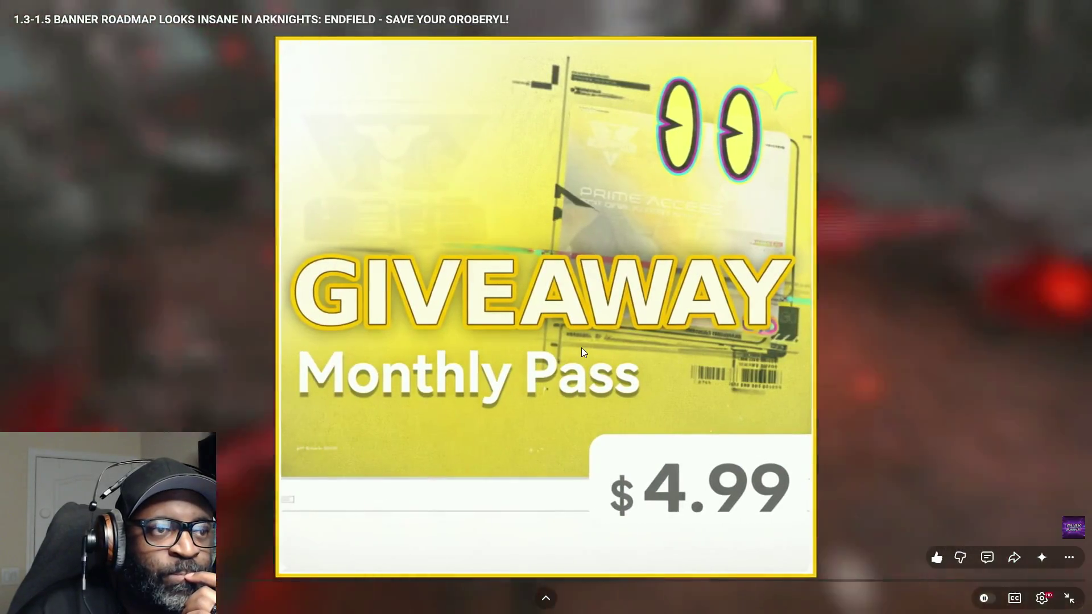
pyautogui.click(582, 347)
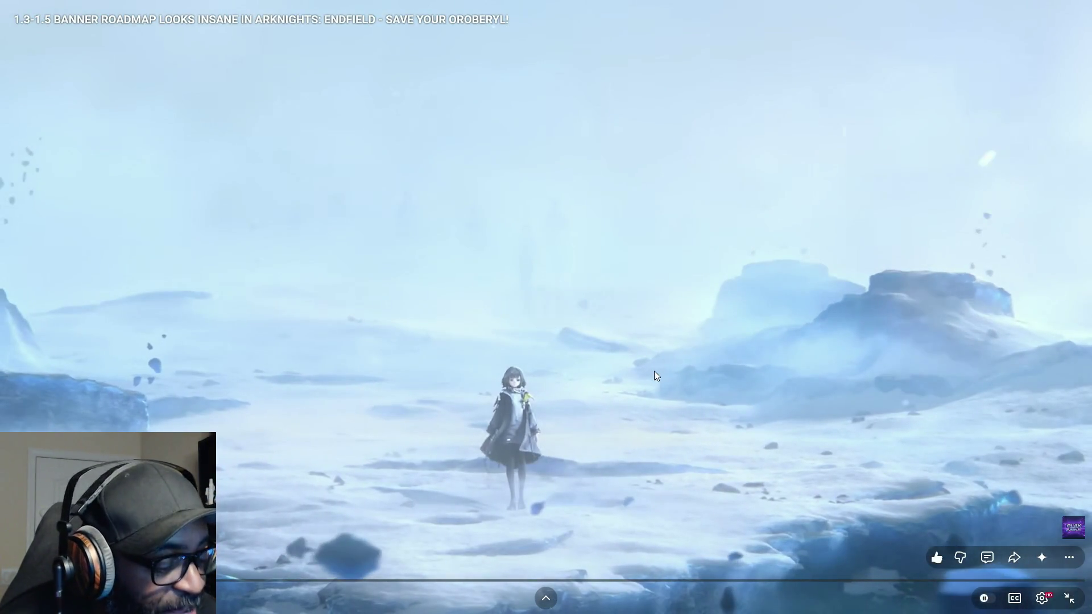
pyautogui.press('Left')
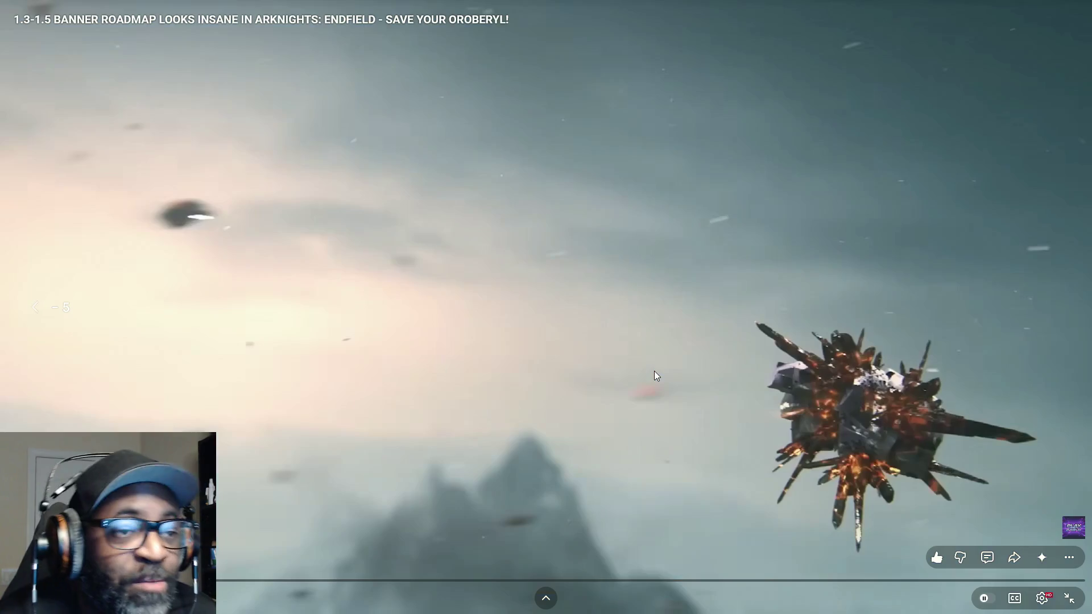
pyautogui.press('Left')
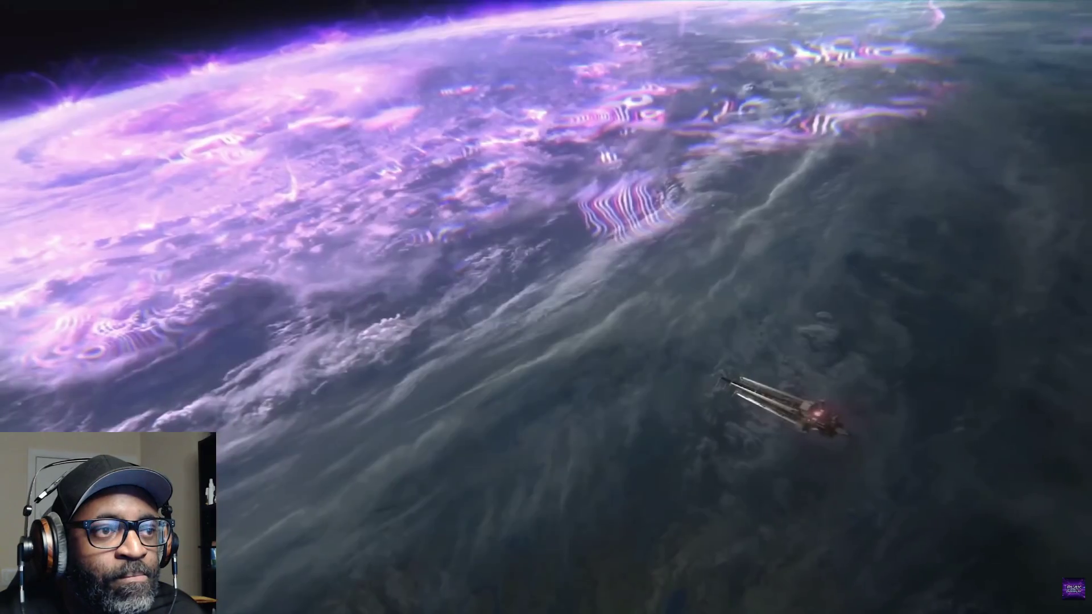
pyautogui.click(557, 273)
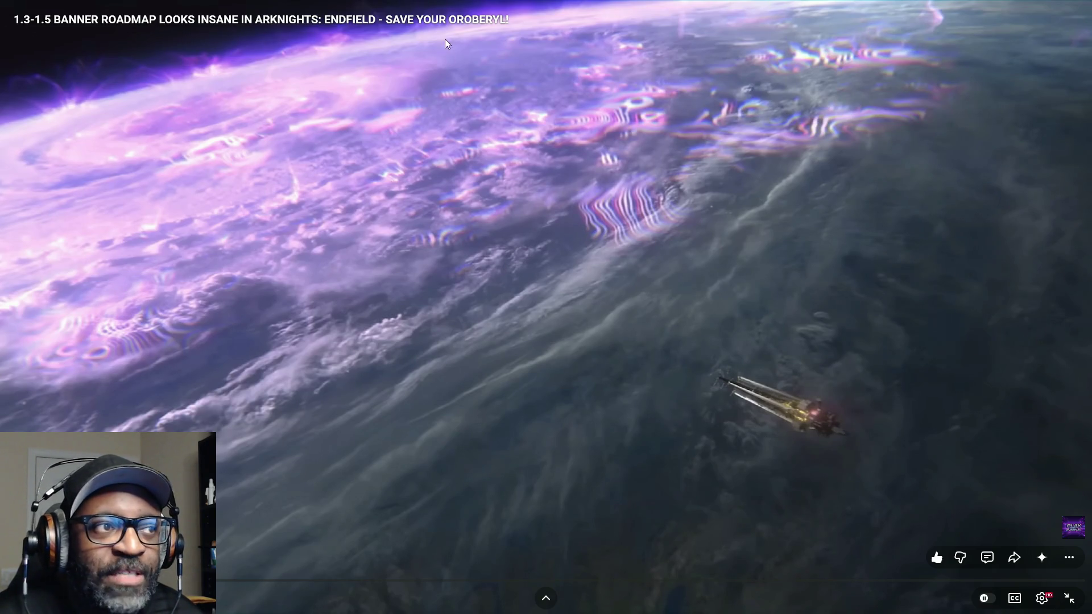
pyautogui.click(432, 157)
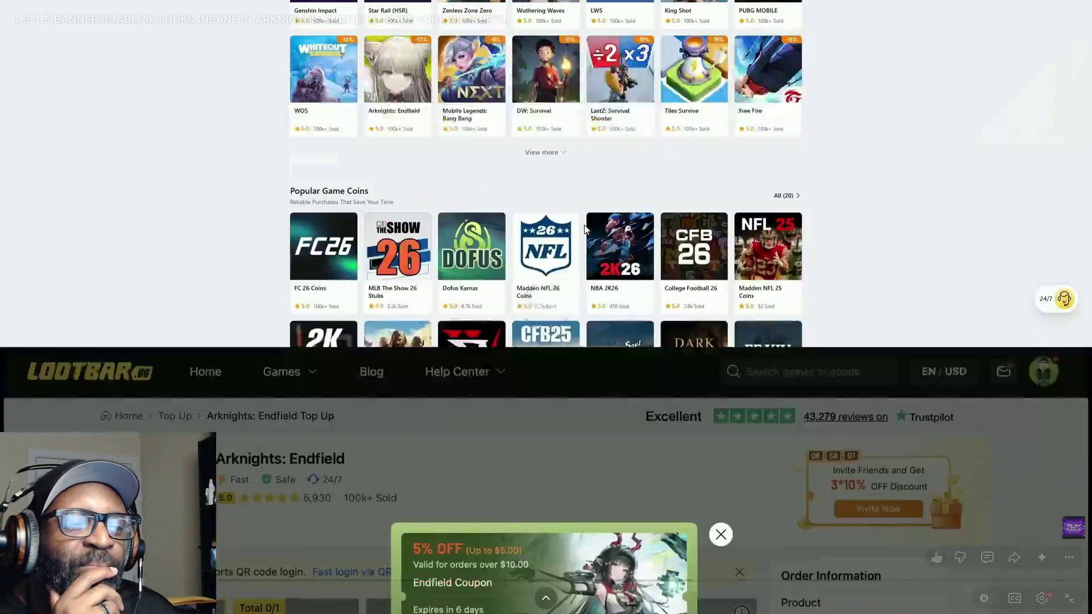
pyautogui.click(586, 230)
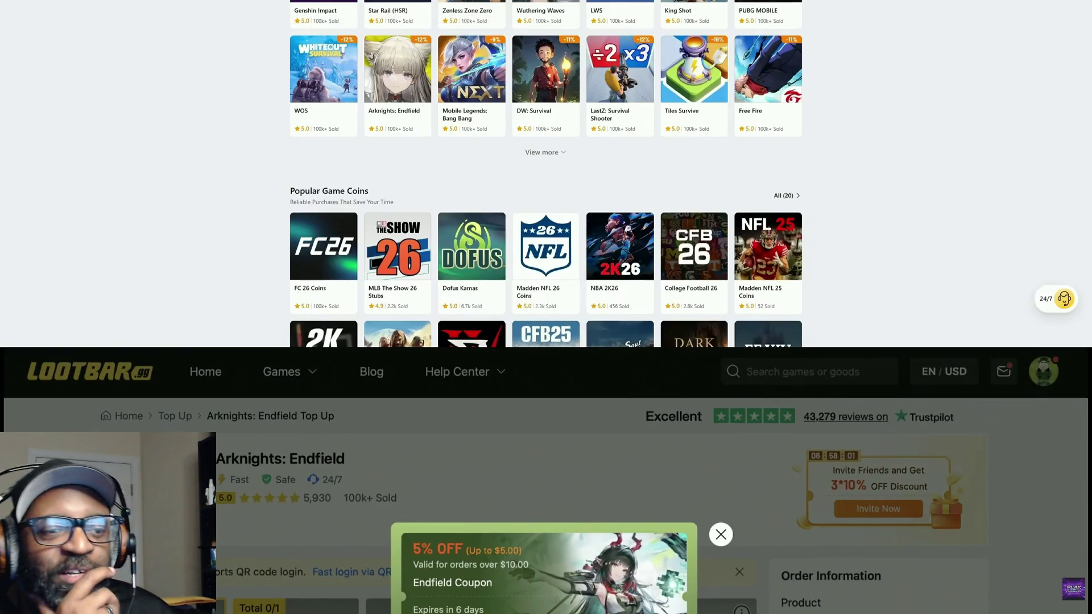
pyautogui.click(585, 229)
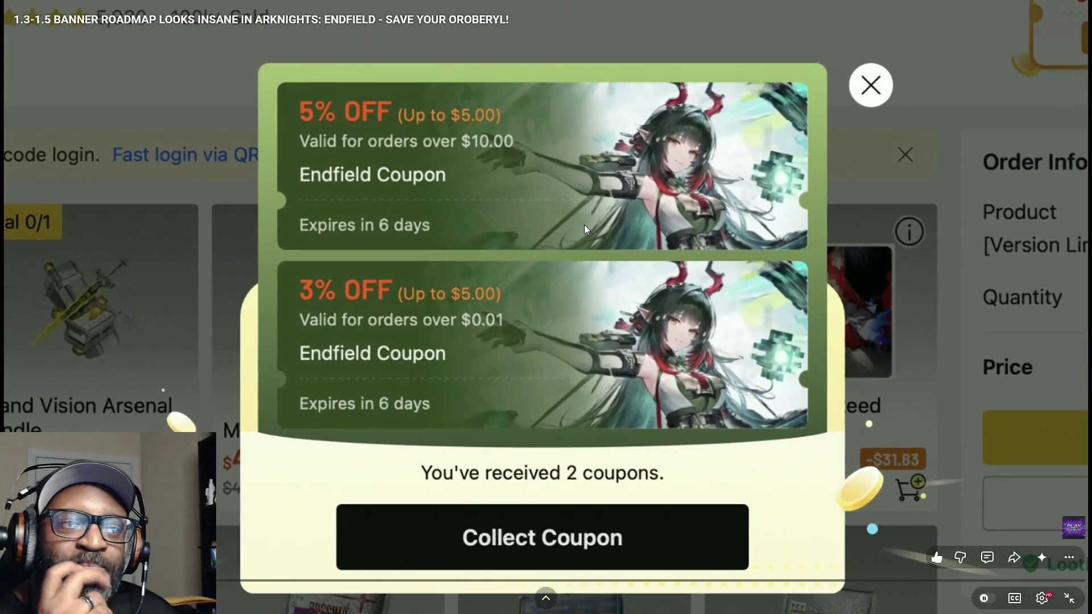
pyautogui.click(585, 225)
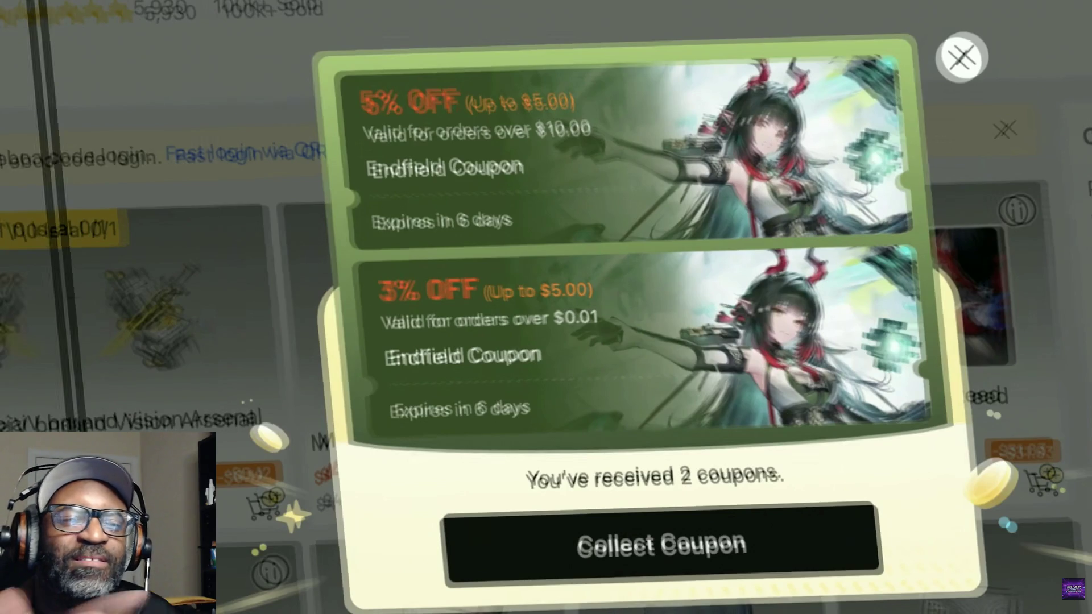
pyautogui.click(585, 224)
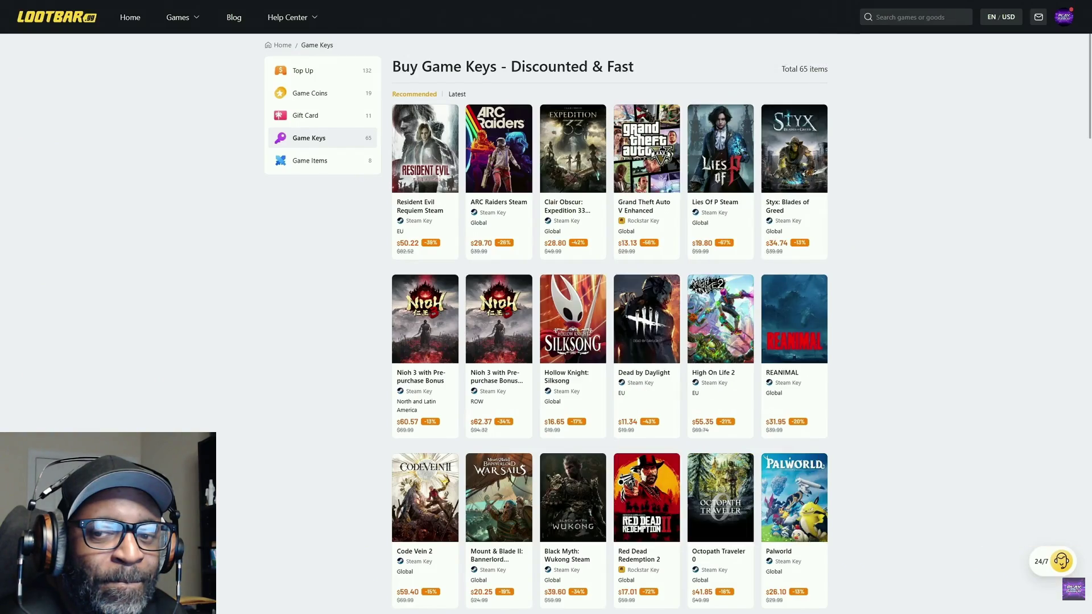
pyautogui.scroll(-2, 610, 319)
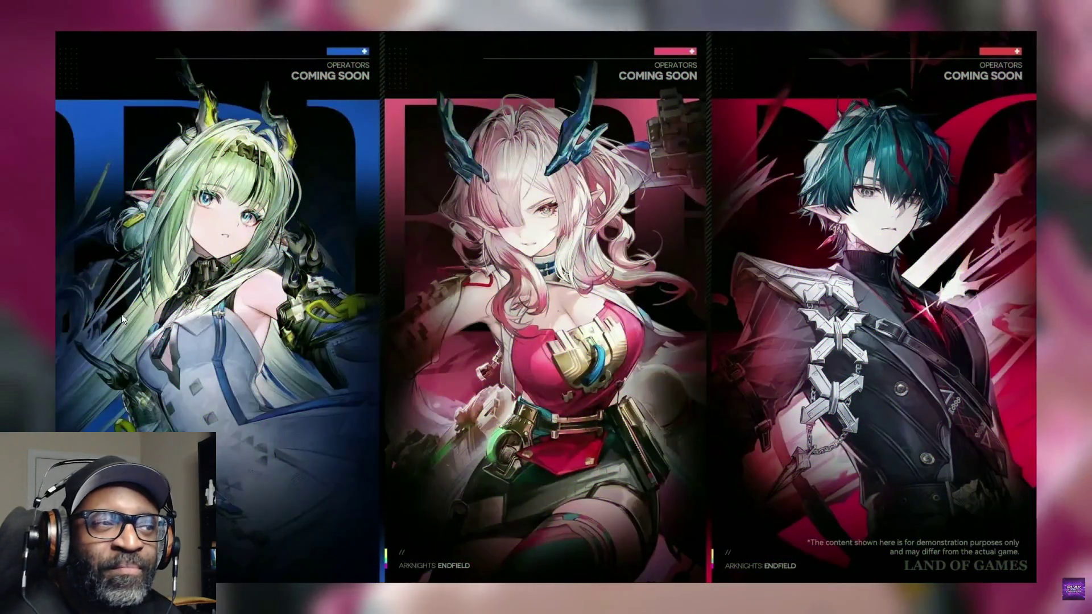
# Step: Pause the roadmap video, then resume and keep watching
pyautogui.click(346, 340)
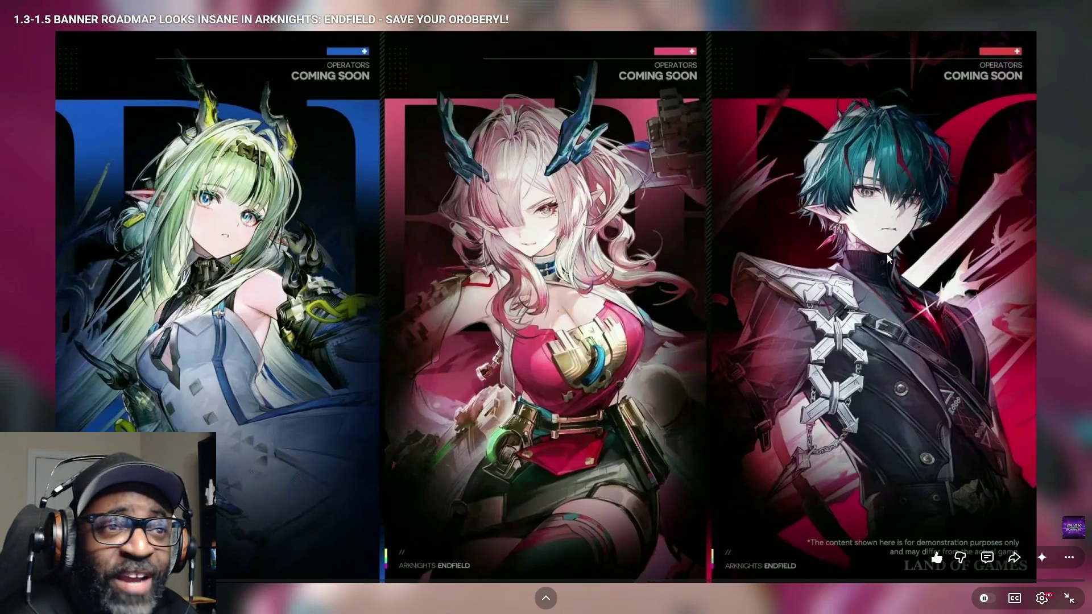
pyautogui.click(582, 251)
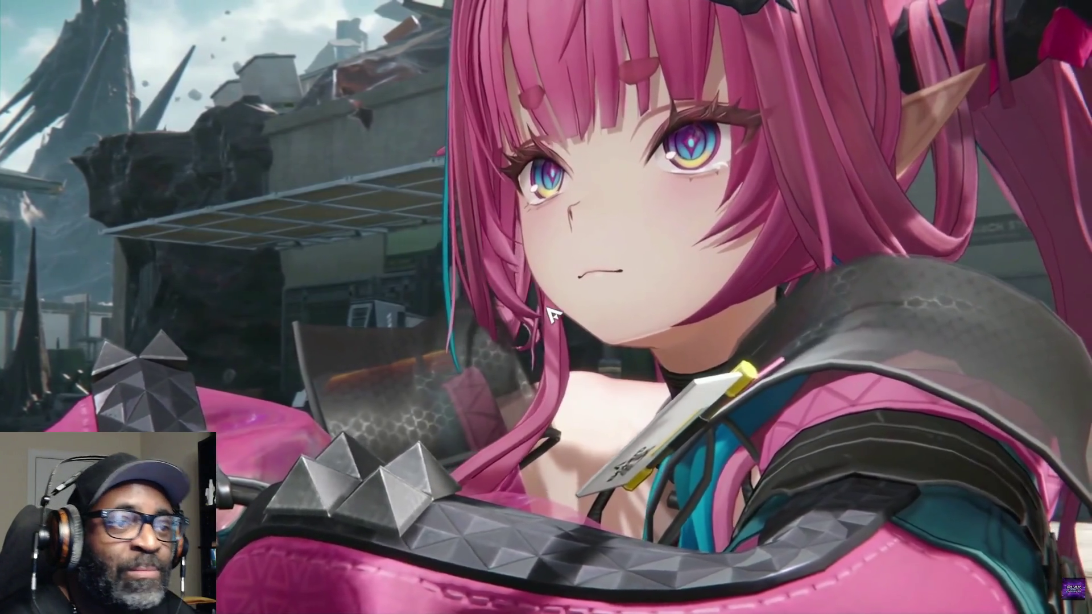
pyautogui.moveTo(836, 462)
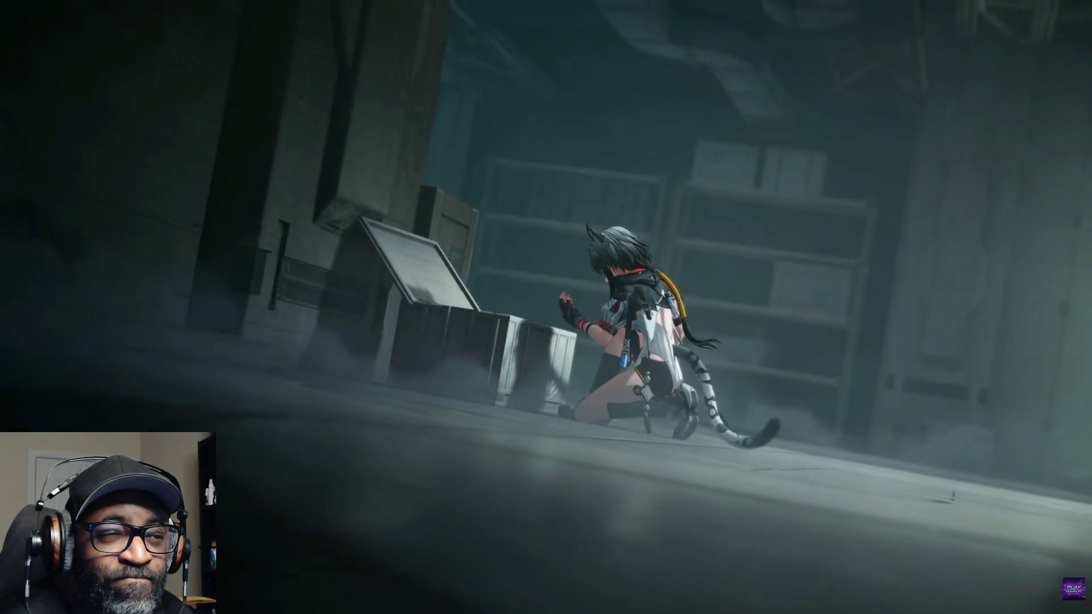
pyautogui.moveTo(565, 377)
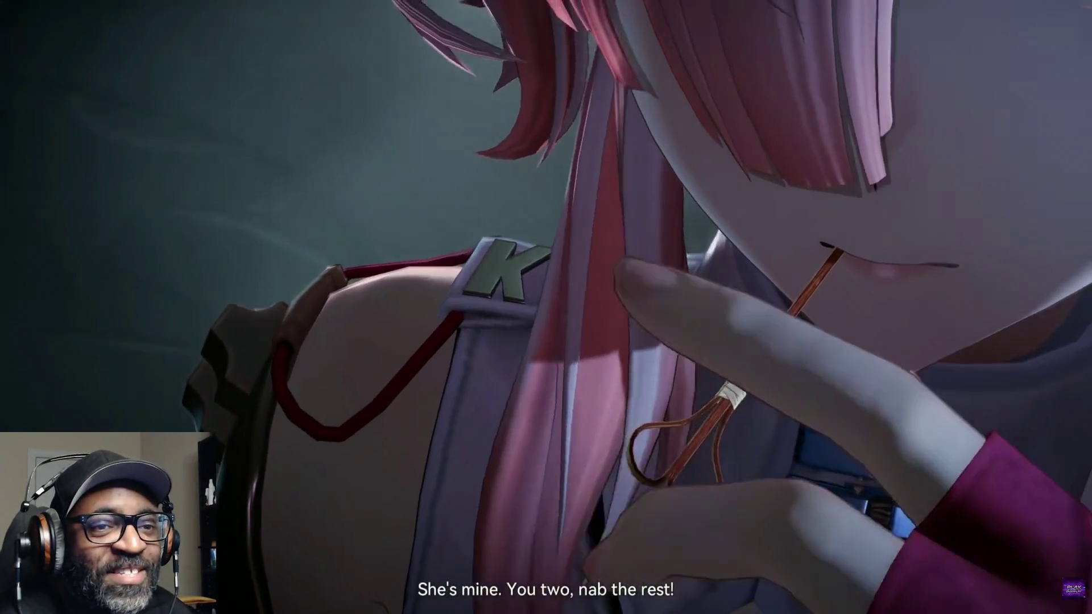
pyautogui.moveTo(899, 130)
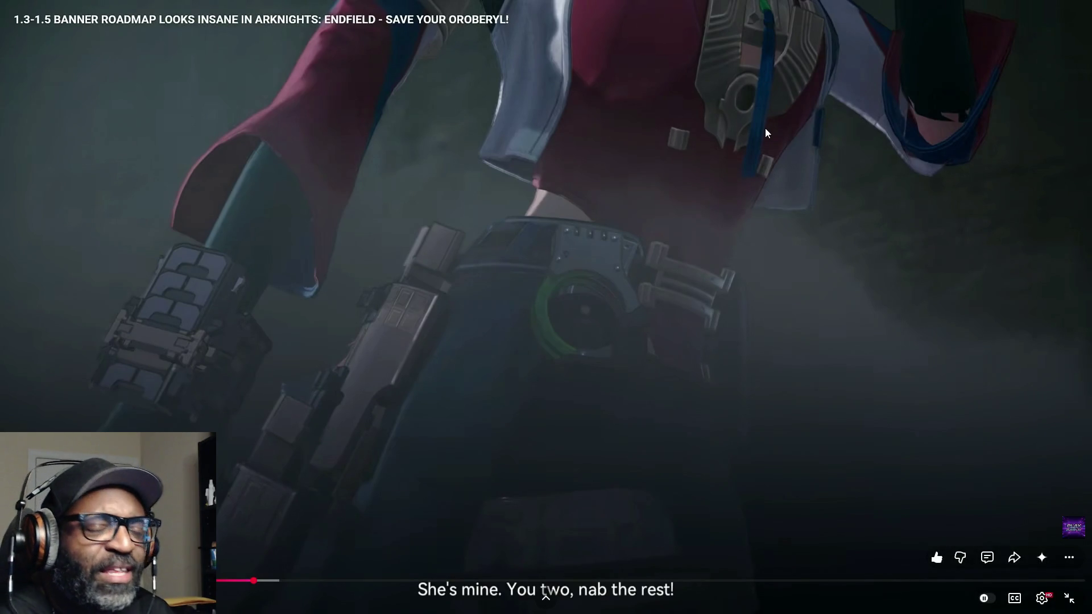
# Step: Rewind five seconds, replay, and pause on the character close-up
pyautogui.press('Left')
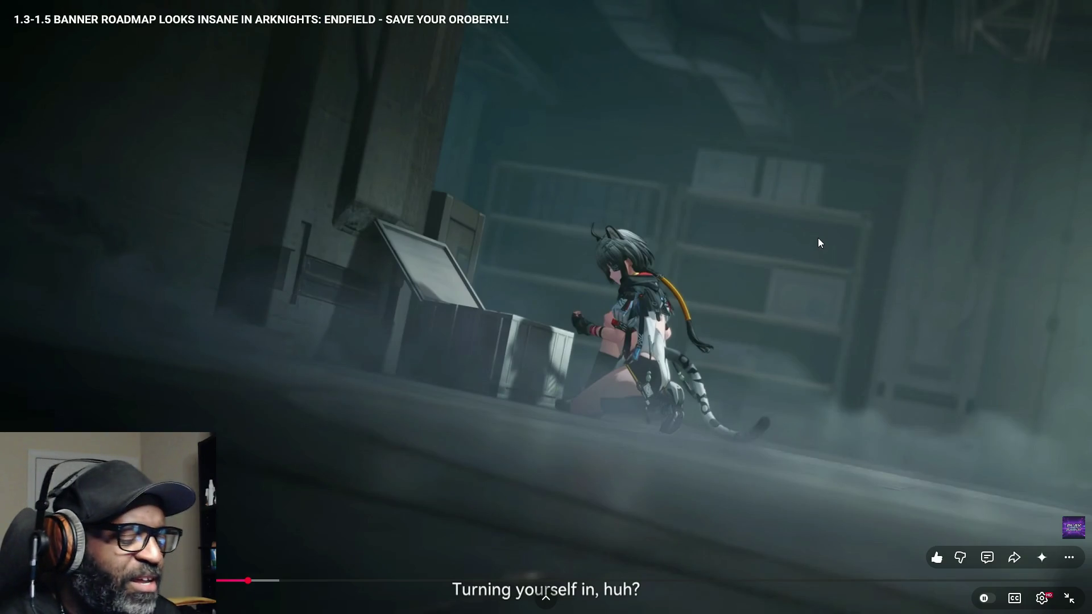
pyautogui.press('space')
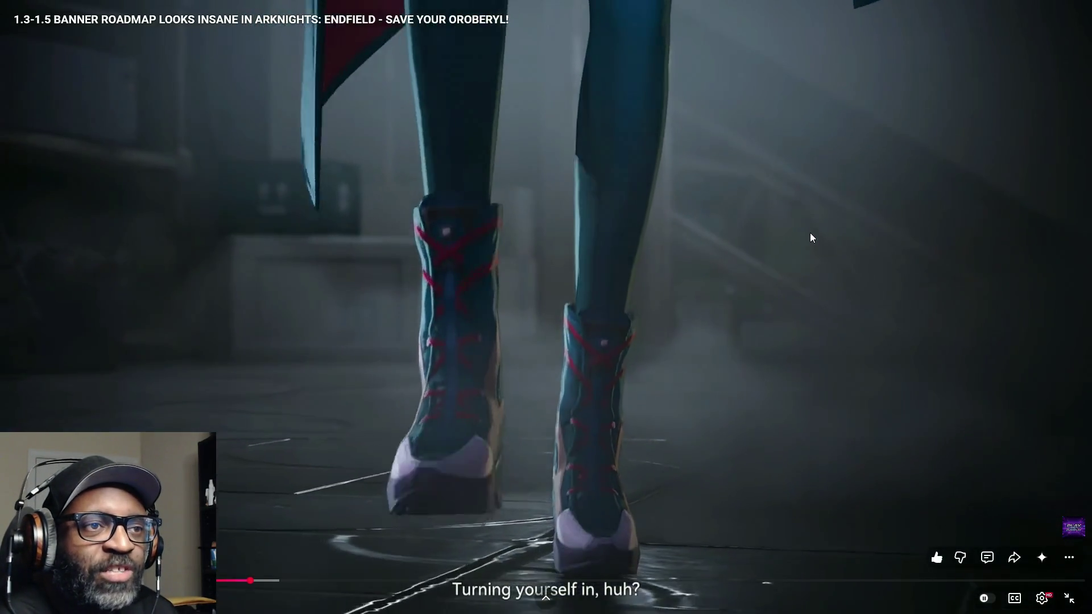
pyautogui.press('space')
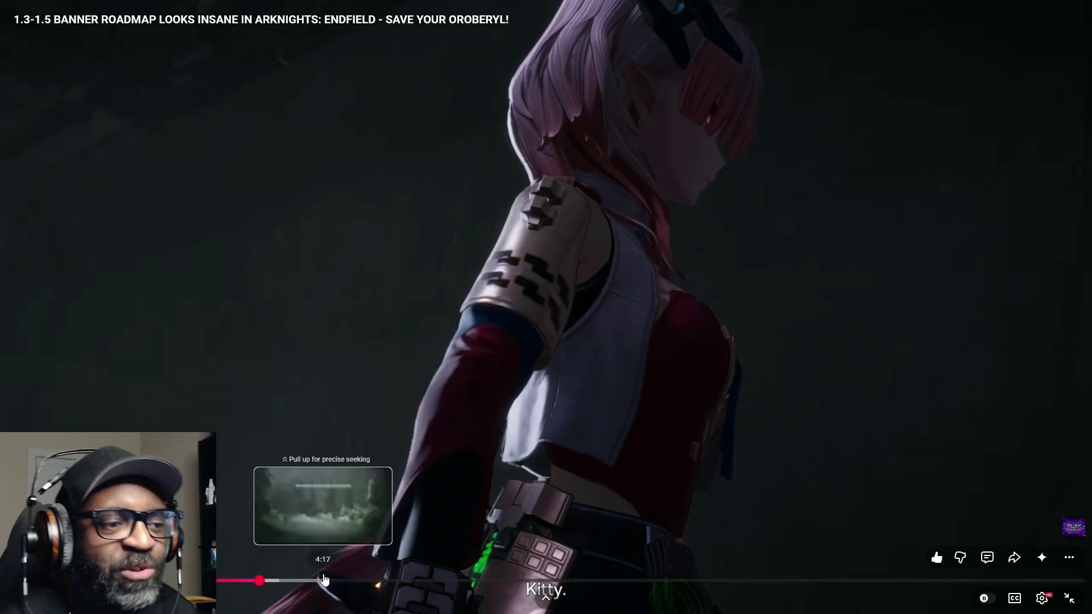
# Step: Jump the roadmap video to about 4:17, pausing and resuming it several times
pyautogui.click(663, 372)
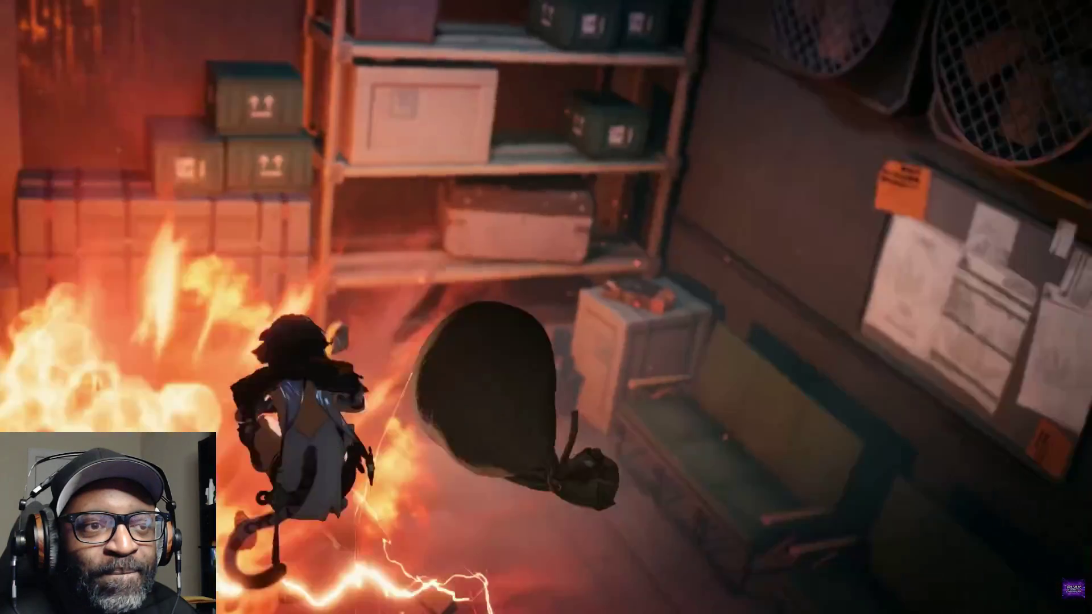
pyautogui.click(657, 382)
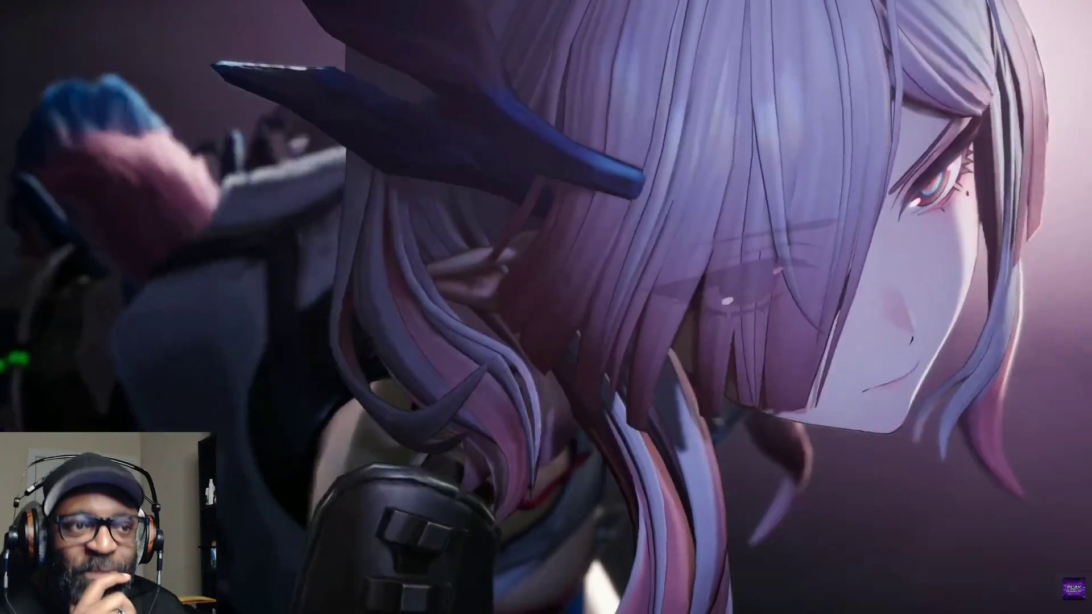
pyautogui.click(657, 385)
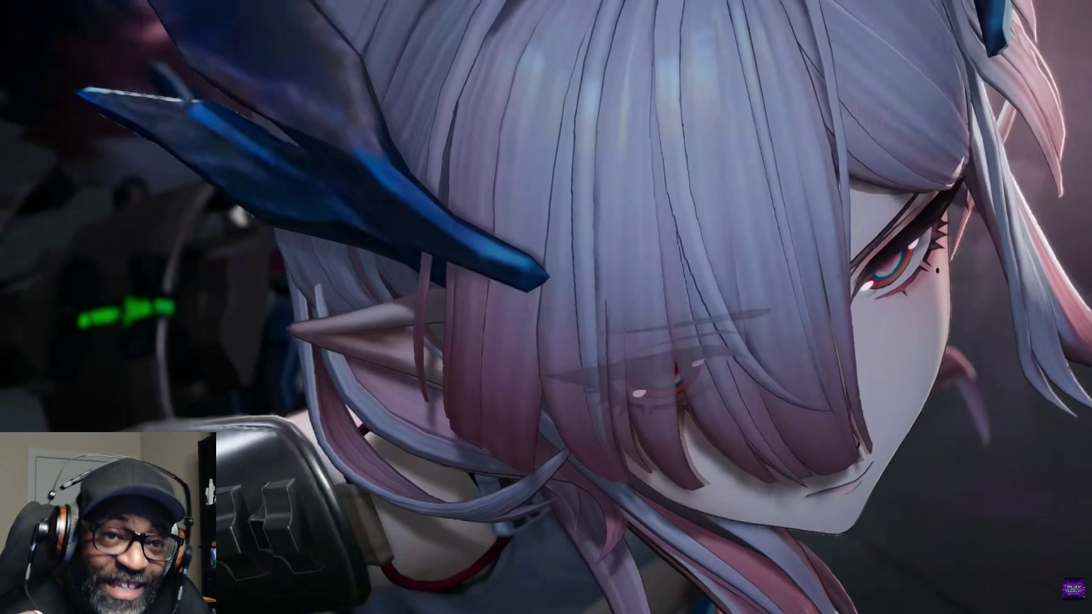
pyautogui.click(658, 382)
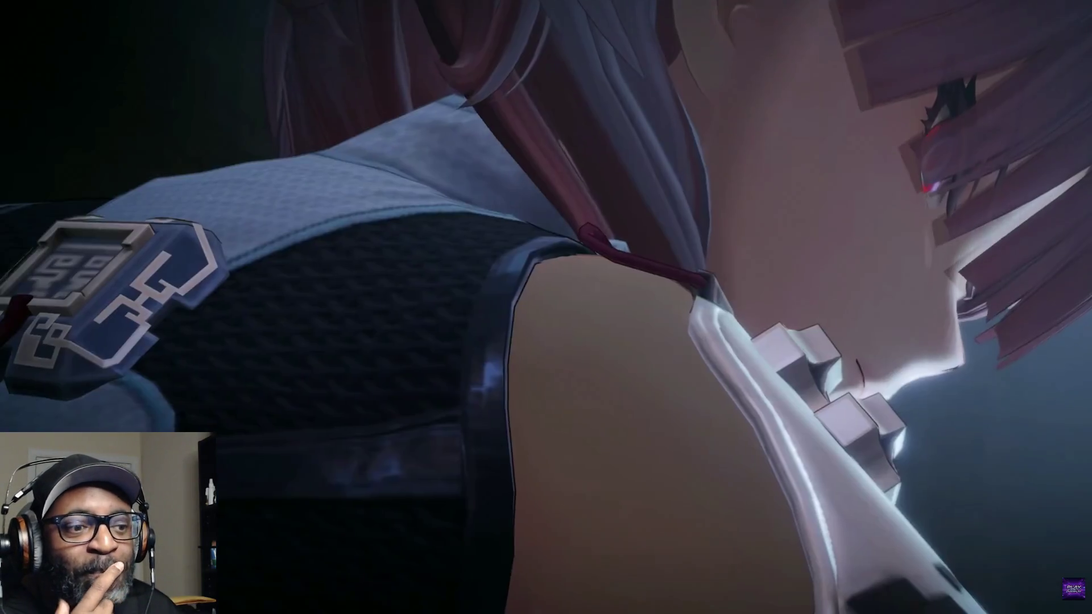
pyautogui.click(657, 381)
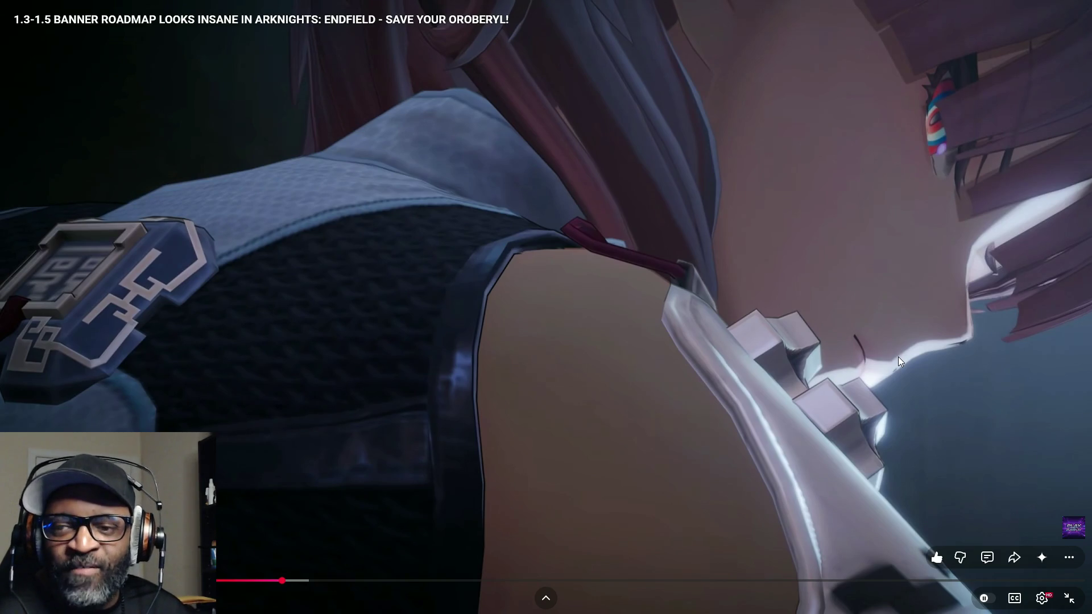
pyautogui.click(965, 377)
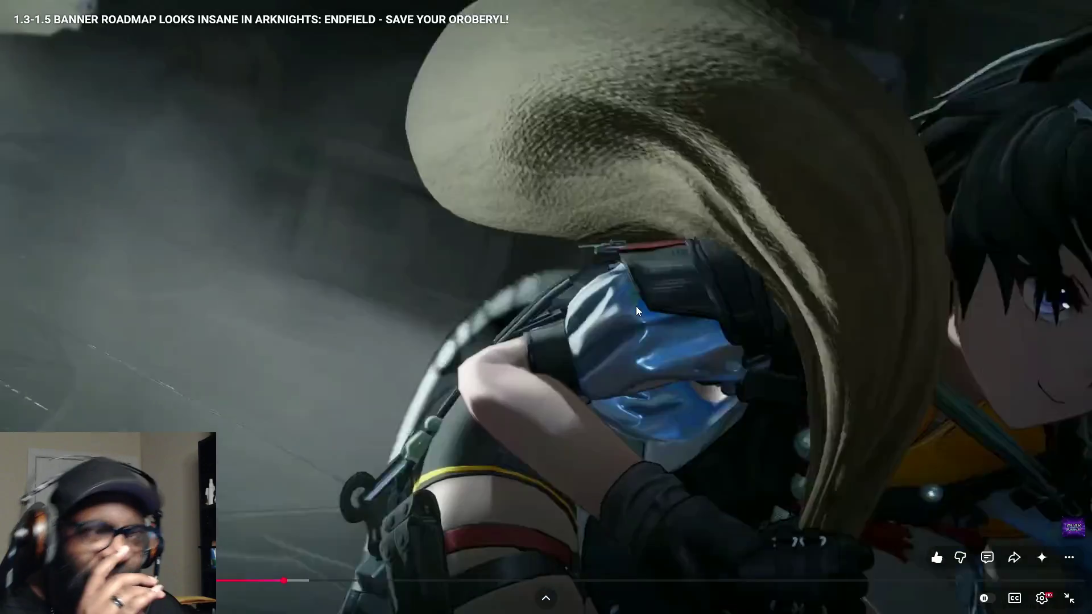
# Step: Pause the video once, then watch the cutscenes through to Castle Doctrine gameplay
pyautogui.click(636, 306)
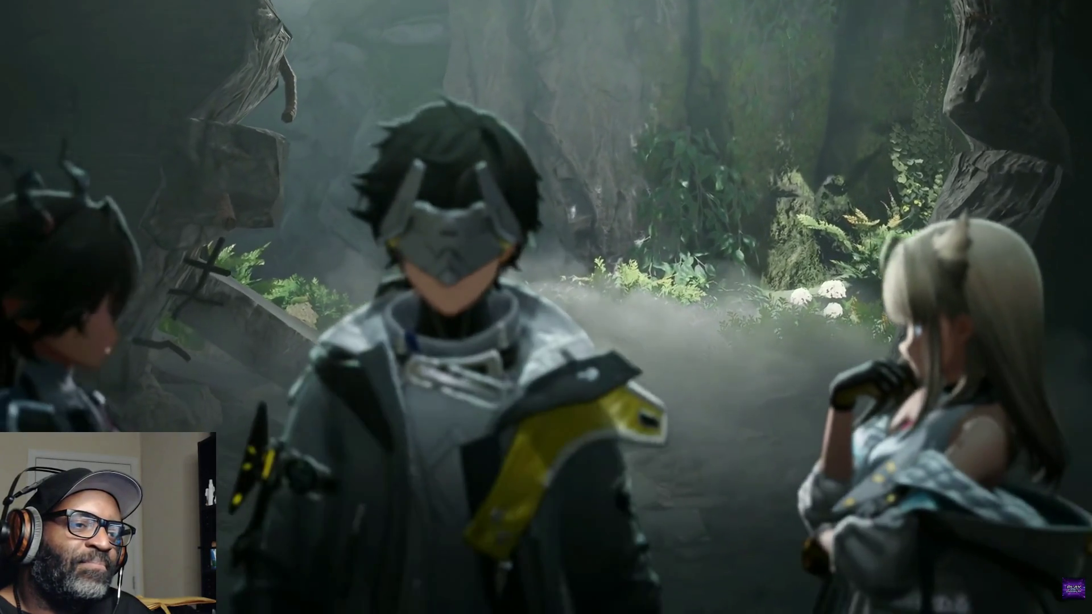
pyautogui.moveTo(489, 484)
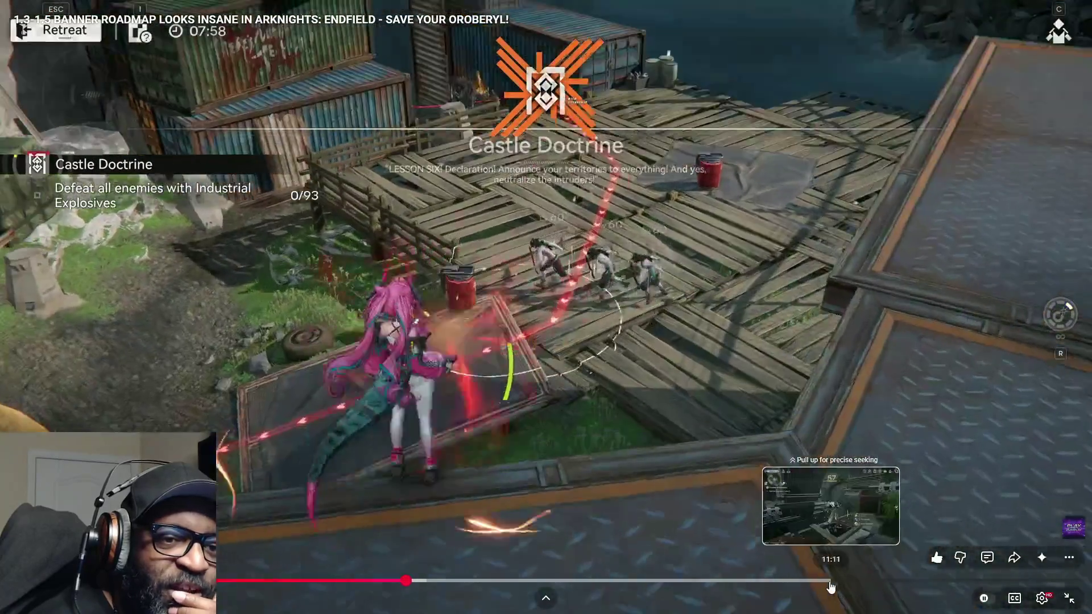
# Step: Skip to about 11:09, pause and resume on Fording the River, then exit full screen
pyautogui.click(830, 582)
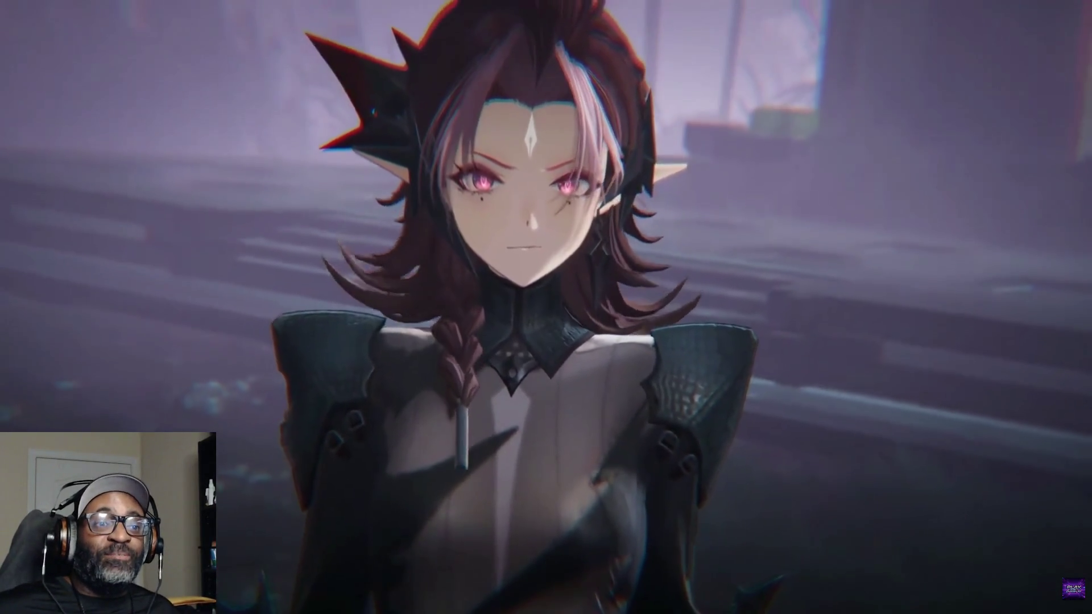
pyautogui.moveTo(294, 428)
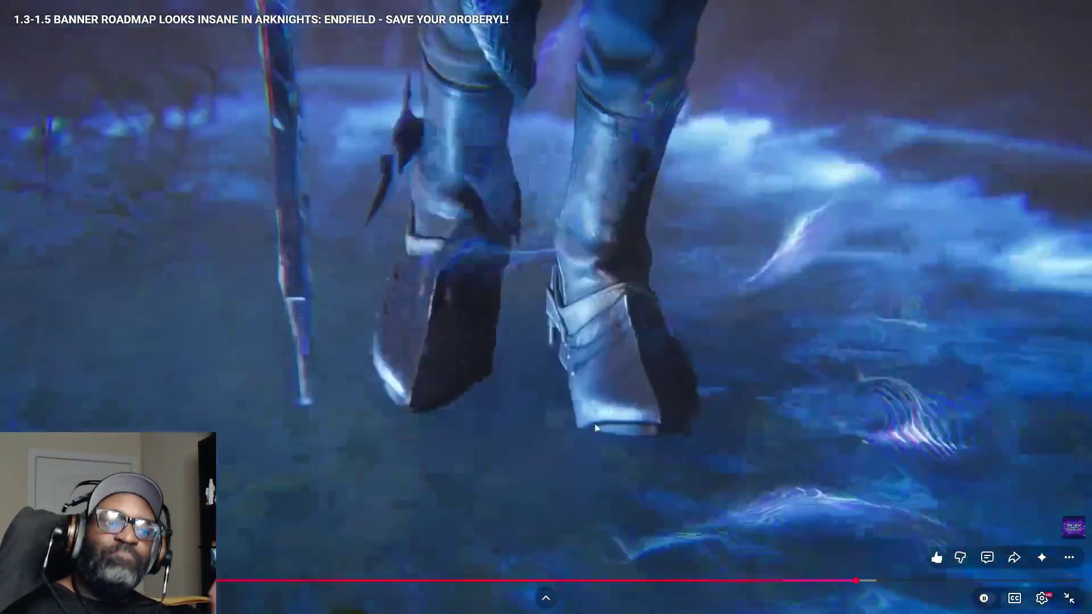
pyautogui.click(594, 404)
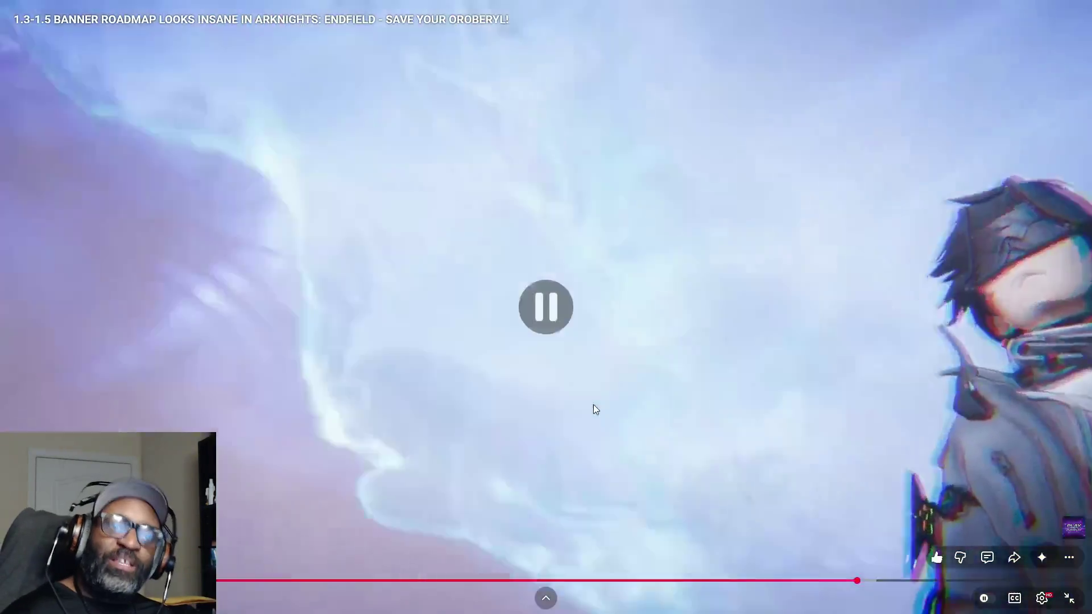
pyautogui.click(738, 228)
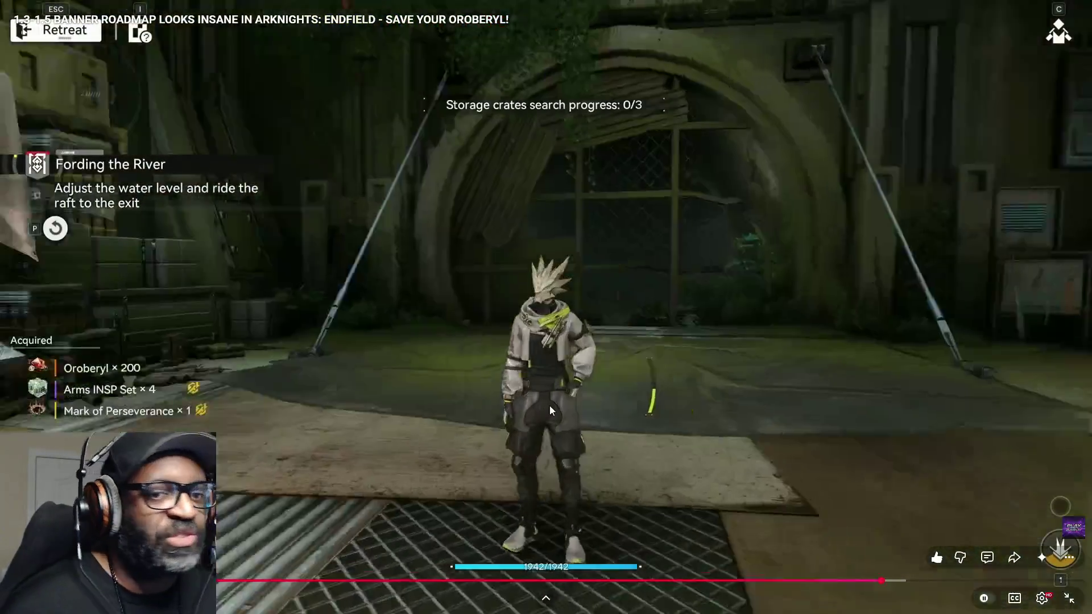
pyautogui.click(549, 409)
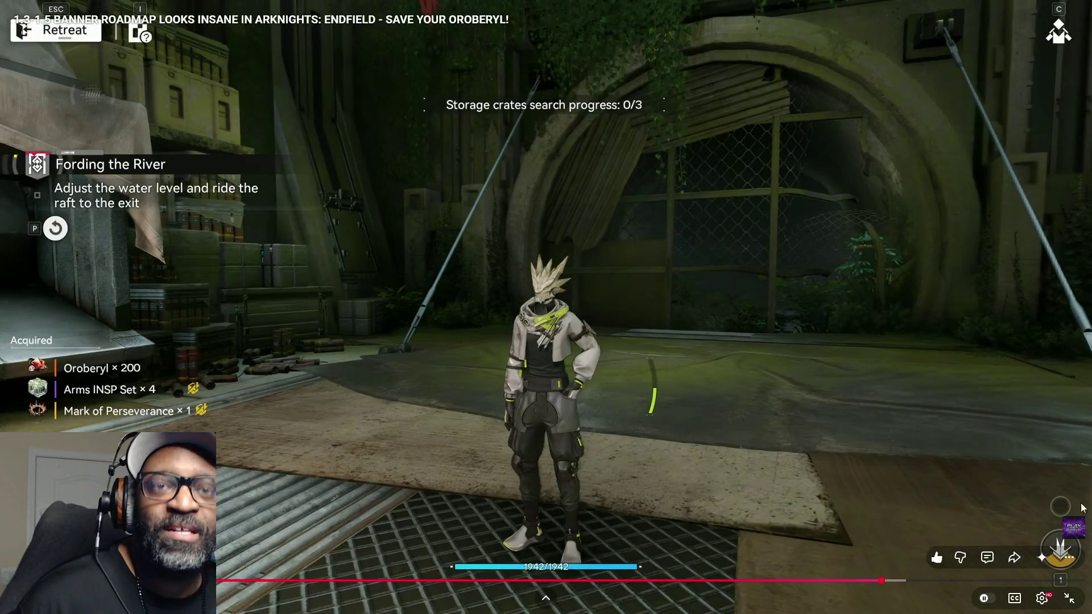
pyautogui.click(1070, 598)
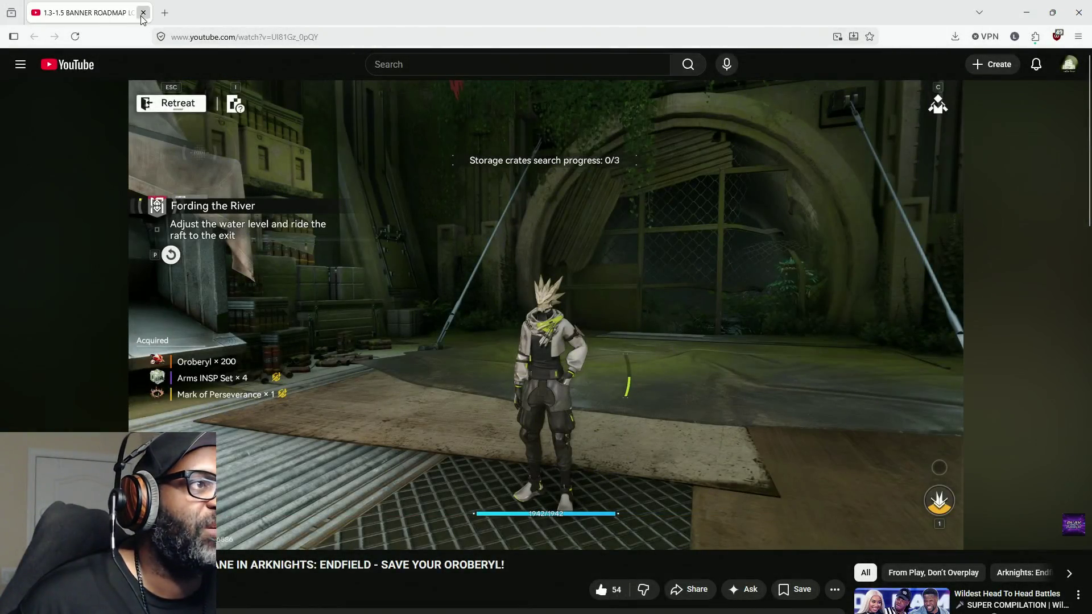
# Step: Close the YouTube tab and minimize the Blueprint editor, Unreal level editor and Maya
pyautogui.click(143, 14)
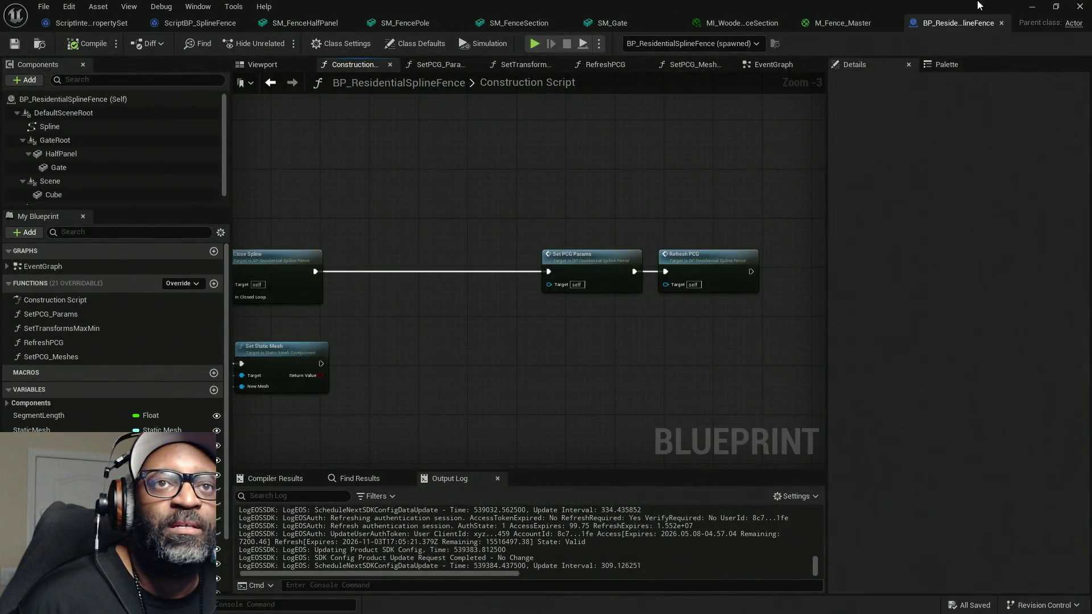
pyautogui.click(1032, 6)
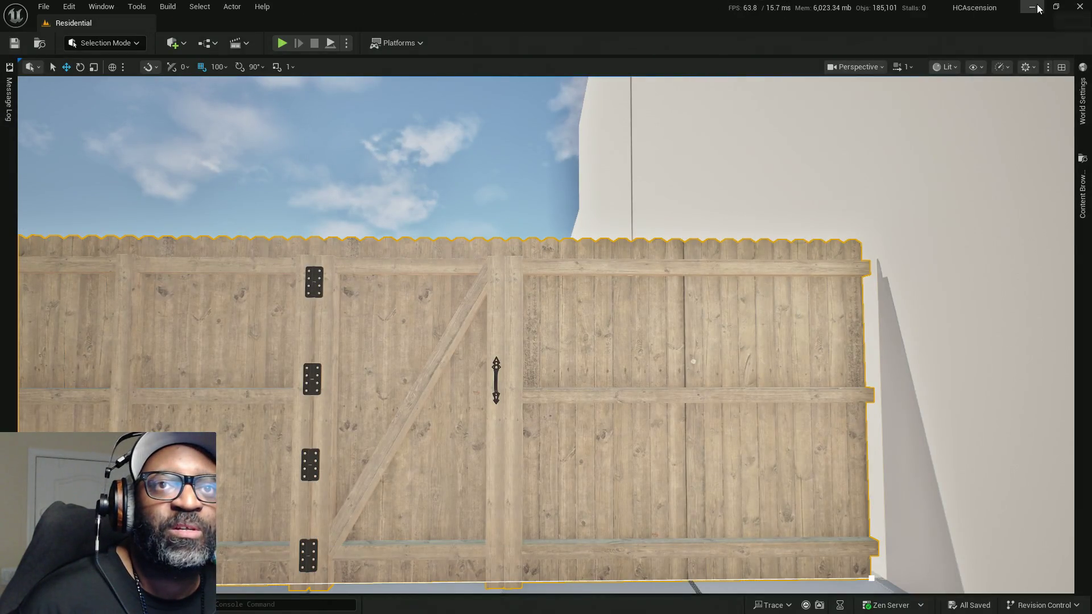
pyautogui.click(1037, 7)
pyautogui.click(1026, 8)
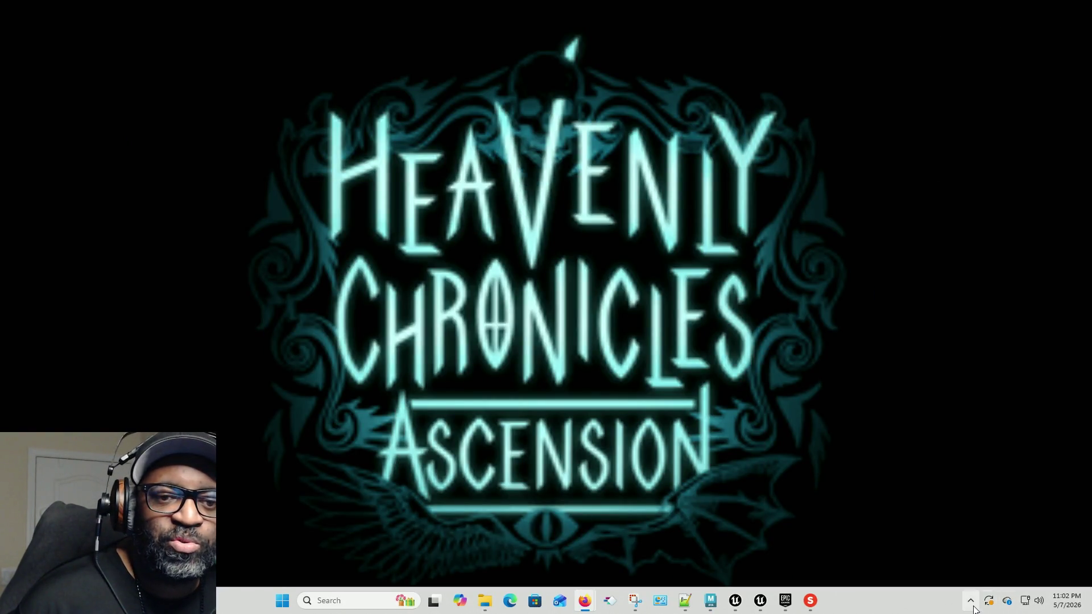
# Step: Quit a background tray app, then allow GRYPHLINK to run at the UAC prompt
pyautogui.click(971, 602)
pyautogui.rightClick(948, 547)
pyautogui.click(967, 528)
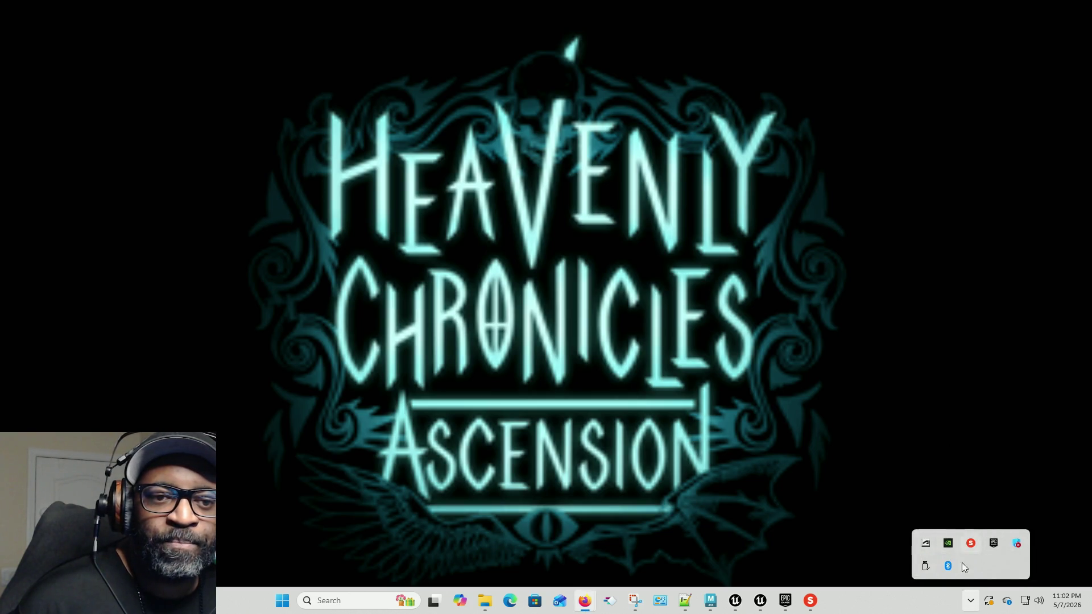
pyautogui.click(304, 494)
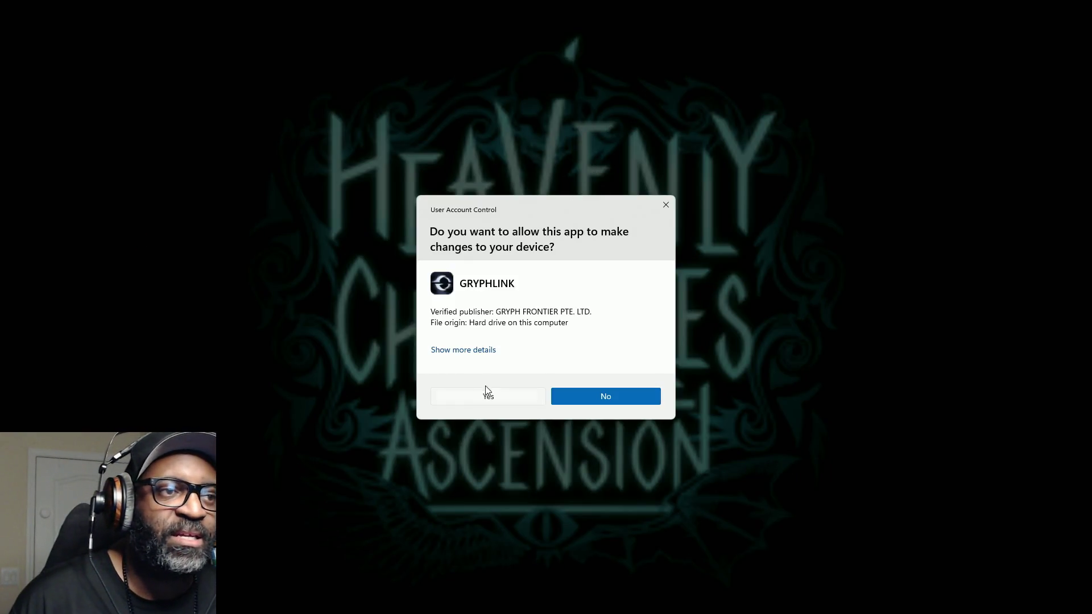
pyautogui.click(488, 393)
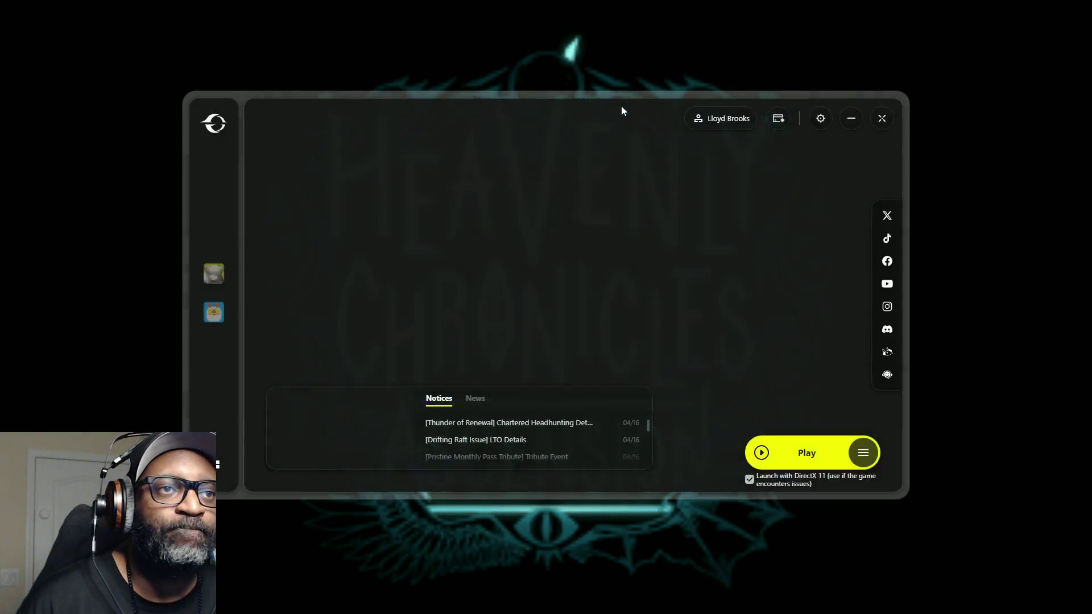